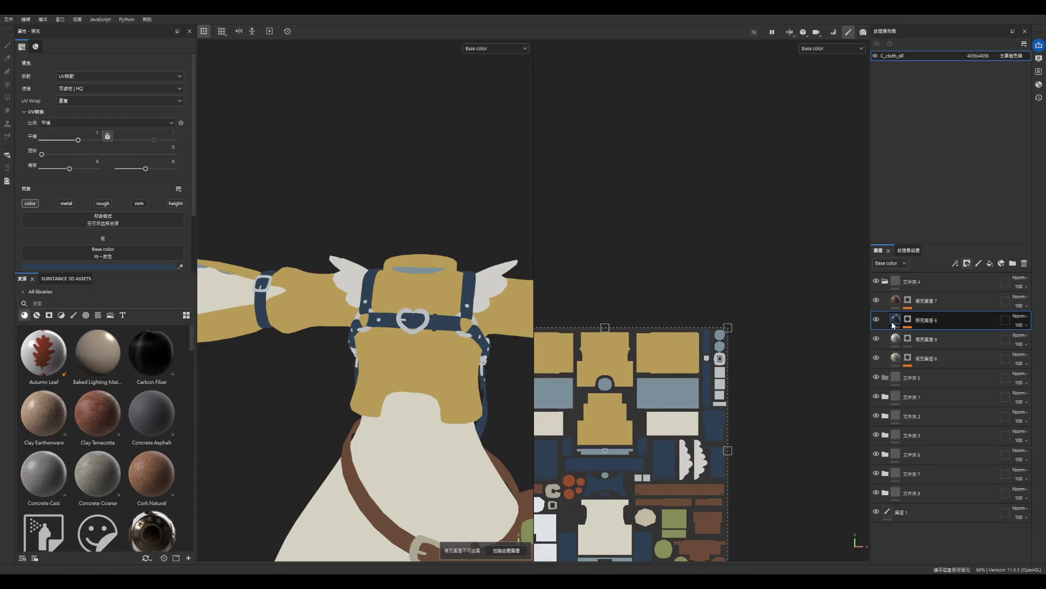
- Select fill layer 3 in folder 文件夹2 and set its base colour to the wings' pale grey
{"action": "left_click", "coordinate": [885, 283]}
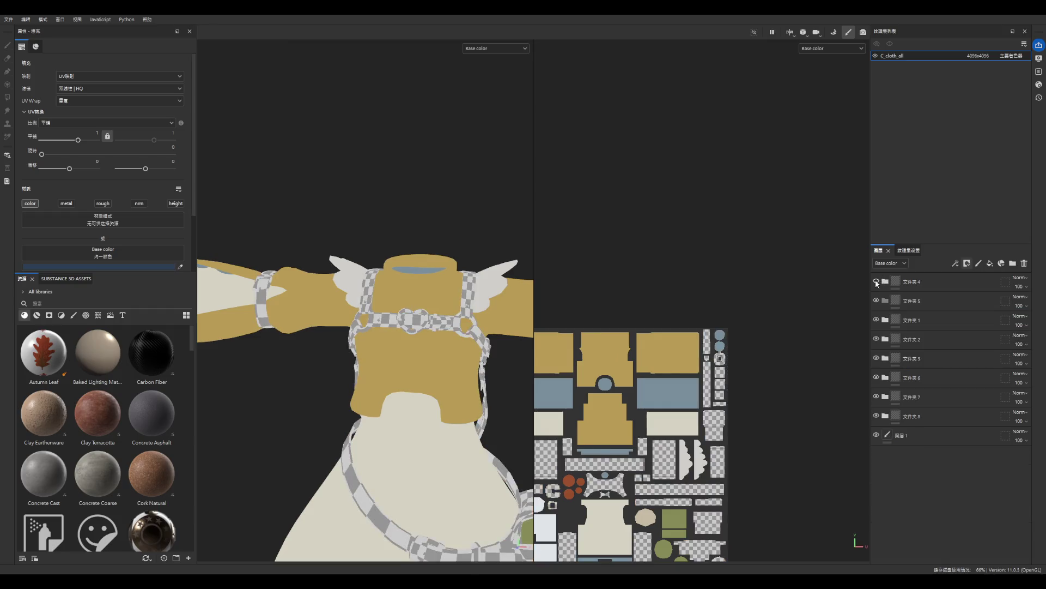
{"action": "left_click", "coordinate": [885, 321]}
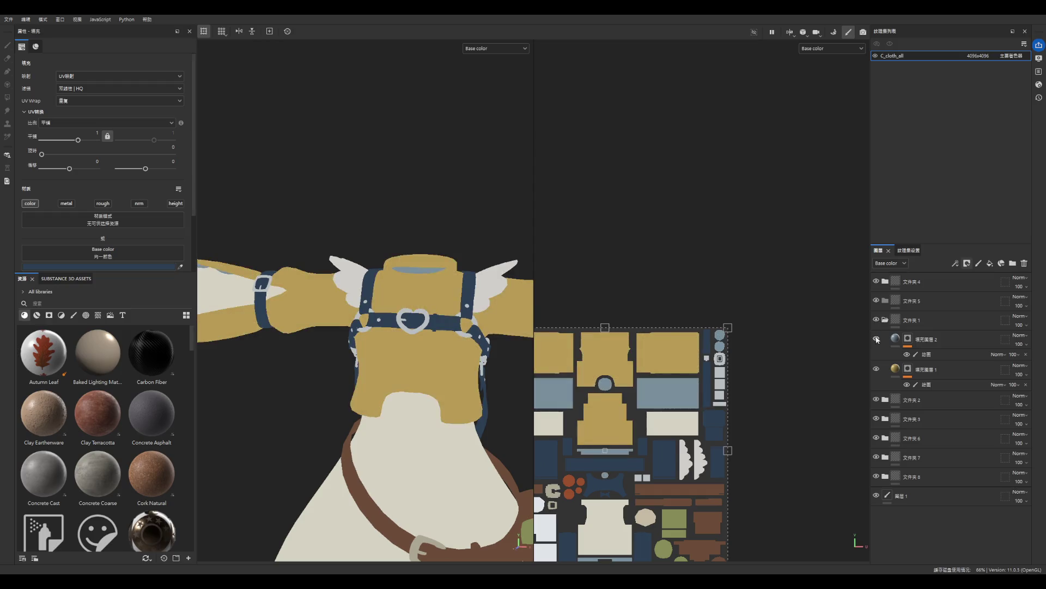
{"action": "left_click", "coordinate": [884, 321]}
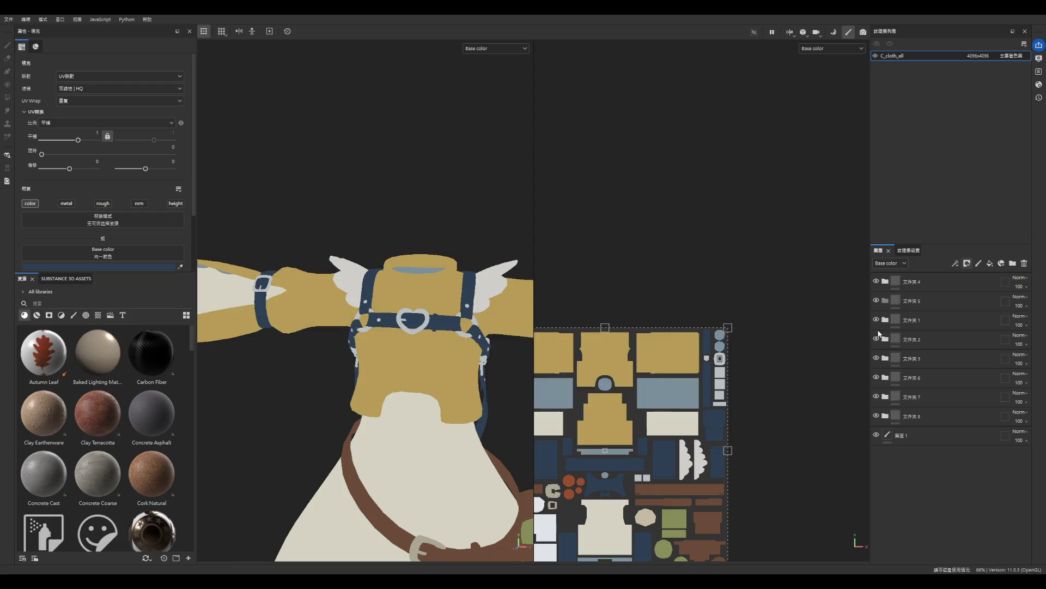
{"action": "left_click", "coordinate": [884, 339]}
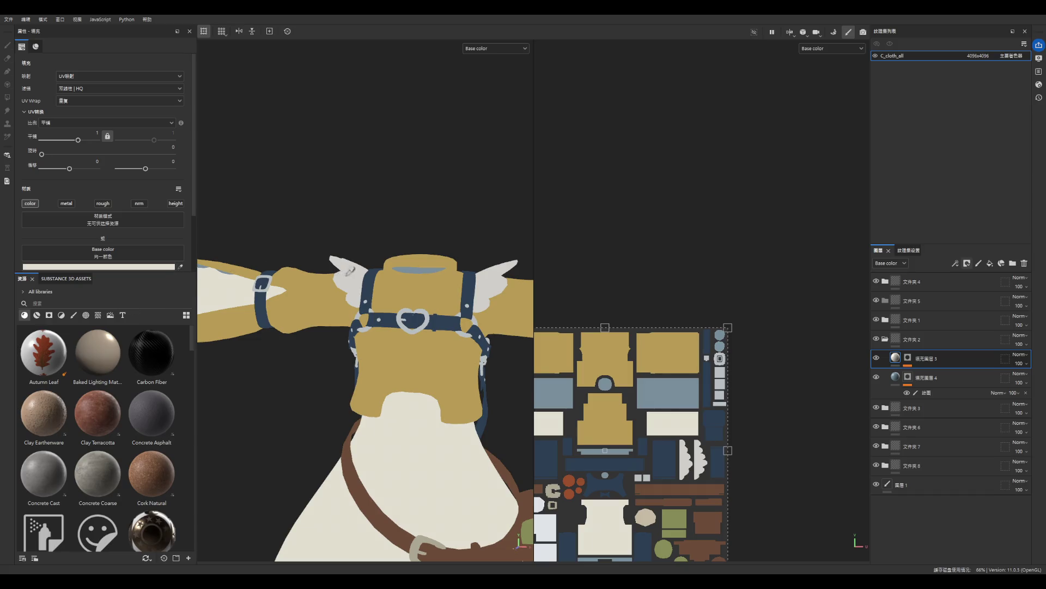
{"action": "left_click", "coordinate": [349, 271]}
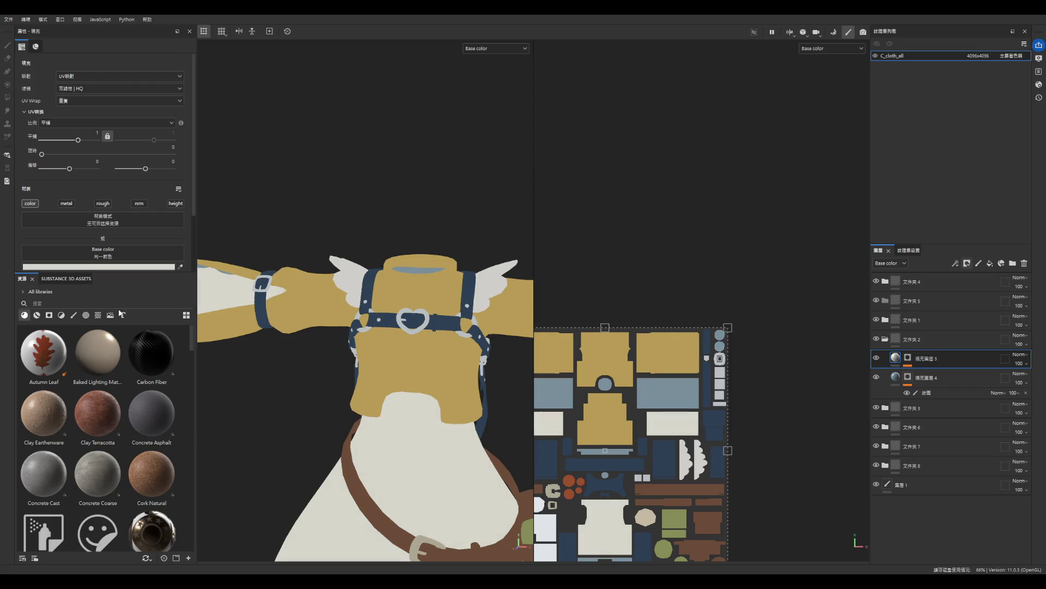
{"action": "scroll", "coordinate": [468, 256], "scroll_direction": "down", "scroll_amount": 2}
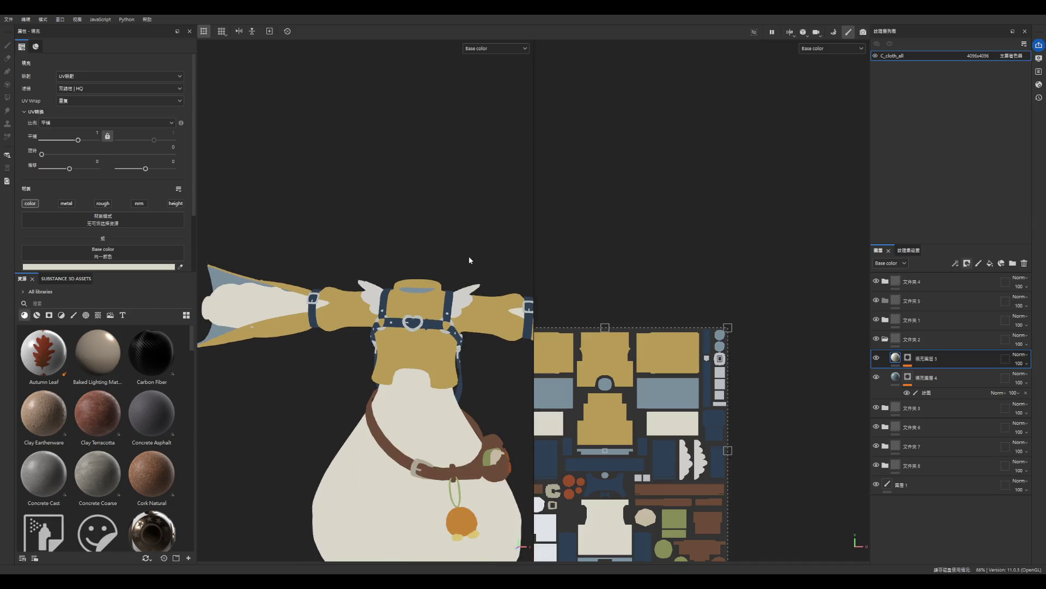
{"action": "scroll", "coordinate": [468, 349], "scroll_direction": "down", "scroll_amount": 2}
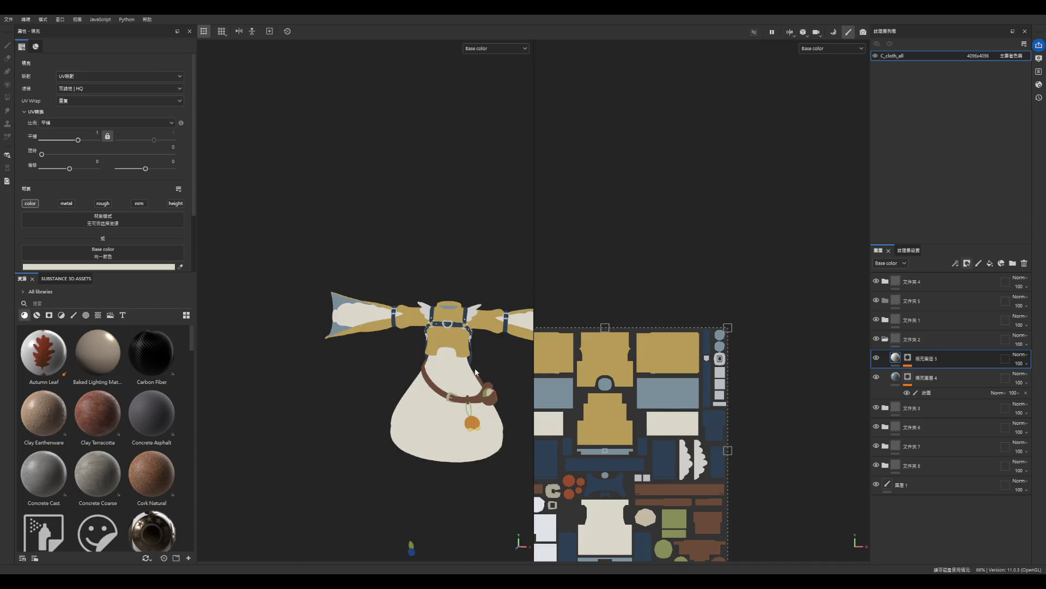
{"action": "scroll", "coordinate": [486, 374], "scroll_direction": "up", "scroll_amount": 1}
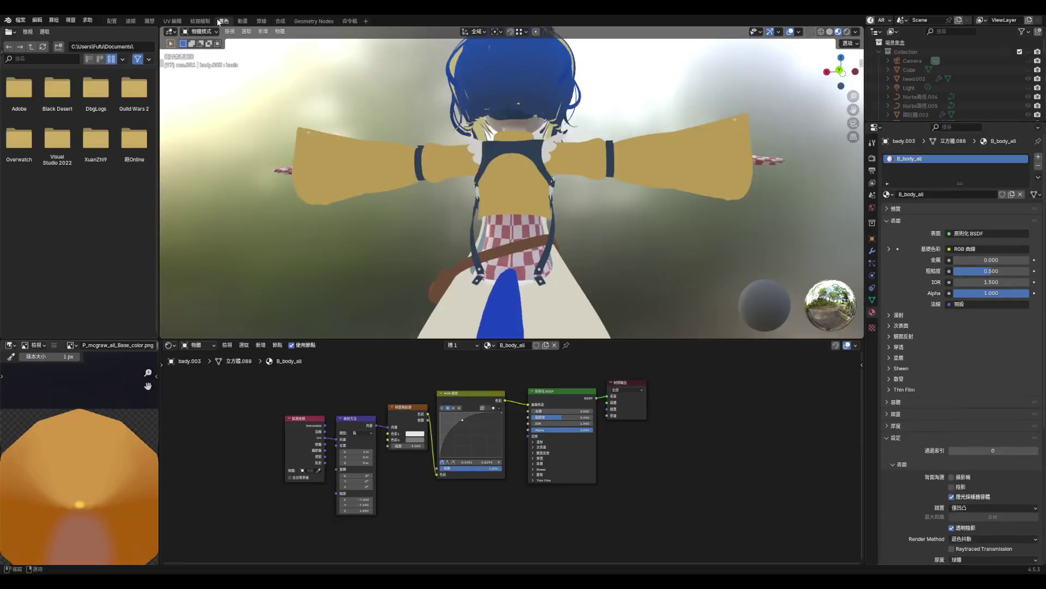
- In Shading, select the cloth, unlink then restore its image texture, and enter edit mode in Modeling
{"action": "left_click", "coordinate": [223, 21]}
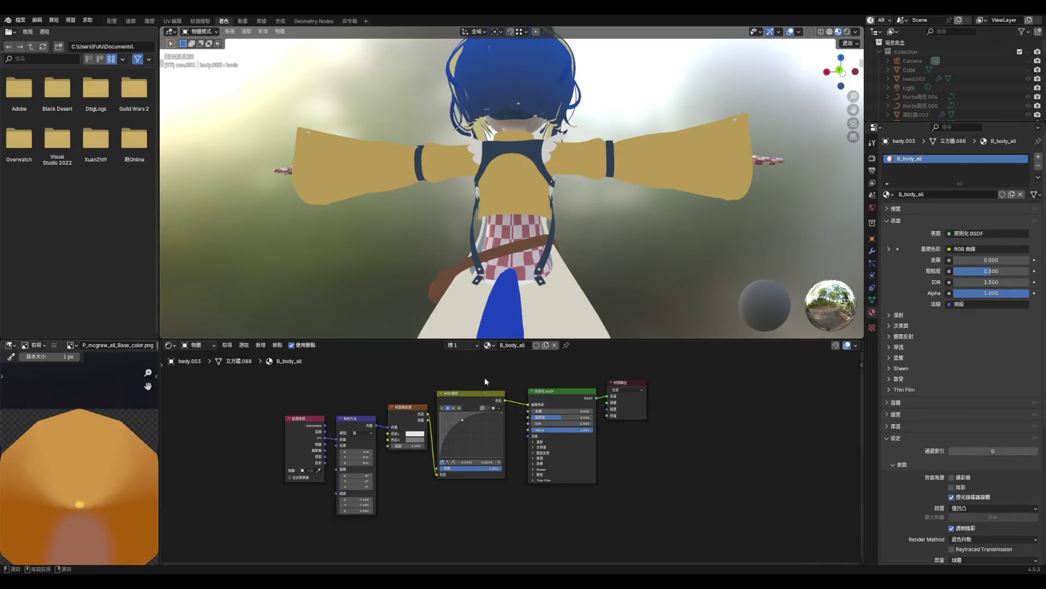
{"action": "left_click", "coordinate": [550, 280]}
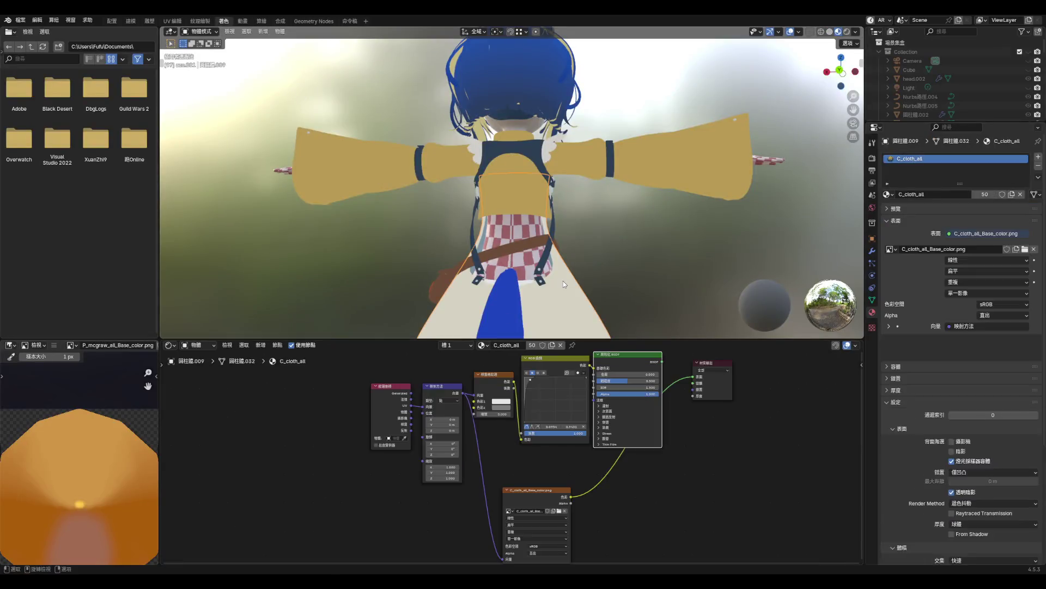
{"action": "left_click", "coordinate": [565, 510]}
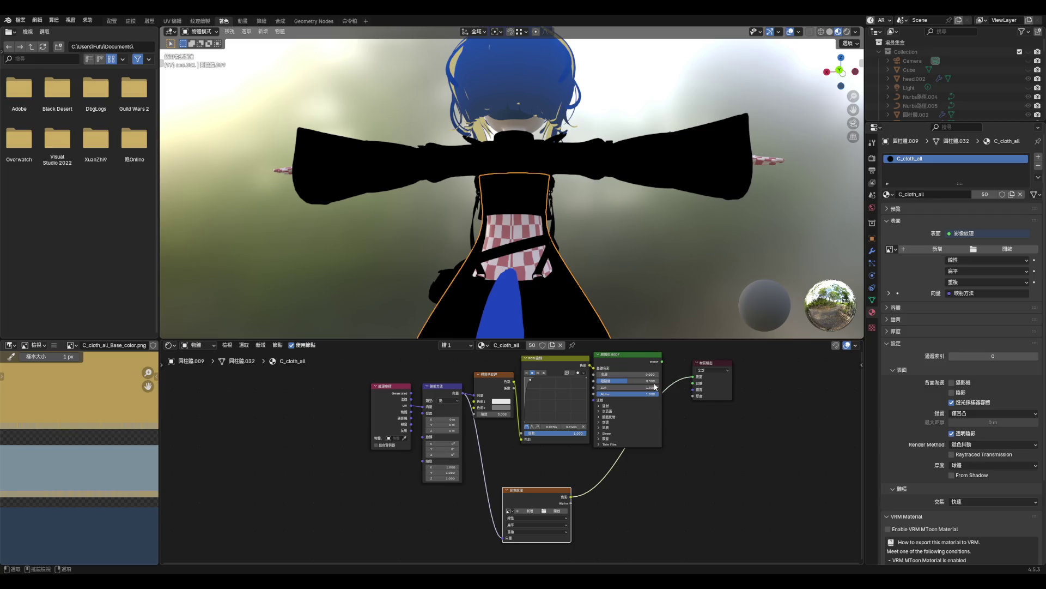
{"action": "key", "text": "ctrl+z"}
{"action": "key", "text": "ctrl+Page_Up"}
{"action": "key", "text": "ctrl+Page_Up"}
{"action": "key", "text": "ctrl+Page_Up"}
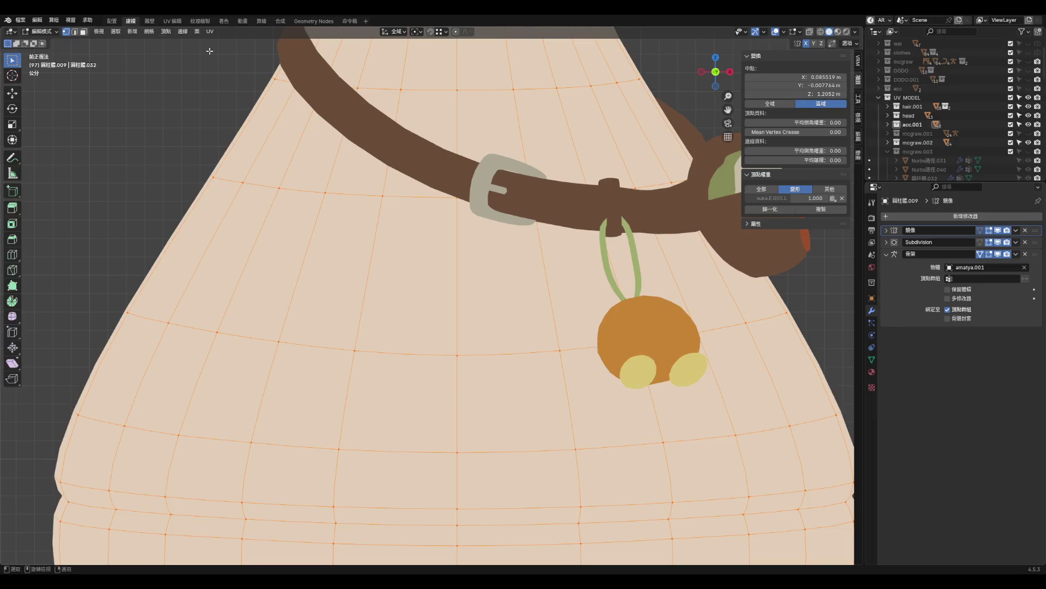
- Deselect all, exit to Object Mode, and save aqua_hoof2.blend
{"action": "scroll", "coordinate": [749, 297], "scroll_direction": "down", "scroll_amount": 5}
{"action": "key", "text": "alt+a"}
{"action": "key", "text": "Tab"}
{"action": "mouse_move", "coordinate": [755, 297]}
{"action": "middle_mouse_down"}
{"action": "mouse_move", "coordinate": [659, 309]}
{"action": "mouse_move", "coordinate": [636, 298]}
{"action": "middle_mouse_up"}
{"action": "scroll", "coordinate": [636, 297], "scroll_direction": "up", "scroll_amount": 8}
{"action": "key", "text": "ctrl+s"}
- Inspect the character's side, back and left arm, select body.003, and save again
{"action": "scroll", "coordinate": [515, 343], "scroll_direction": "down", "scroll_amount": 4}
{"action": "mouse_move", "coordinate": [567, 339]}
{"action": "middle_mouse_down"}
{"action": "mouse_move", "coordinate": [506, 322]}
{"action": "mouse_move", "coordinate": [545, 325]}
{"action": "mouse_move", "coordinate": [420, 329]}
{"action": "mouse_move", "coordinate": [371, 284]}
{"action": "middle_mouse_up"}
{"action": "scroll", "coordinate": [420, 329], "scroll_direction": "down", "scroll_amount": 3}
{"action": "scroll", "coordinate": [564, 304], "scroll_direction": "up", "scroll_amount": 6}
{"action": "mouse_move", "coordinate": [564, 305]}
{"action": "middle_mouse_down"}
{"action": "mouse_move", "coordinate": [407, 307]}
{"action": "mouse_move", "coordinate": [504, 311]}
{"action": "mouse_move", "coordinate": [488, 301]}
{"action": "middle_mouse_up"}
{"action": "scroll", "coordinate": [469, 305], "scroll_direction": "down", "scroll_amount": 5}
{"action": "scroll", "coordinate": [488, 301], "scroll_direction": "up", "scroll_amount": 5}
{"action": "scroll", "coordinate": [483, 297], "scroll_direction": "down", "scroll_amount": 1}
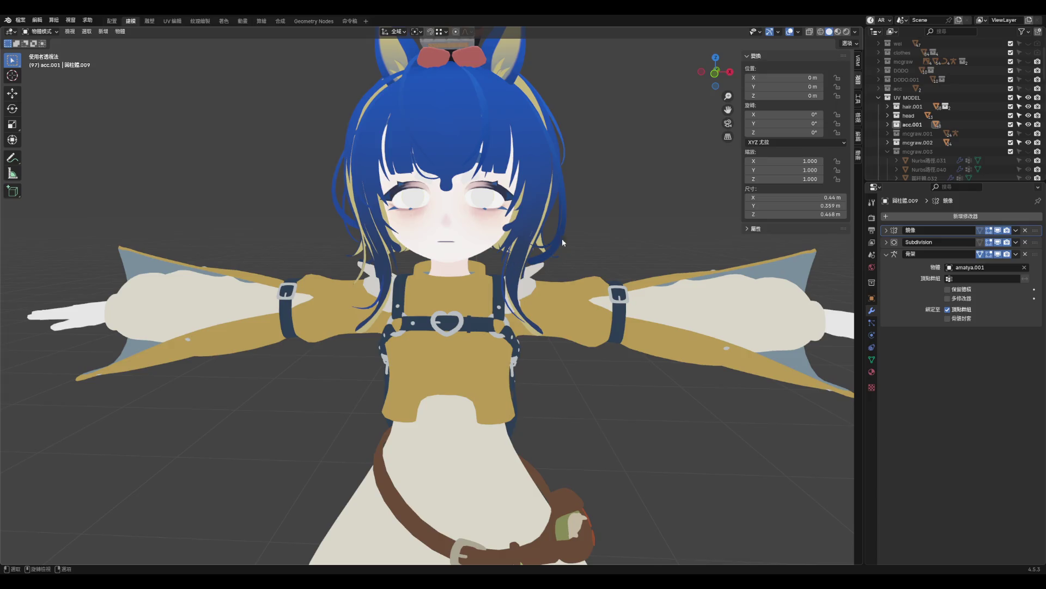
{"action": "scroll", "coordinate": [567, 240], "scroll_direction": "down", "scroll_amount": 2}
{"action": "mouse_move", "coordinate": [572, 240]}
{"action": "middle_mouse_down"}
{"action": "mouse_move", "coordinate": [622, 277]}
{"action": "mouse_move", "coordinate": [500, 256]}
{"action": "mouse_move", "coordinate": [430, 296]}
{"action": "mouse_move", "coordinate": [510, 276]}
{"action": "middle_mouse_up"}
{"action": "scroll", "coordinate": [622, 276], "scroll_direction": "down", "scroll_amount": 2}
{"action": "scroll", "coordinate": [622, 277], "scroll_direction": "up", "scroll_amount": 6}
{"action": "left_click", "coordinate": [450, 292]}
{"action": "scroll", "coordinate": [451, 292], "scroll_direction": "down", "scroll_amount": 4}
{"action": "key", "text": "ctrl+s"}
- Inspect the tail from a high back view, then save via File > Save
{"action": "scroll", "coordinate": [510, 276], "scroll_direction": "down", "scroll_amount": 2}
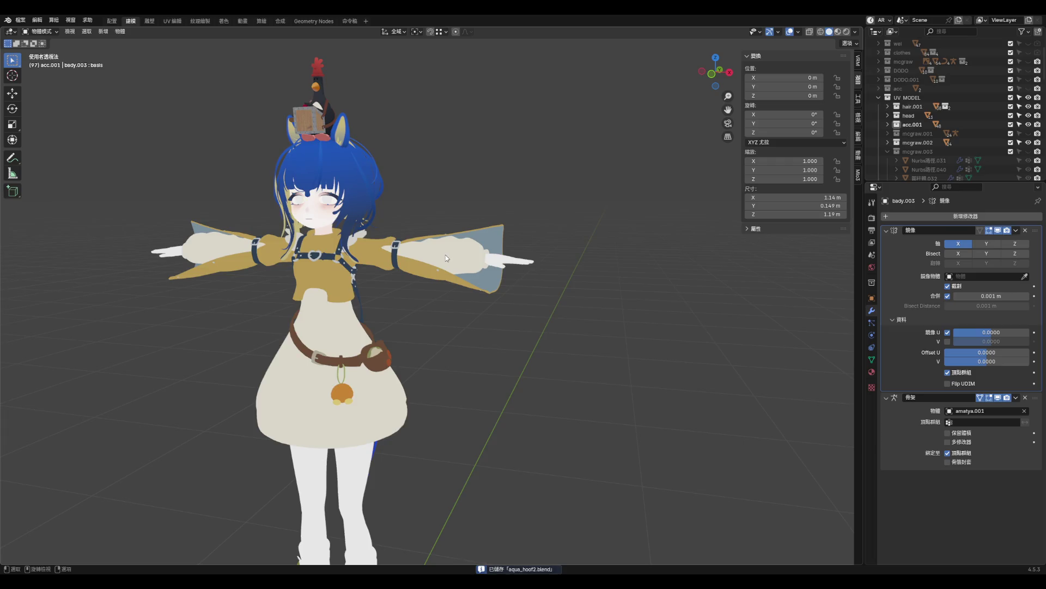
{"action": "scroll", "coordinate": [445, 258], "scroll_direction": "down", "scroll_amount": 5}
{"action": "mouse_move", "coordinate": [446, 258]}
{"action": "middle_mouse_down"}
{"action": "mouse_move", "coordinate": [320, 257]}
{"action": "mouse_move", "coordinate": [268, 275]}
{"action": "middle_mouse_up"}
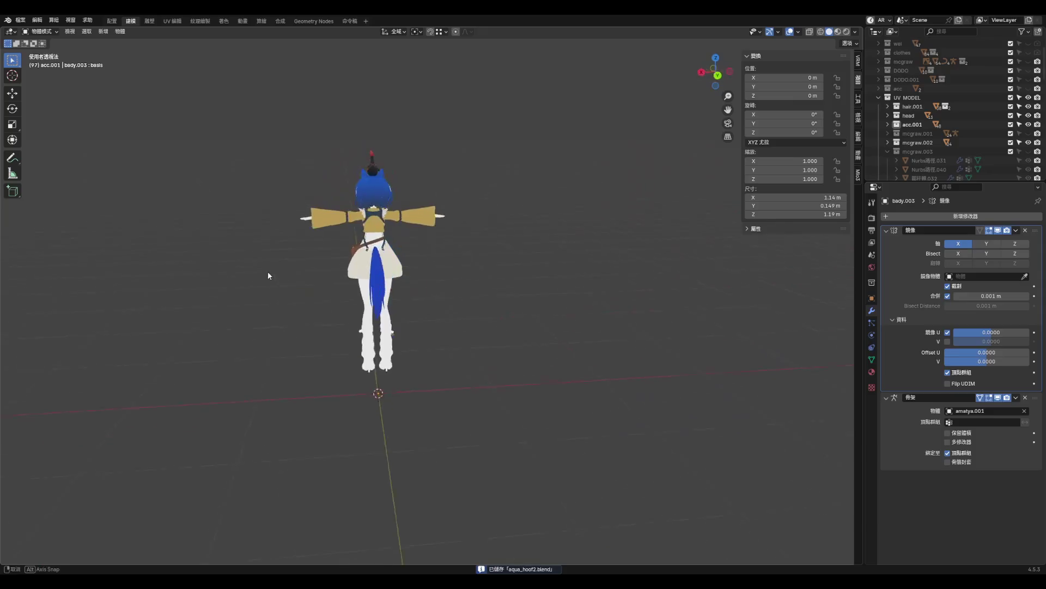
{"action": "scroll", "coordinate": [388, 254], "scroll_direction": "up", "scroll_amount": 5}
{"action": "left_click", "coordinate": [389, 253]}
{"action": "mouse_move", "coordinate": [389, 254]}
{"action": "middle_mouse_down"}
{"action": "mouse_move", "coordinate": [486, 276]}
{"action": "mouse_move", "coordinate": [327, 163]}
{"action": "middle_mouse_up"}
{"action": "scroll", "coordinate": [327, 163], "scroll_direction": "down", "scroll_amount": 5}
{"action": "scroll", "coordinate": [168, 89], "scroll_direction": "up", "scroll_amount": 5}
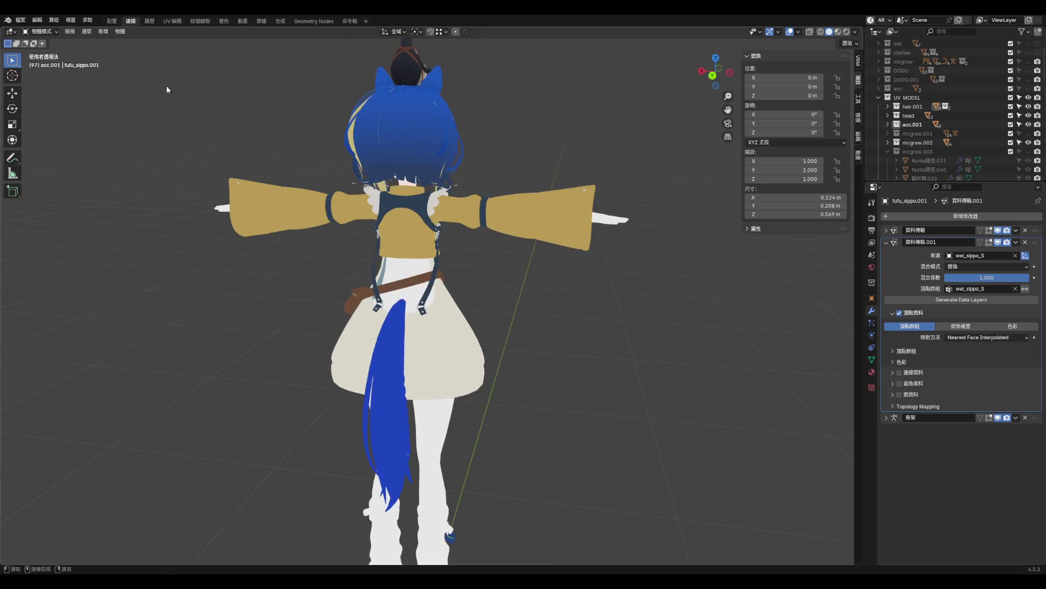
{"action": "scroll", "coordinate": [167, 89], "scroll_direction": "down", "scroll_amount": 2}
{"action": "left_click", "coordinate": [20, 19]}
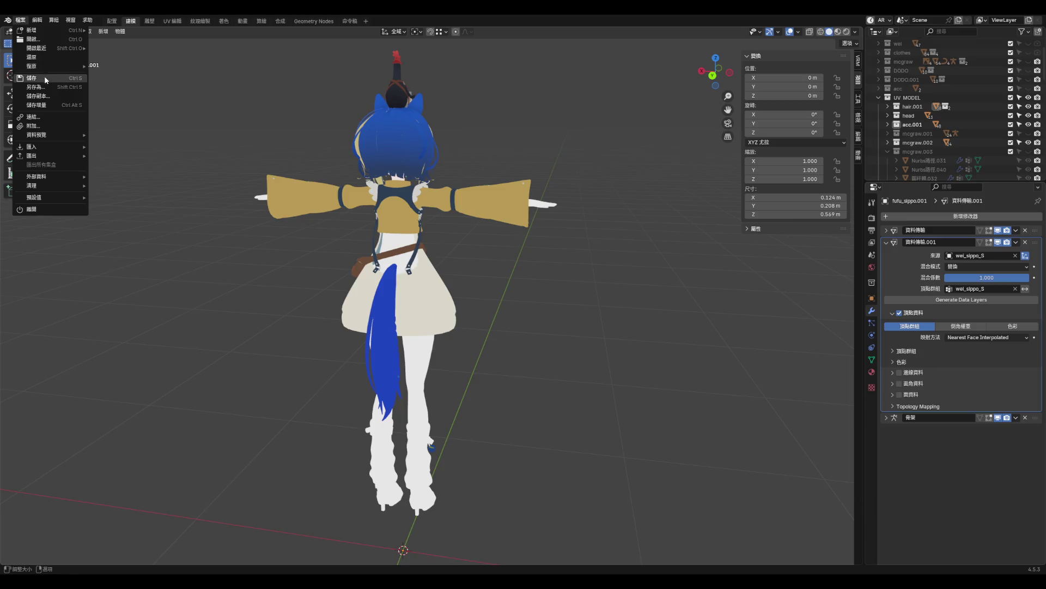
{"action": "left_click", "coordinate": [46, 79]}
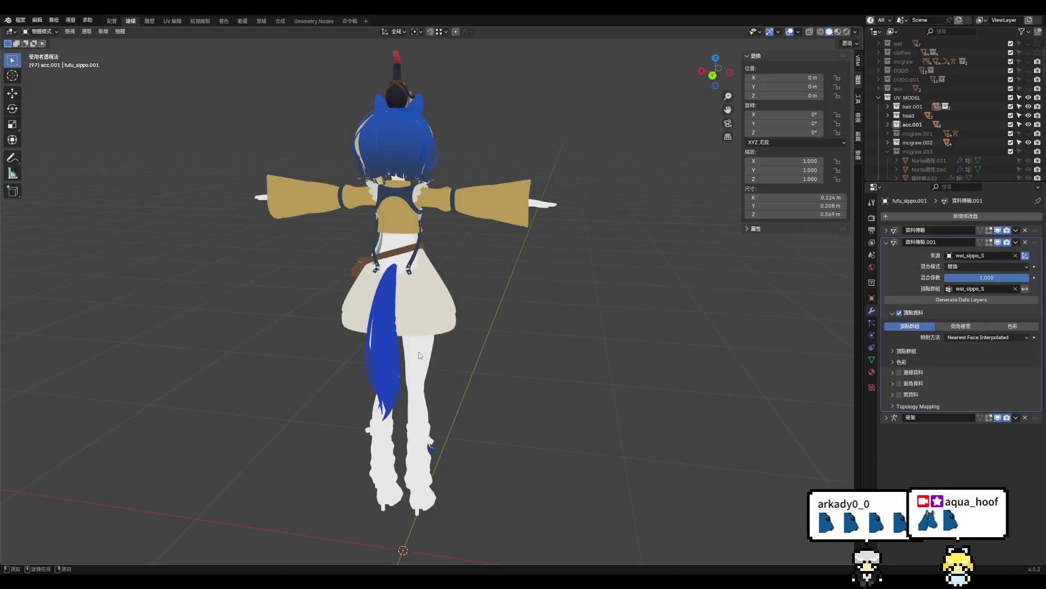
{"action": "left_click", "coordinate": [419, 351]}
- Select every object in the acc.001 hierarchy and add the legs and boots
{"action": "mouse_move", "coordinate": [557, 345]}
{"action": "middle_mouse_down"}
{"action": "mouse_move", "coordinate": [365, 328]}
{"action": "mouse_move", "coordinate": [446, 310]}
{"action": "mouse_move", "coordinate": [452, 283]}
{"action": "middle_mouse_up"}
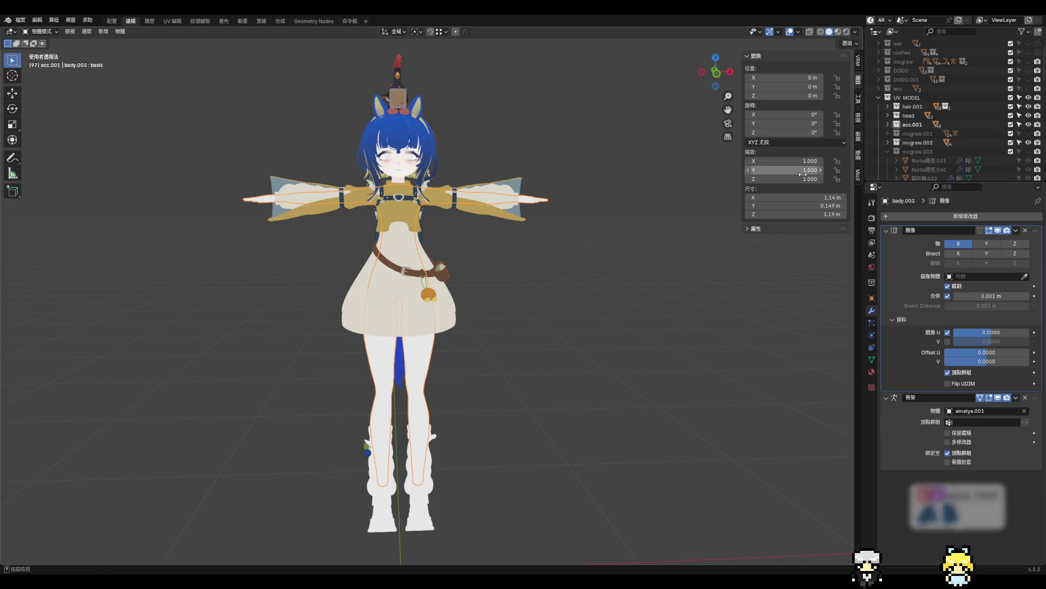
{"action": "scroll", "coordinate": [384, 277], "scroll_direction": "up", "scroll_amount": 3}
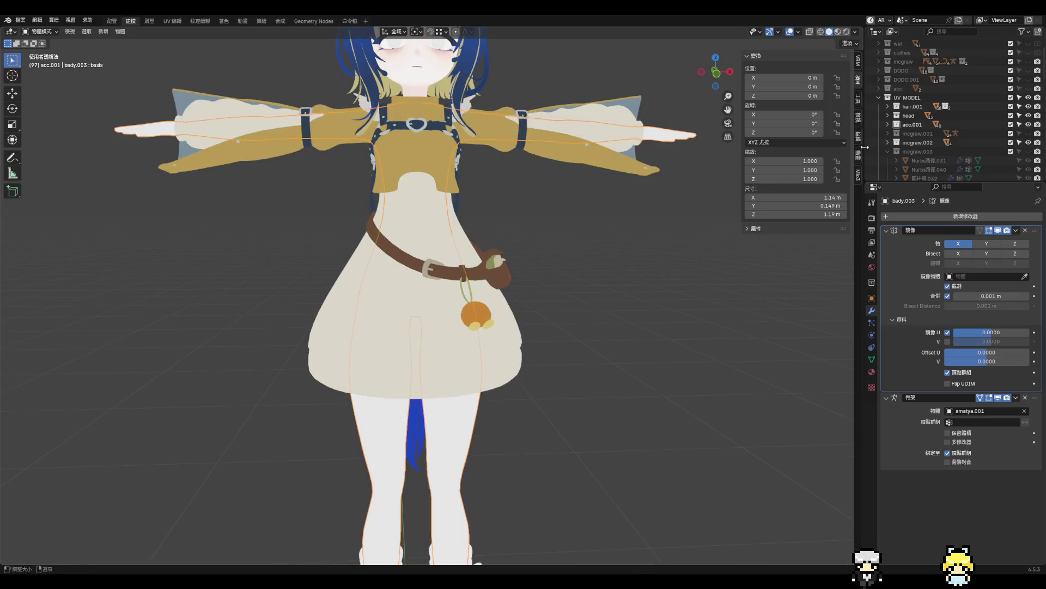
{"action": "scroll", "coordinate": [924, 126], "scroll_direction": "down", "scroll_amount": 3}
{"action": "right_click", "coordinate": [921, 89]}
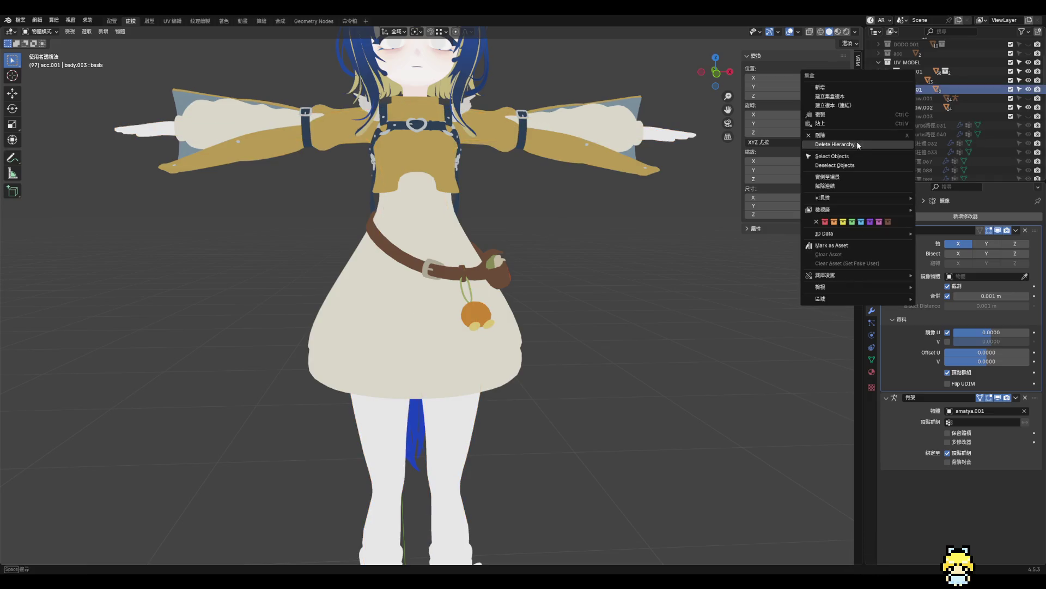
{"action": "left_click", "coordinate": [852, 155]}
{"action": "scroll", "coordinate": [529, 260], "scroll_direction": "down", "scroll_amount": 3}
{"action": "left_click", "coordinate": [488, 347], "text": "shift"}
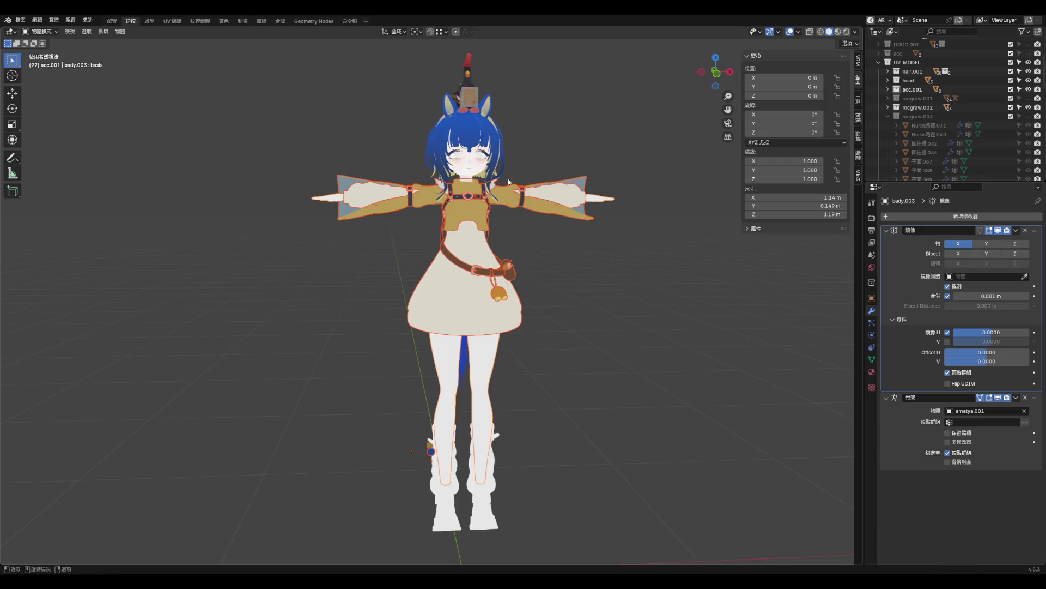
- From a level front view, select the boot kutu.002 and inspect the legs from the side
{"action": "scroll", "coordinate": [508, 181], "scroll_direction": "up", "scroll_amount": 2}
{"action": "scroll", "coordinate": [486, 201], "scroll_direction": "up", "scroll_amount": 6}
{"action": "scroll", "coordinate": [486, 234], "scroll_direction": "down", "scroll_amount": 8}
{"action": "scroll", "coordinate": [467, 203], "scroll_direction": "up", "scroll_amount": 6}
{"action": "scroll", "coordinate": [468, 185], "scroll_direction": "down", "scroll_amount": 7}
{"action": "middle_click_drag", "start_coordinate": [467, 171], "coordinate": [470, 325]}
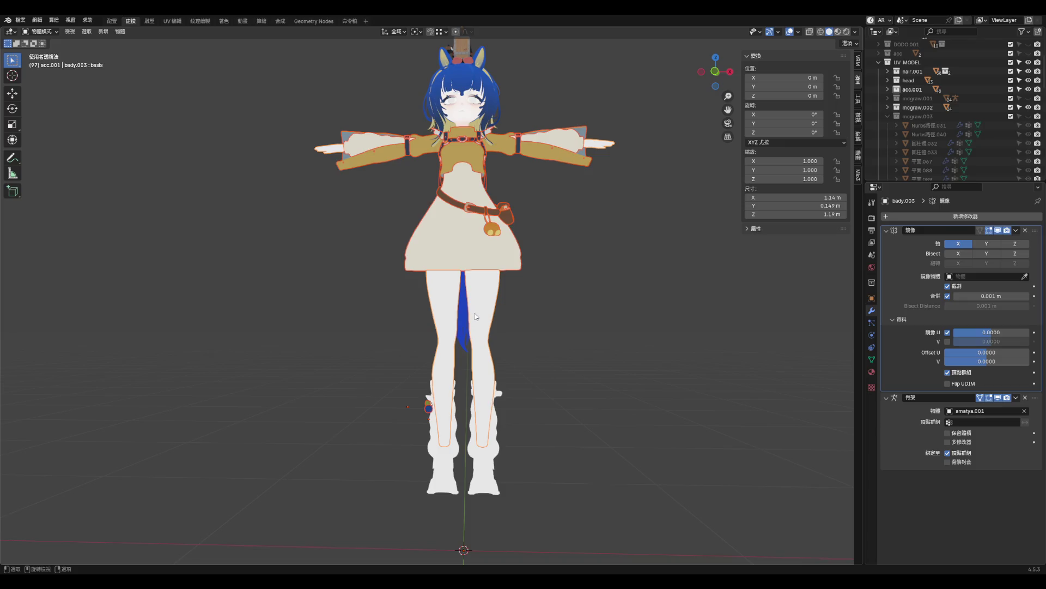
{"action": "scroll", "coordinate": [502, 379], "scroll_direction": "up", "scroll_amount": 4}
{"action": "left_click", "coordinate": [461, 450]}
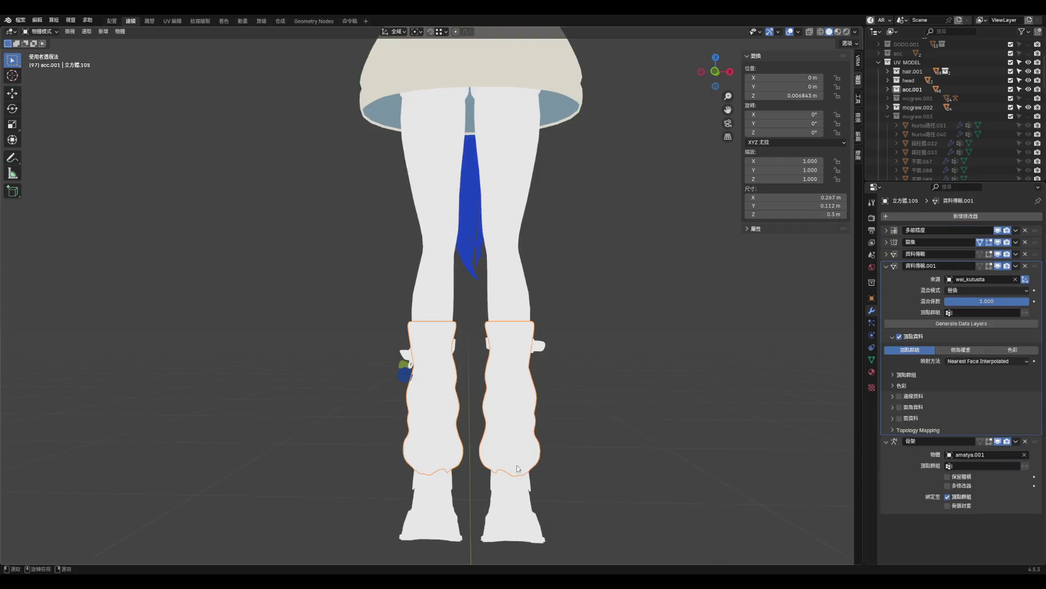
{"action": "left_click", "coordinate": [521, 470]}
{"action": "mouse_move", "coordinate": [521, 470]}
{"action": "middle_mouse_down"}
{"action": "mouse_move", "coordinate": [464, 466]}
{"action": "mouse_move", "coordinate": [392, 425]}
{"action": "mouse_move", "coordinate": [617, 427]}
{"action": "mouse_move", "coordinate": [545, 433]}
{"action": "mouse_move", "coordinate": [566, 374]}
{"action": "mouse_move", "coordinate": [586, 378]}
{"action": "middle_mouse_up"}
{"action": "scroll", "coordinate": [588, 427], "scroll_direction": "down", "scroll_amount": 3}
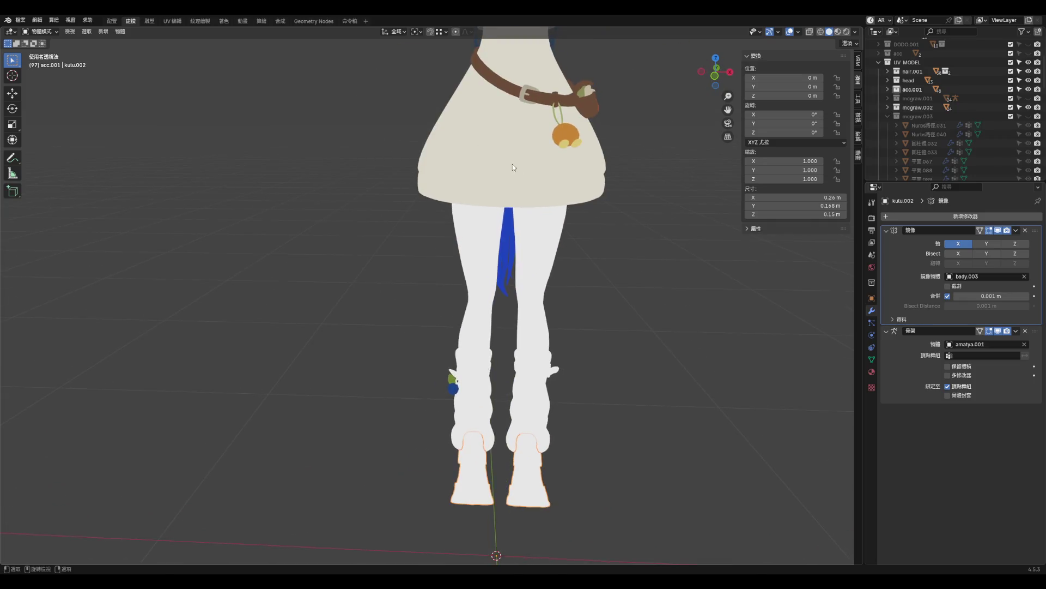
- Save aqua_hoof2.blend and select the leg-warmer mesh 立方體.105
{"action": "left_click", "coordinate": [34, 21]}
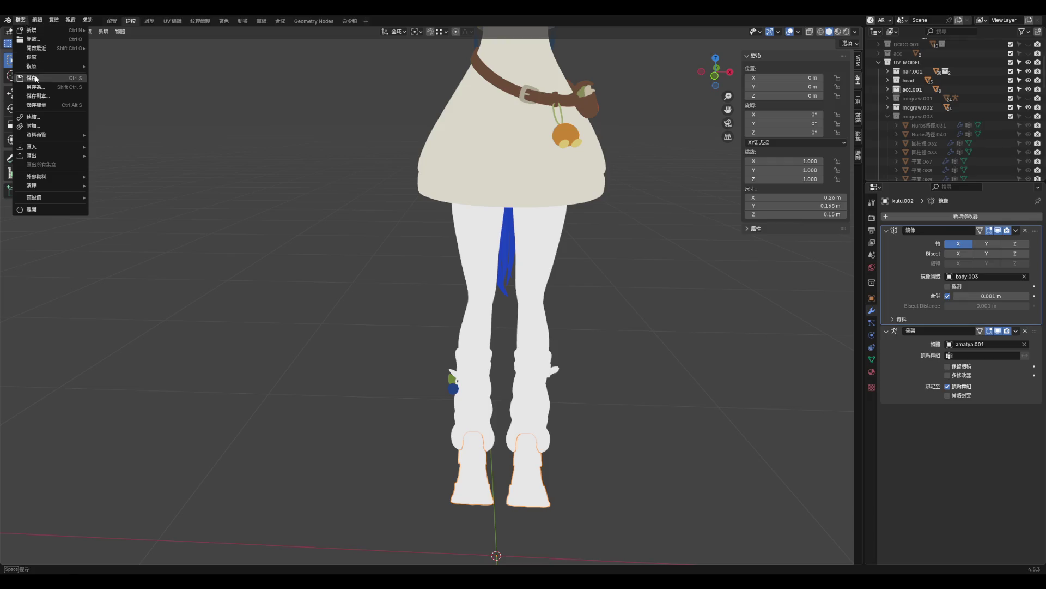
{"action": "key", "text": "ctrl+s"}
{"action": "left_click", "coordinate": [523, 460]}
{"action": "middle_click_drag", "start_coordinate": [545, 395], "coordinate": [517, 377]}
{"action": "left_click", "coordinate": [545, 401]}
{"action": "scroll", "coordinate": [517, 377], "scroll_direction": "up", "scroll_amount": 3}
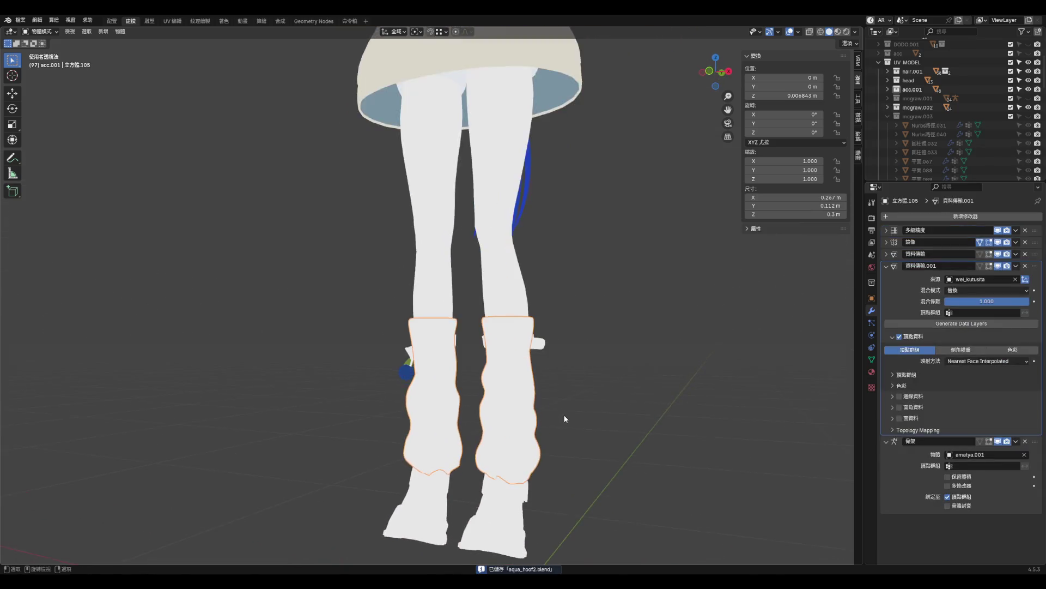
{"action": "scroll", "coordinate": [924, 152], "scroll_direction": "down", "scroll_amount": 3}
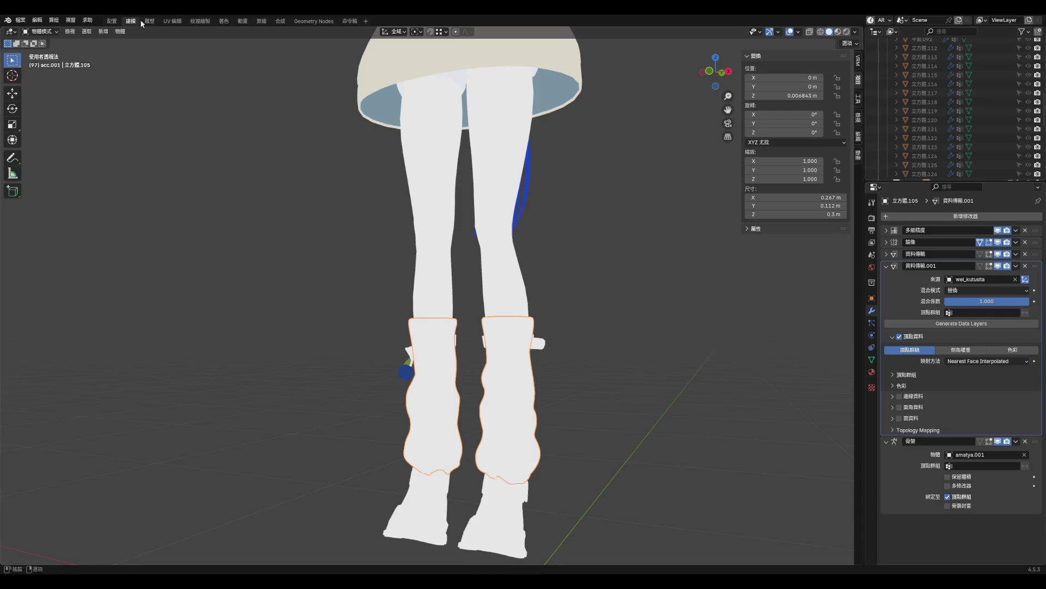
- Switch to the UV Editing workspace and frame a full-body front view
{"action": "key", "text": "ctrl+Page_Down"}
{"action": "key", "text": "ctrl+Page_Down"}
{"action": "scroll", "coordinate": [397, 250], "scroll_direction": "down", "scroll_amount": 1}
{"action": "mouse_move", "coordinate": [708, 338]}
{"action": "middle_mouse_down"}
{"action": "mouse_move", "coordinate": [739, 351]}
{"action": "mouse_move", "coordinate": [799, 518]}
{"action": "middle_mouse_up"}
{"action": "scroll", "coordinate": [777, 496], "scroll_direction": "up", "scroll_amount": 5}
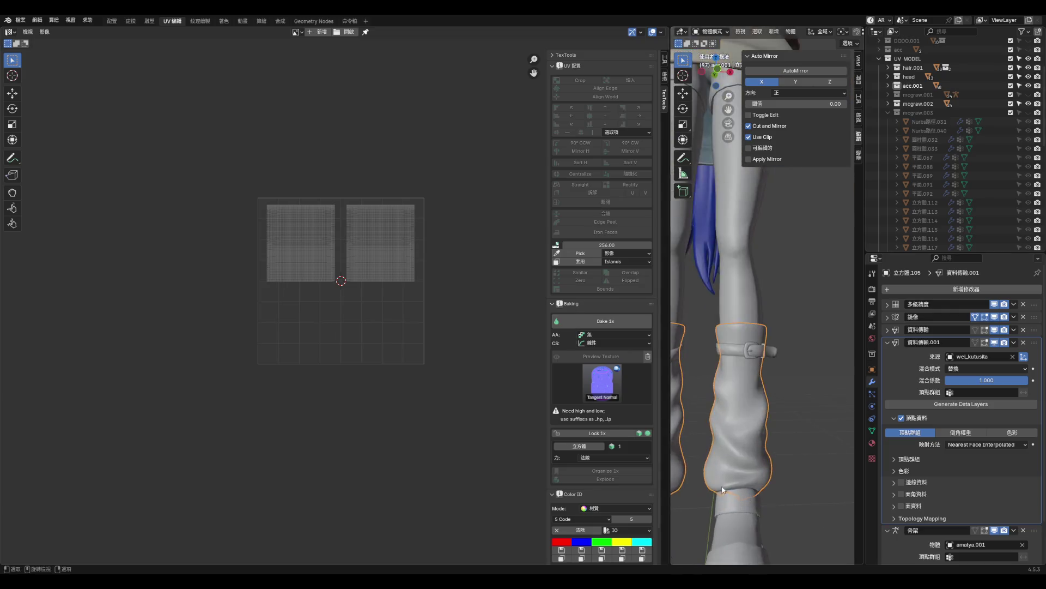
{"action": "scroll", "coordinate": [940, 234], "scroll_direction": "down", "scroll_amount": 5}
{"action": "scroll", "coordinate": [940, 233], "scroll_direction": "down", "scroll_amount": 2}
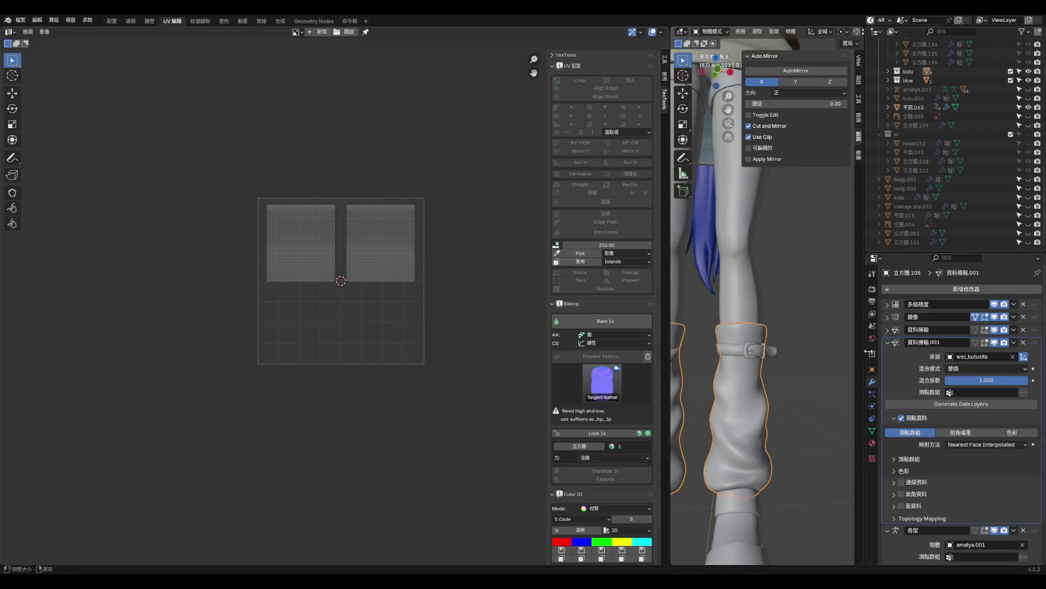
{"action": "scroll", "coordinate": [952, 223], "scroll_direction": "up", "scroll_amount": 5}
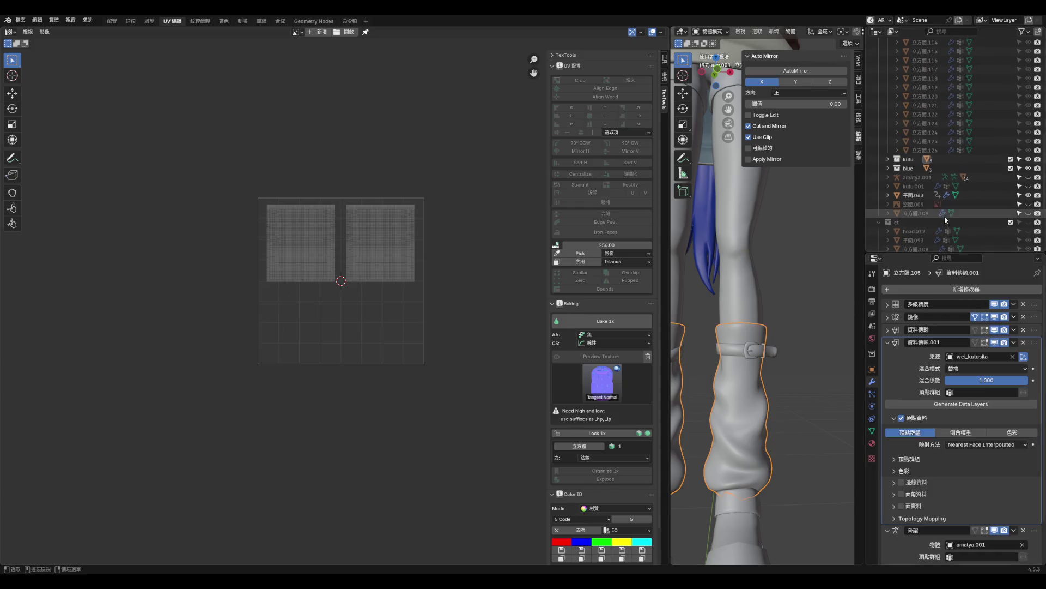
{"action": "scroll", "coordinate": [959, 201], "scroll_direction": "down", "scroll_amount": 1}
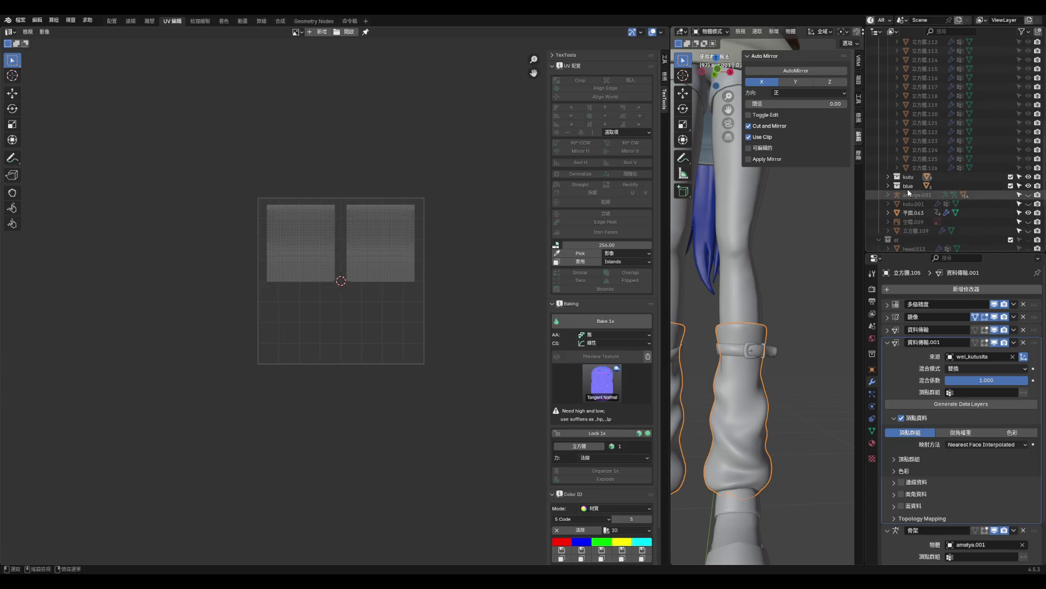
- Expand kutu, hide 立方體.106, select 立方體.105, and show its Material Properties
{"action": "left_click", "coordinate": [889, 151]}
{"action": "scroll", "coordinate": [982, 199], "scroll_direction": "down", "scroll_amount": 2}
{"action": "left_click", "coordinate": [1028, 195]}
{"action": "left_click", "coordinate": [1029, 196]}
{"action": "left_click", "coordinate": [1028, 187]}
{"action": "left_click", "coordinate": [1028, 187]}
{"action": "left_click", "coordinate": [1028, 205]}
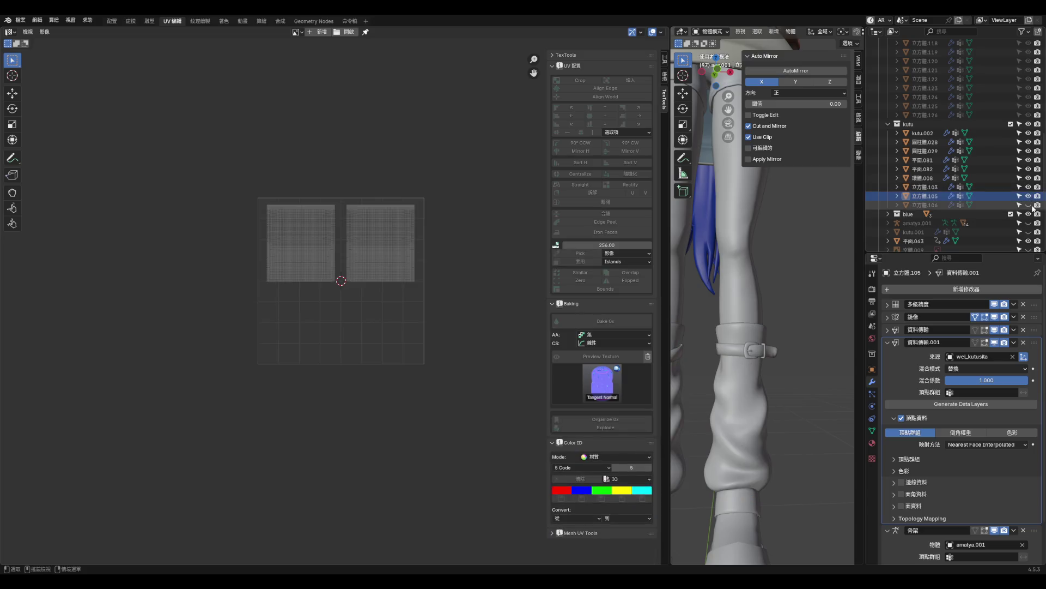
{"action": "left_click", "coordinate": [1028, 205]}
{"action": "left_click", "coordinate": [926, 196]}
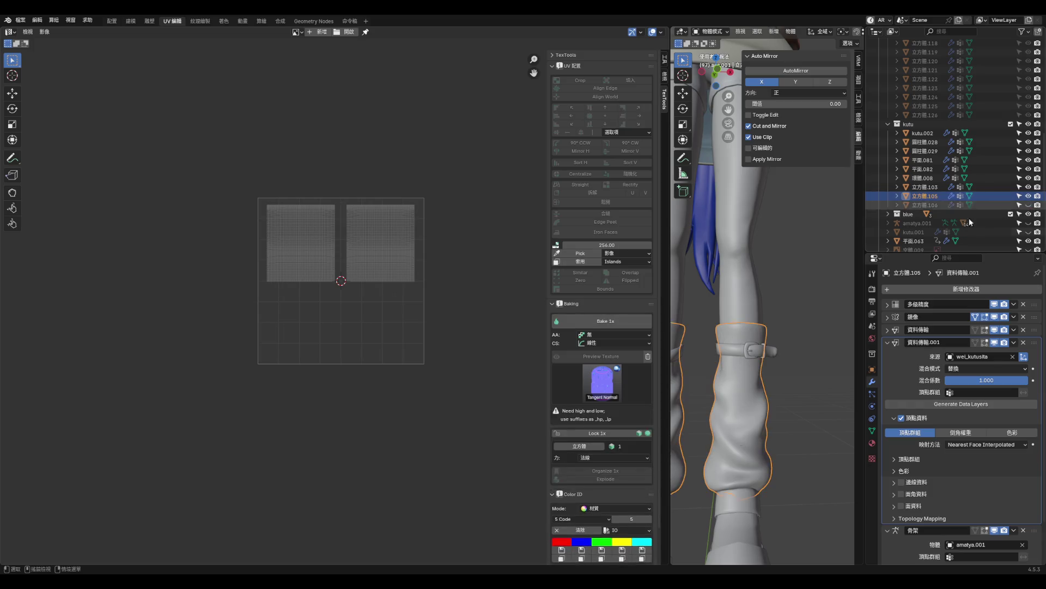
{"action": "left_click", "coordinate": [872, 444]}
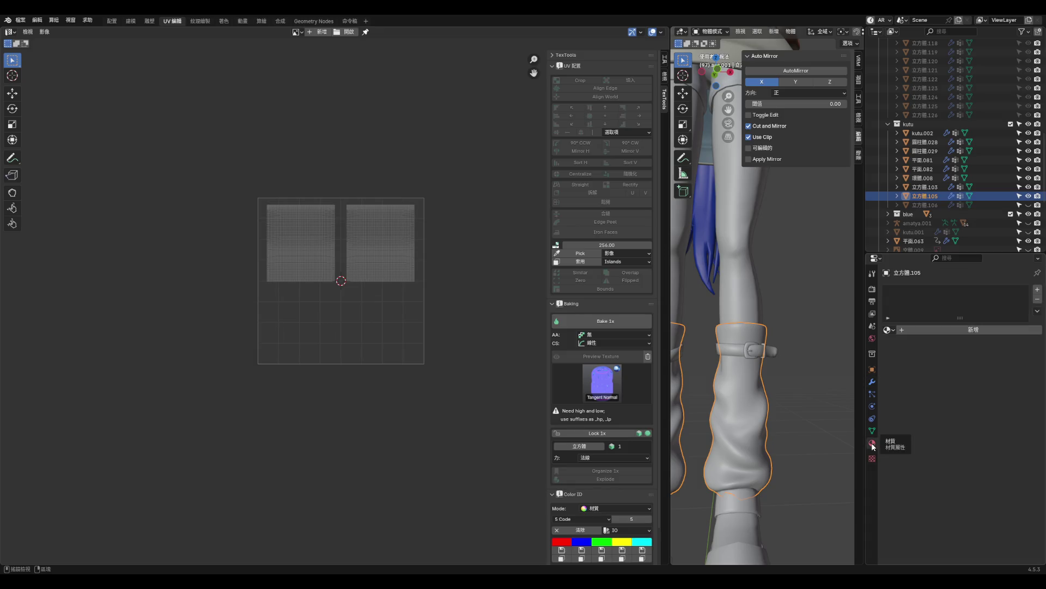
- Create a new material on 立方體.105 and name it AQ_C_cop
{"action": "left_click", "coordinate": [969, 330]}
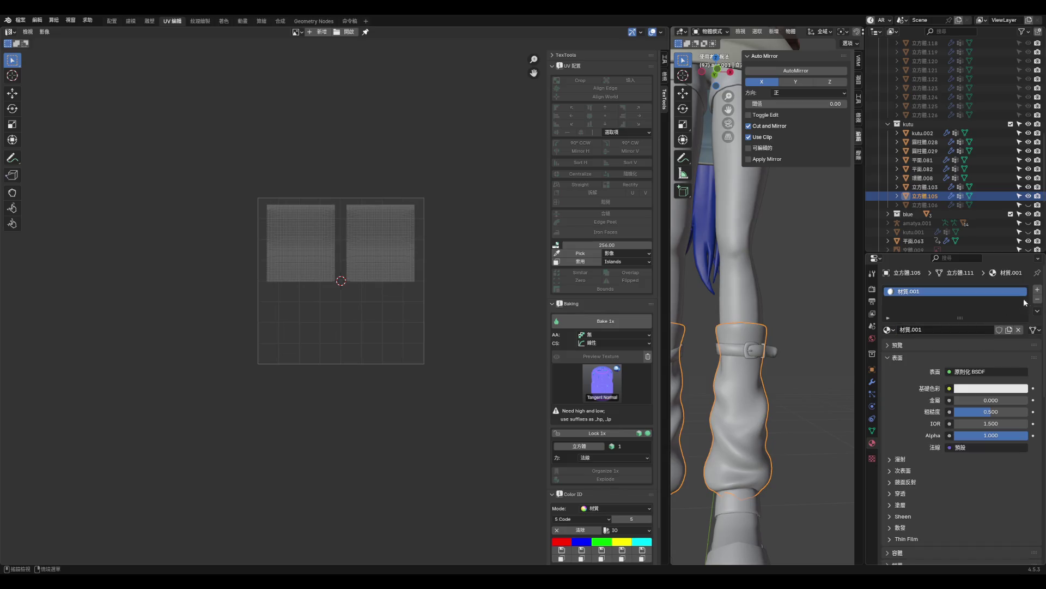
{"action": "left_click", "coordinate": [936, 330]}
{"action": "type", "text": "ㄈㄜ"}
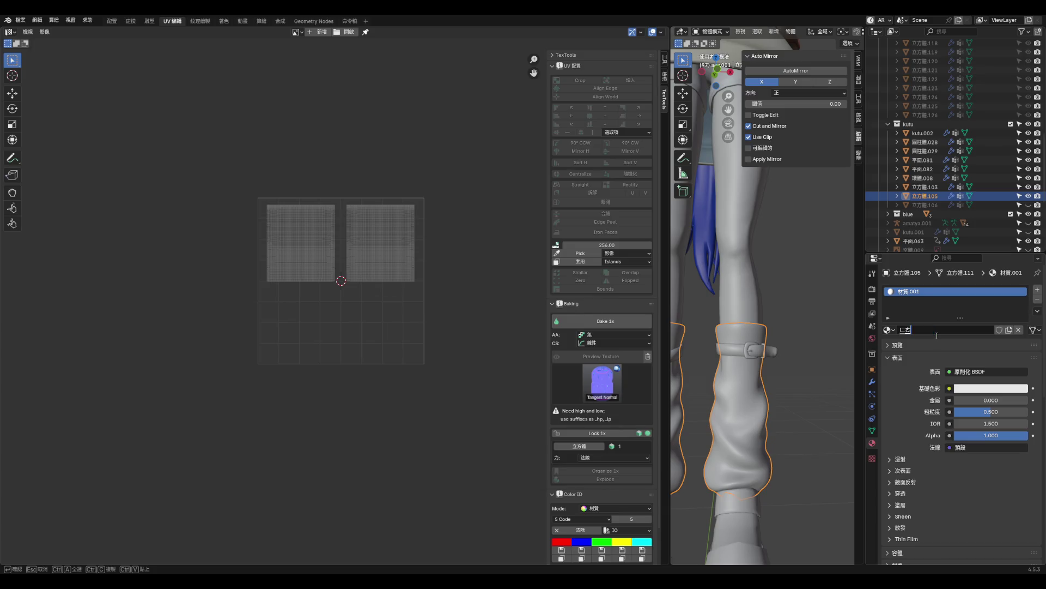
{"action": "type", "text": "8呵"}
{"action": "key", "text": "BackSpace"}
{"action": "key", "text": "BackSpace"}
{"action": "type", "text": "AQ_C"}
{"action": "type", "text": "k"}
{"action": "key", "text": "BackSpace"}
{"action": "type", "text": "cop"}
{"action": "key", "text": "Return"}
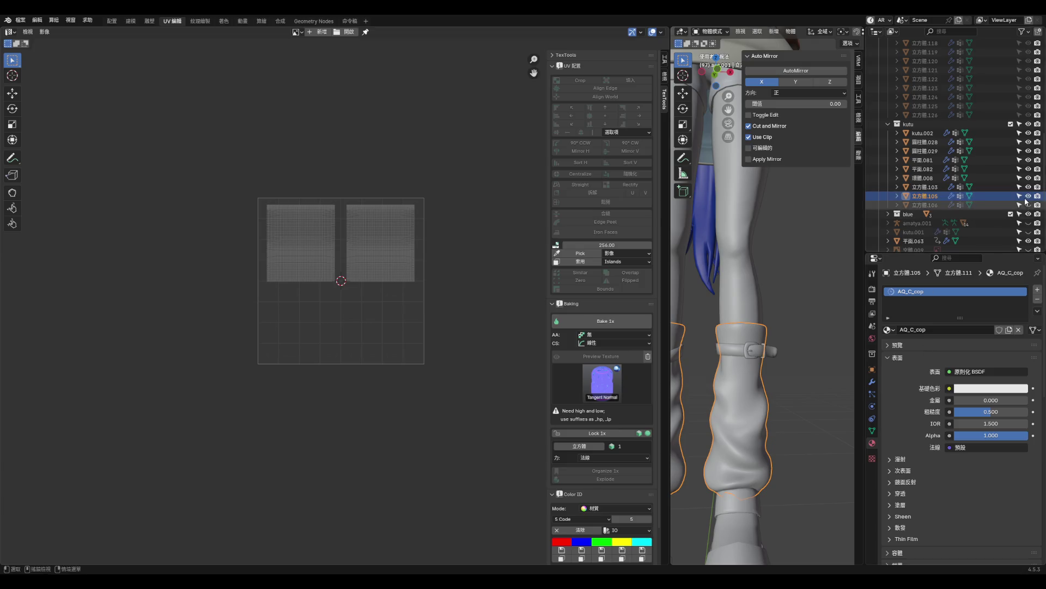
- Hide 立方體.105, show 立方體.106 and select it among the overlapping shoe parts
{"action": "left_click", "coordinate": [1028, 196]}
{"action": "left_click", "coordinate": [1028, 205]}
{"action": "left_click", "coordinate": [757, 413]}
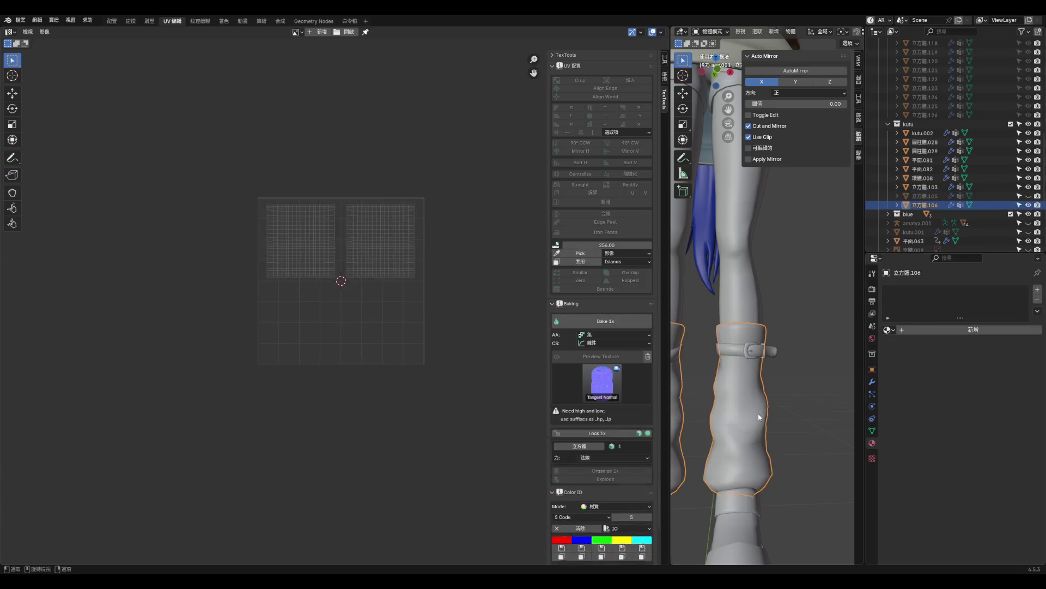
{"action": "left_click", "coordinate": [729, 490]}
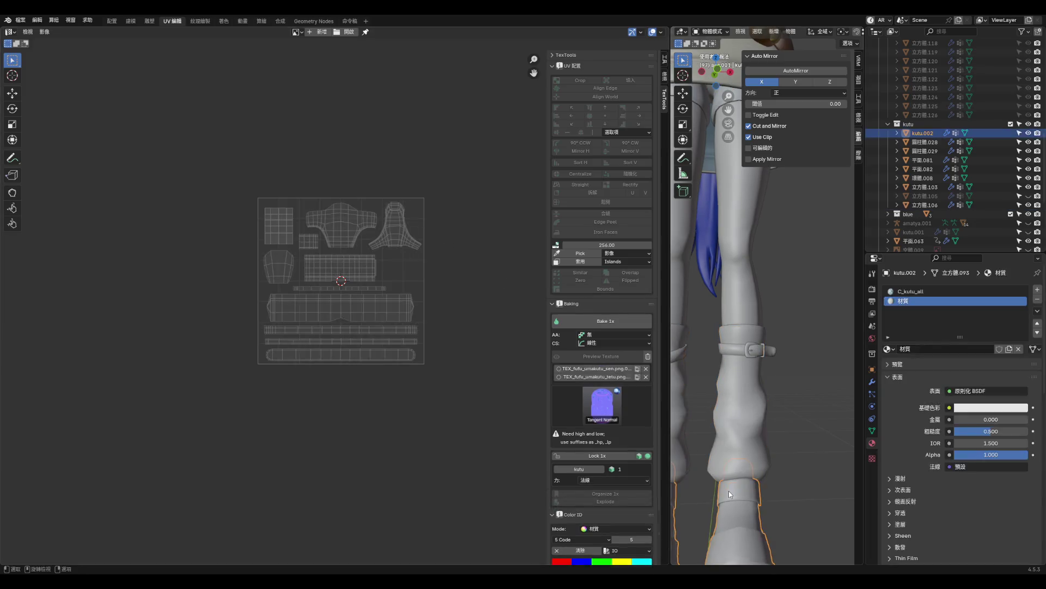
{"action": "left_click", "coordinate": [752, 446]}
{"action": "left_click", "coordinate": [734, 352]}
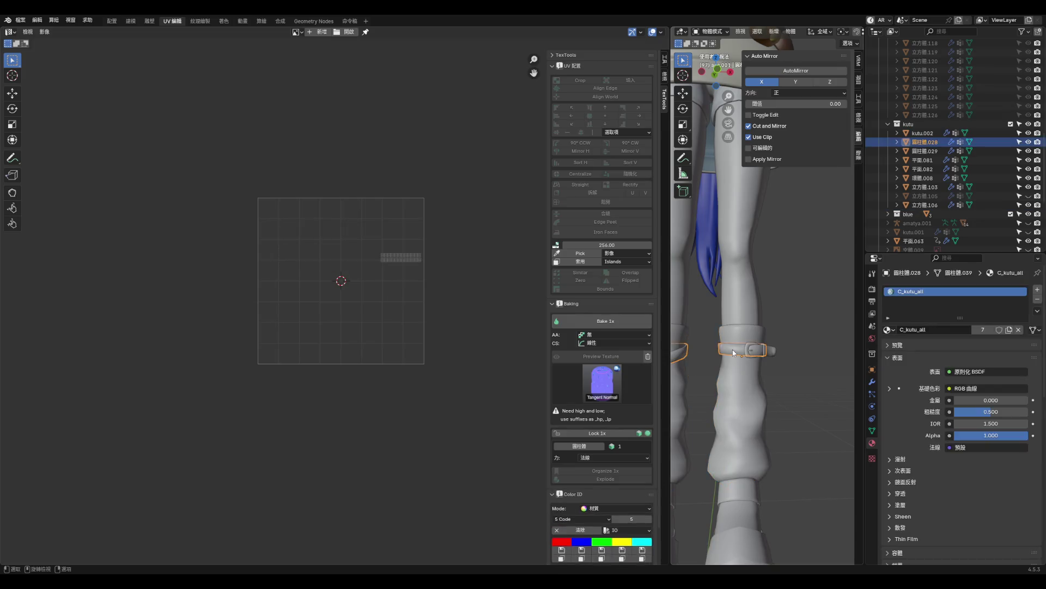
{"action": "left_click", "coordinate": [742, 351]}
{"action": "left_click", "coordinate": [742, 351]}
{"action": "left_click", "coordinate": [743, 522]}
{"action": "left_click", "coordinate": [742, 354]}
{"action": "left_click", "coordinate": [743, 508]}
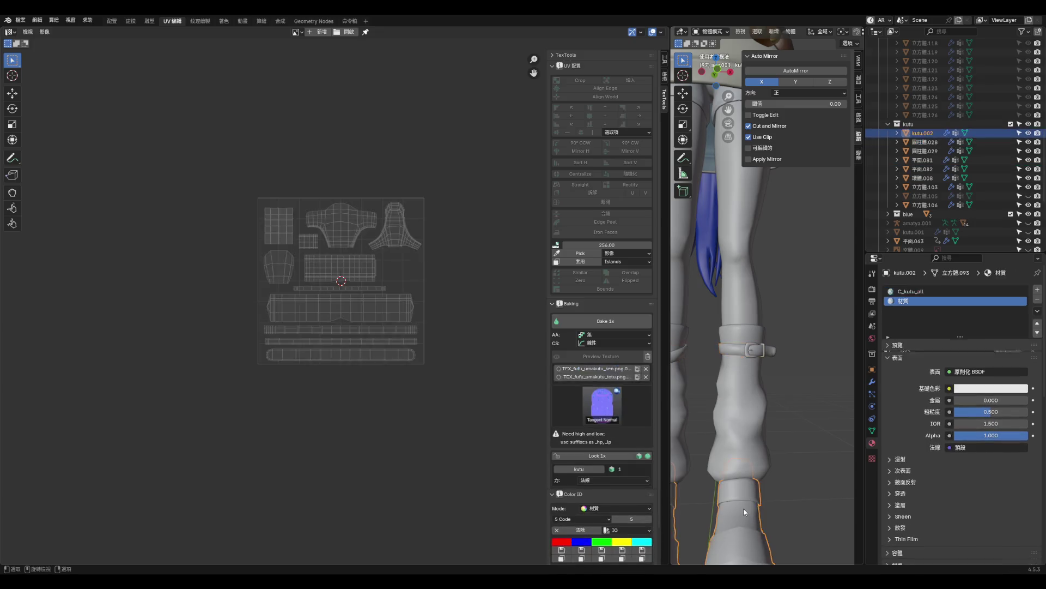
{"action": "left_click", "coordinate": [741, 469]}
{"action": "scroll", "coordinate": [786, 309], "scroll_direction": "down", "scroll_amount": 5}
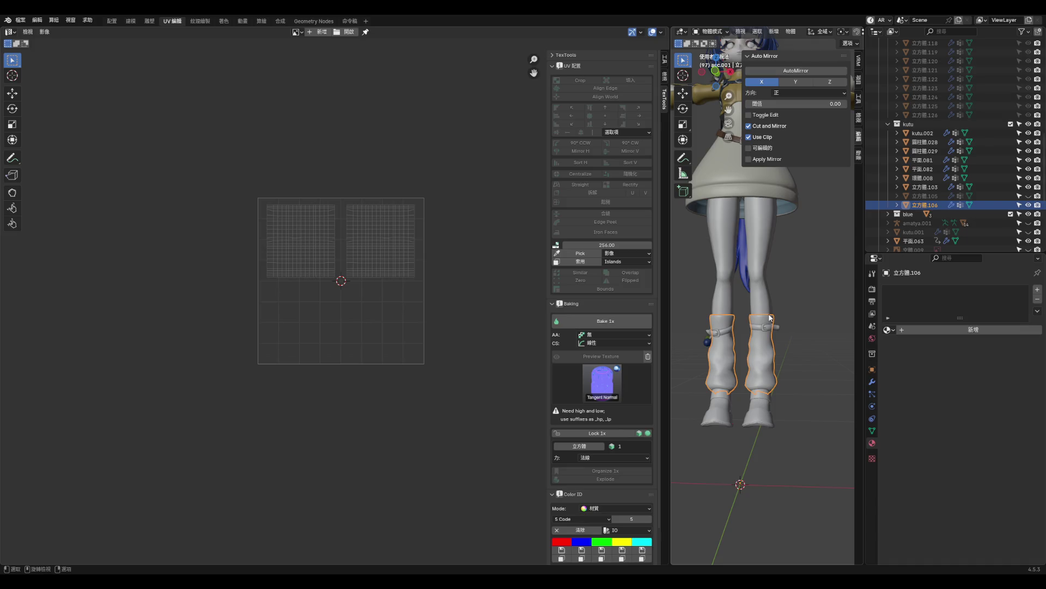
{"action": "scroll", "coordinate": [771, 318], "scroll_direction": "up", "scroll_amount": 5}
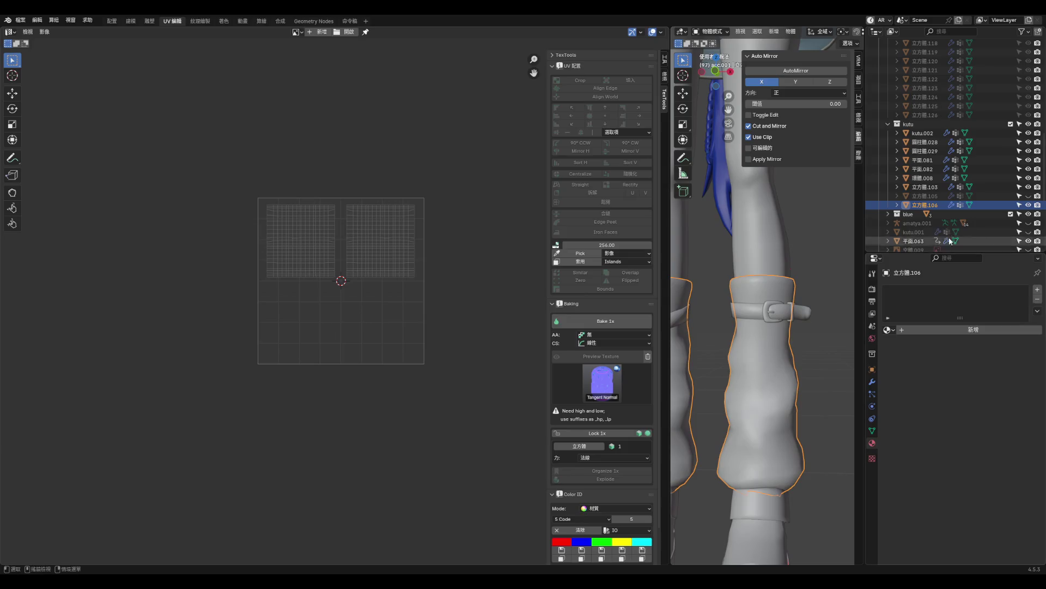
- Add a slot to 立方體.106, assign AQ_C_cop, and rename a single-user copy AQ_C_kutusita
{"action": "left_click", "coordinate": [1037, 289]}
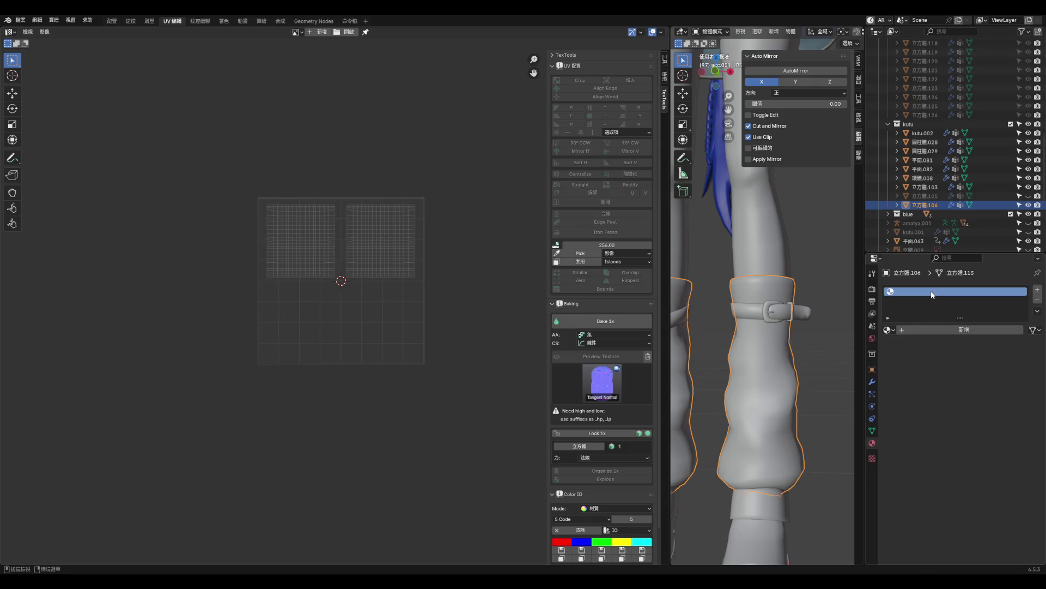
{"action": "left_click", "coordinate": [956, 331]}
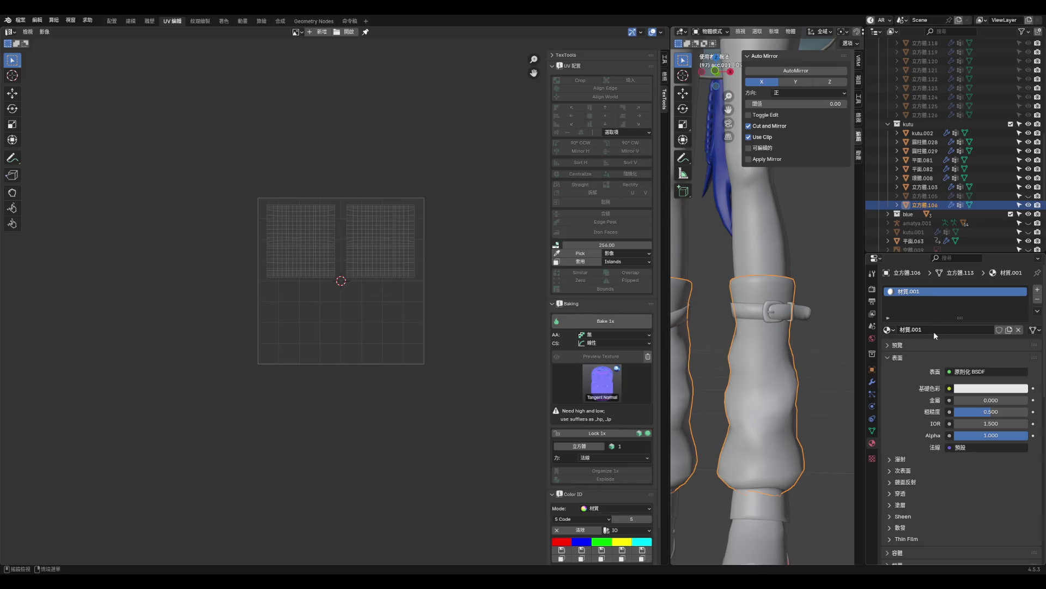
{"action": "left_click", "coordinate": [887, 330]}
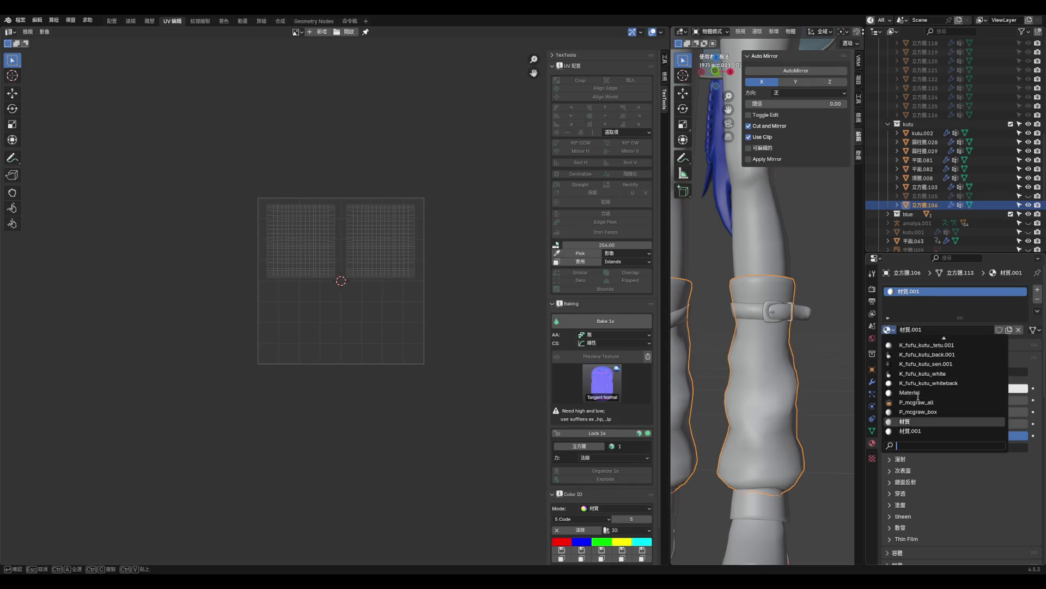
{"action": "type", "text": "aq"}
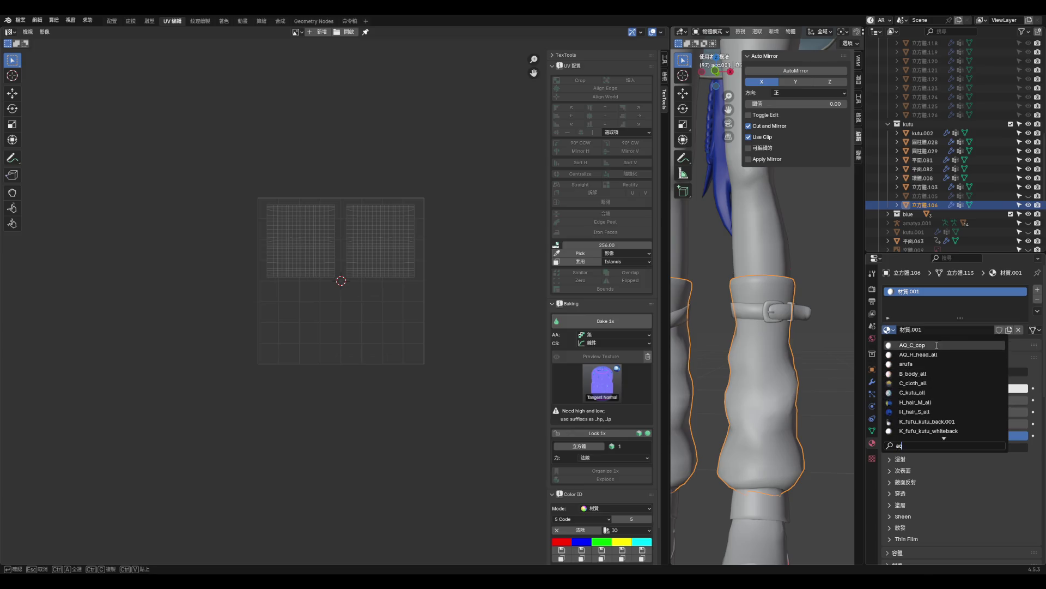
{"action": "left_click", "coordinate": [937, 345]}
{"action": "left_click", "coordinate": [979, 329]}
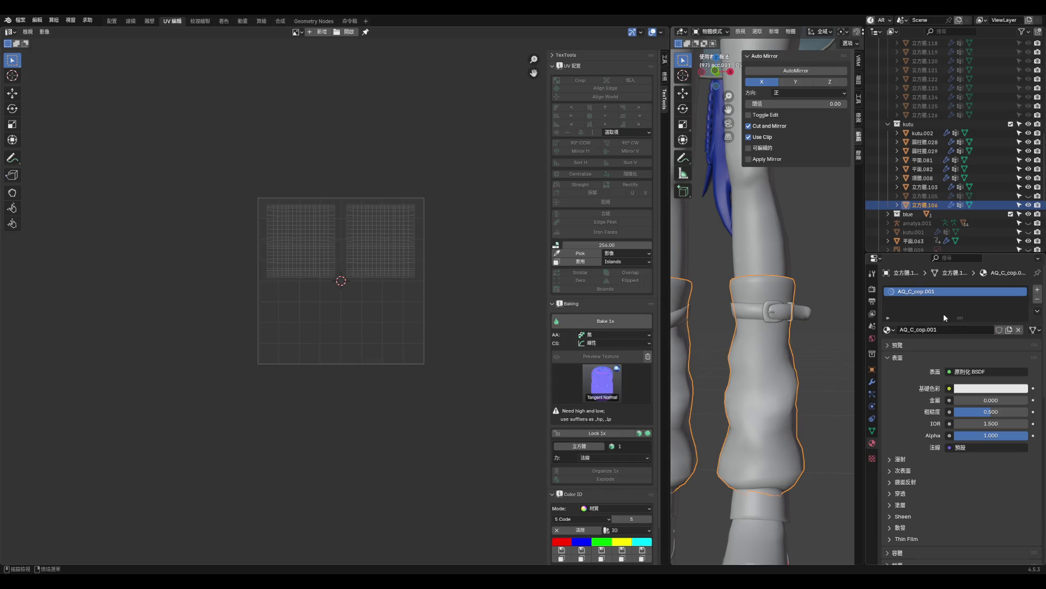
{"action": "left_click", "coordinate": [931, 328]}
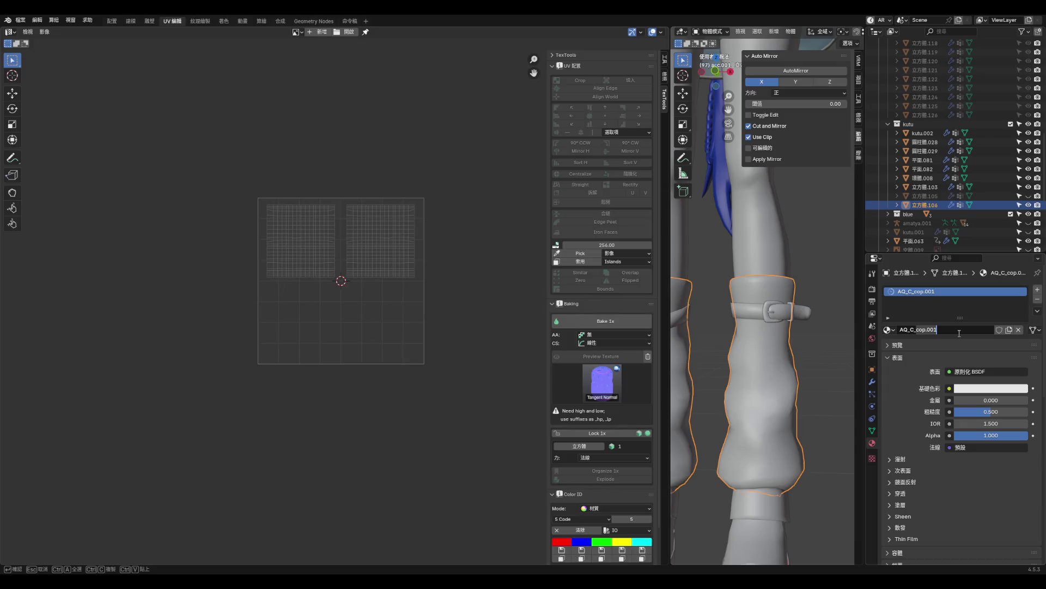
{"action": "type", "text": "kut"}
{"action": "type", "text": "usita"}
{"action": "key", "text": "Return"}
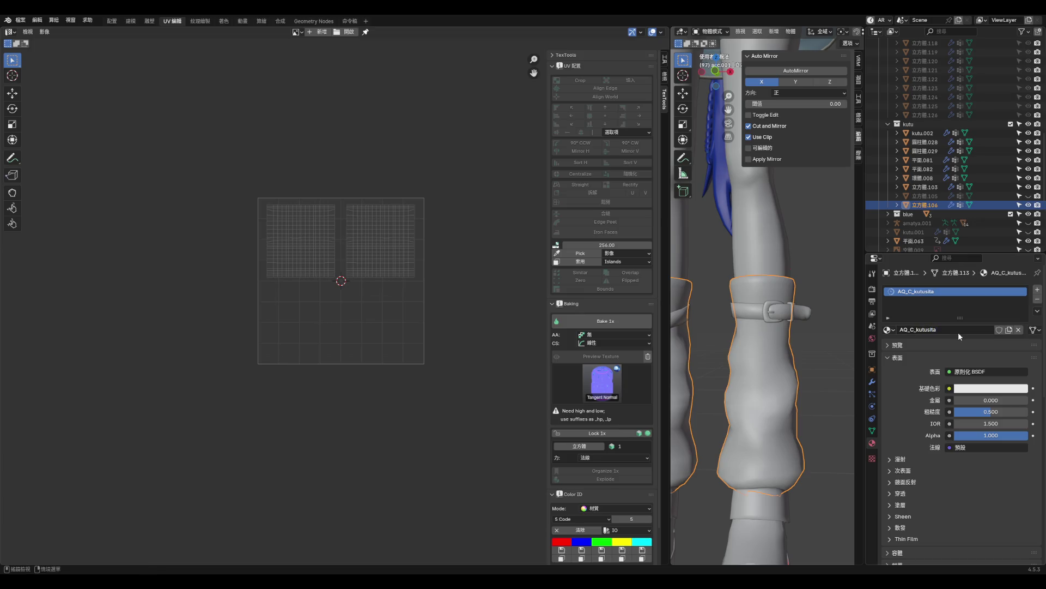
{"action": "scroll", "coordinate": [737, 383], "scroll_direction": "down", "scroll_amount": 8}
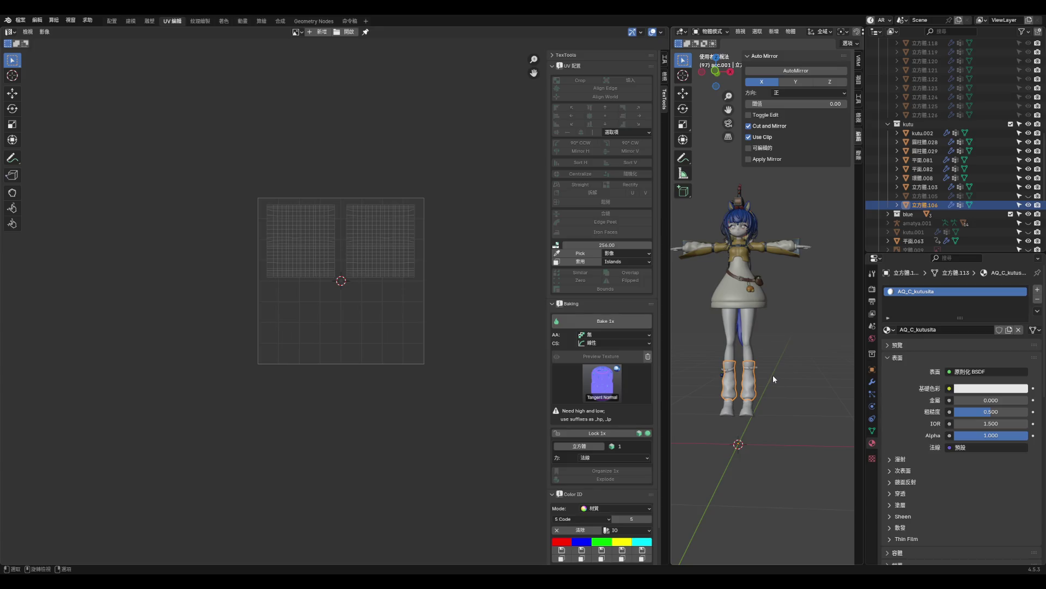
- Remove the unused 材質 material slot from the boot kutu.002
{"action": "mouse_move", "coordinate": [771, 371]}
{"action": "middle_mouse_down"}
{"action": "mouse_move", "coordinate": [787, 374]}
{"action": "mouse_move", "coordinate": [700, 371]}
{"action": "middle_mouse_up"}
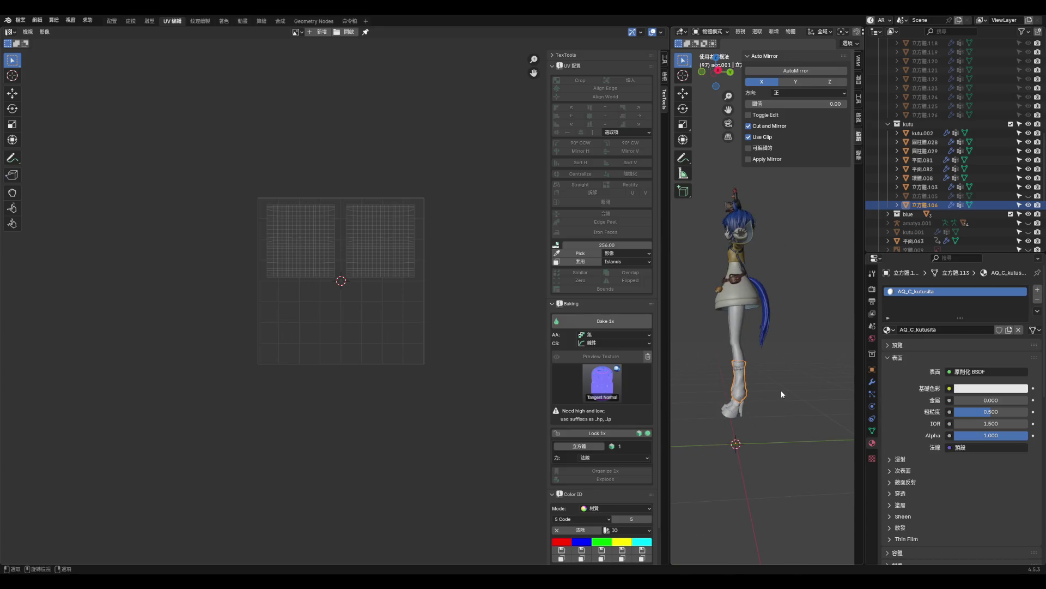
{"action": "left_click", "coordinate": [728, 405]}
{"action": "key", "text": "KP_Decimal"}
{"action": "left_click", "coordinate": [821, 395]}
{"action": "mouse_move", "coordinate": [821, 395]}
{"action": "middle_mouse_down"}
{"action": "mouse_move", "coordinate": [769, 261]}
{"action": "mouse_move", "coordinate": [746, 439]}
{"action": "mouse_move", "coordinate": [695, 346]}
{"action": "mouse_move", "coordinate": [803, 346]}
{"action": "middle_mouse_up"}
{"action": "scroll", "coordinate": [747, 440], "scroll_direction": "down", "scroll_amount": 5}
{"action": "scroll", "coordinate": [803, 347], "scroll_direction": "up", "scroll_amount": 4}
{"action": "left_click", "coordinate": [774, 333]}
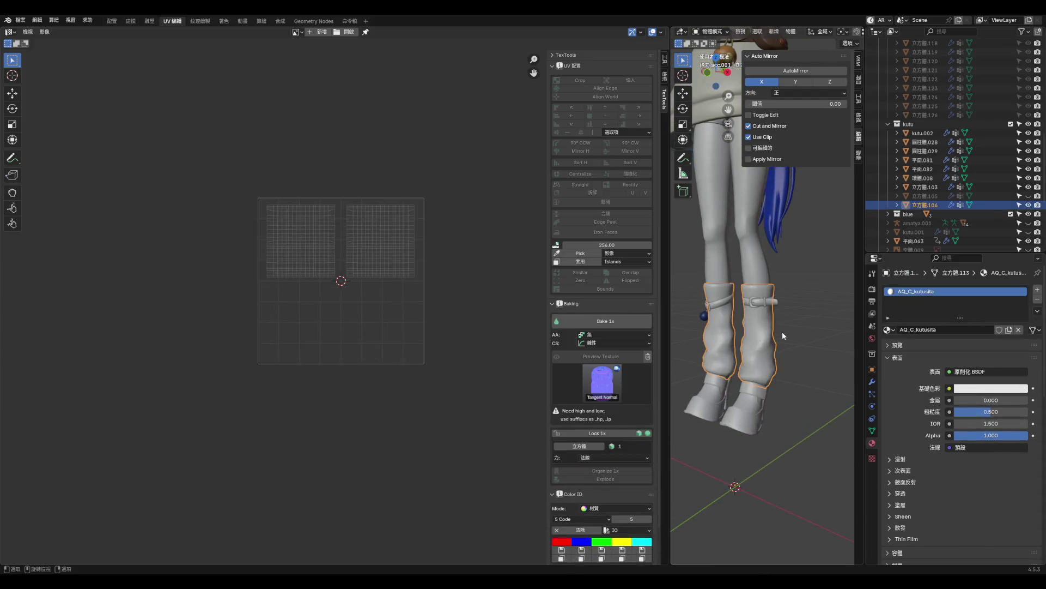
{"action": "left_click", "coordinate": [751, 384]}
{"action": "left_click", "coordinate": [930, 303]}
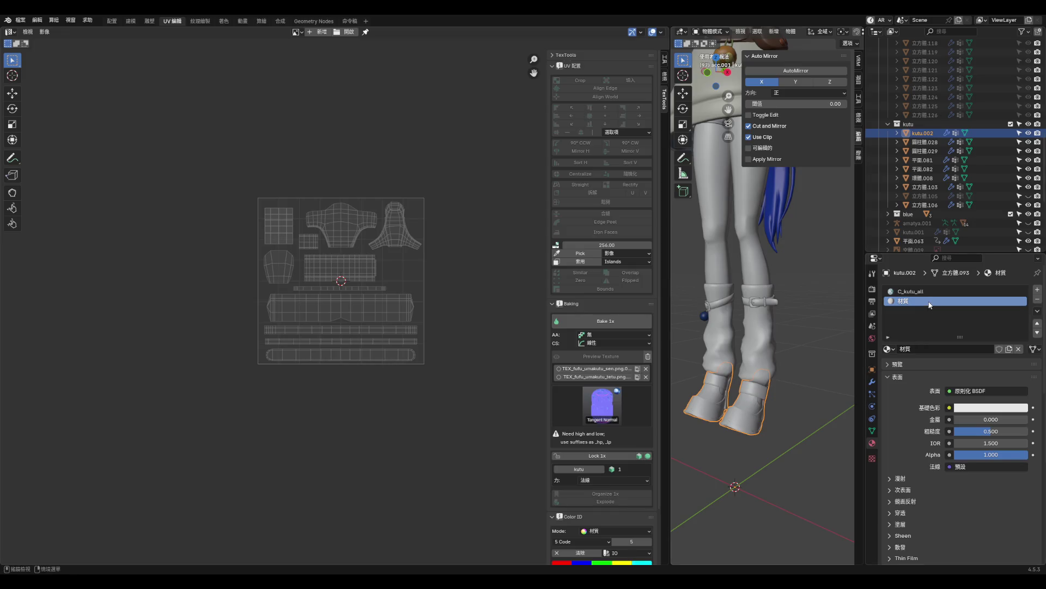
{"action": "left_click", "coordinate": [1038, 299]}
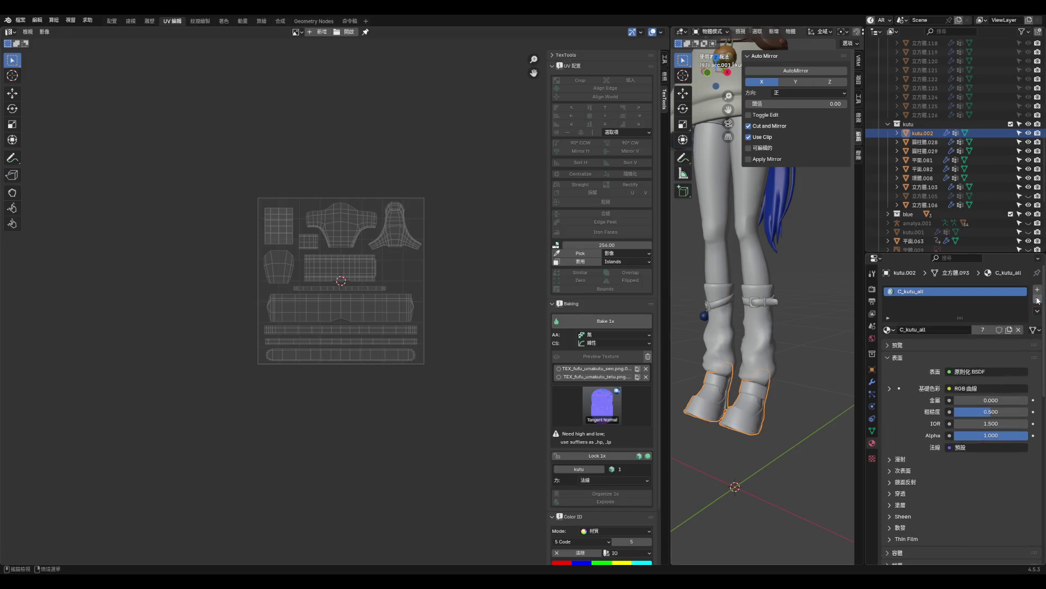
- Select the strap pieces 平面.082 and 平面.081 and save the blend file
{"action": "left_click", "coordinate": [757, 304]}
{"action": "left_click", "coordinate": [753, 303]}
{"action": "left_click", "coordinate": [754, 303]}
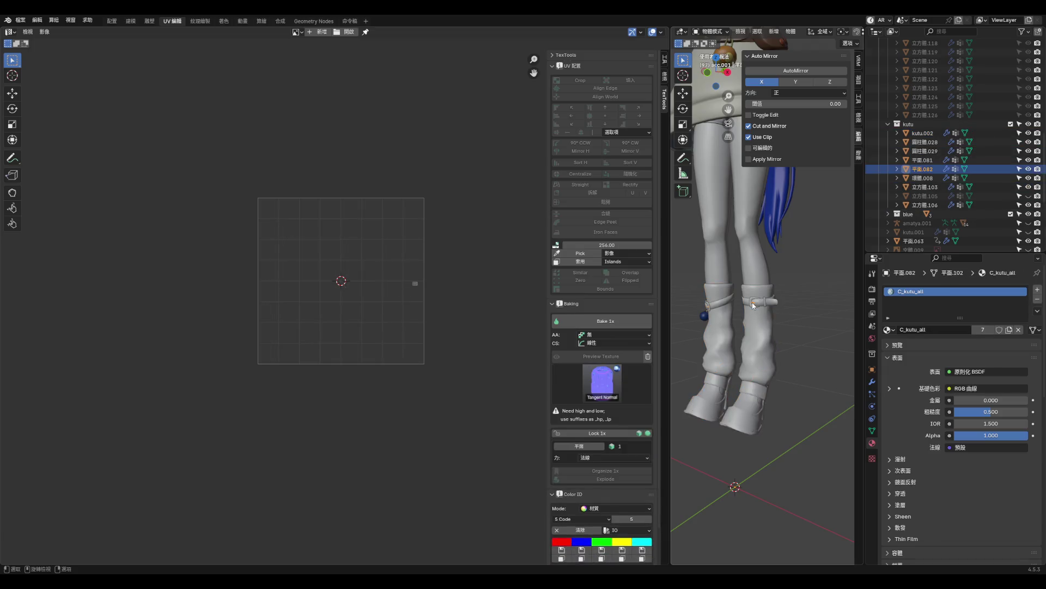
{"action": "left_click", "coordinate": [751, 304]}
{"action": "key", "text": "ctrl+s"}
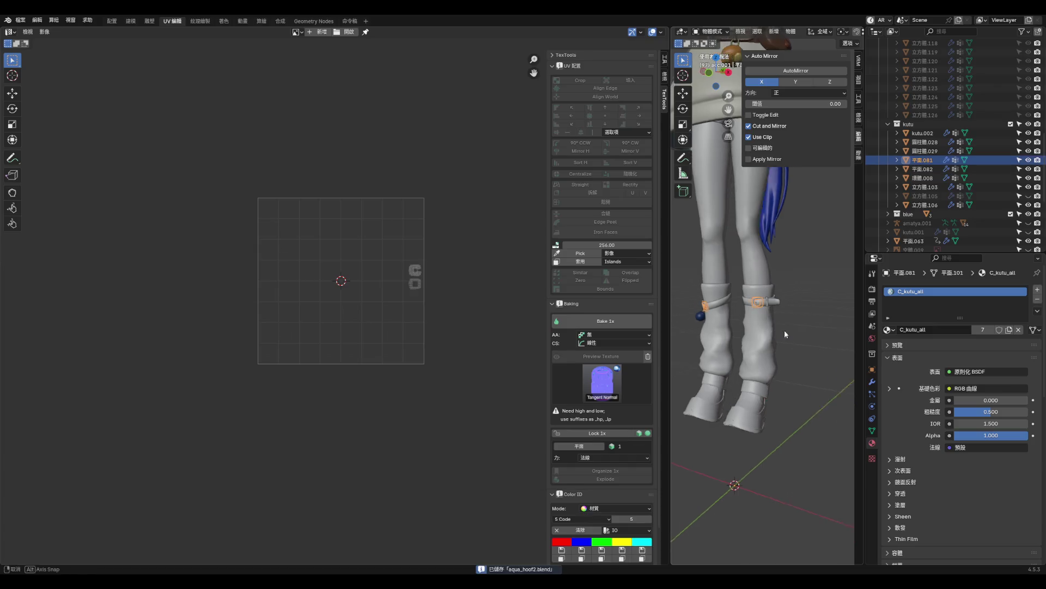
- Rename material C_kutu_all to AQ_C_kutu_all, deselect everything, and save the file
{"action": "double_click", "coordinate": [905, 330]}
{"action": "key", "text": "Home"}
{"action": "type", "text": "AQ"}
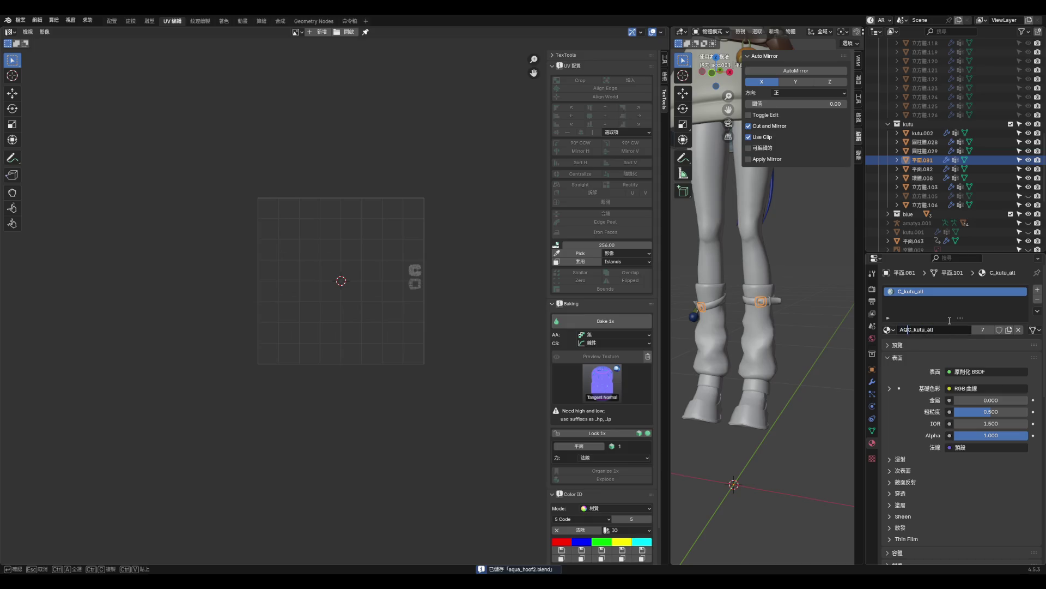
{"action": "type", "text": "_"}
{"action": "key", "text": "Return"}
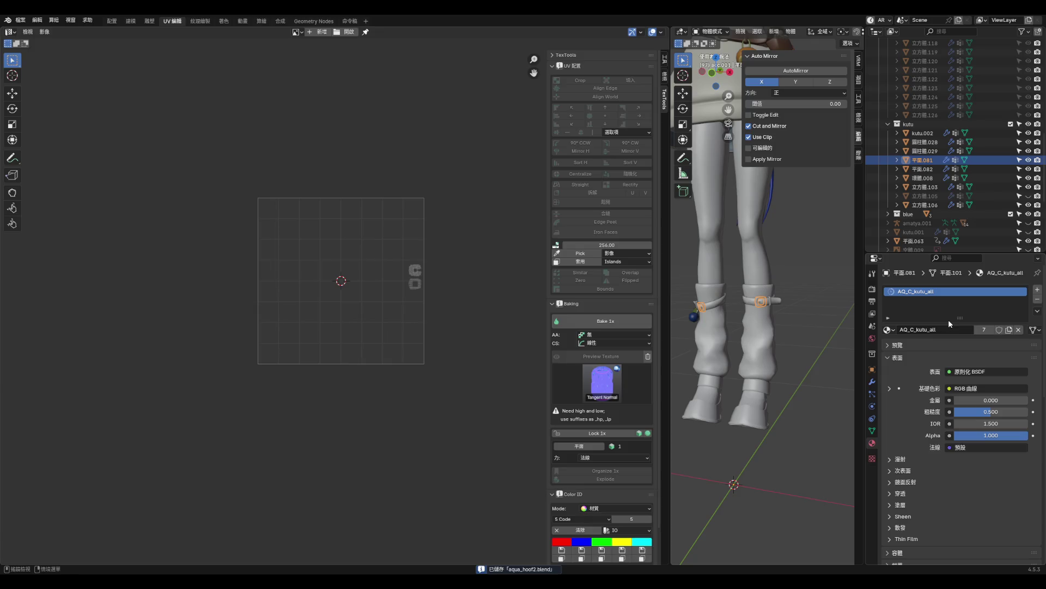
{"action": "left_click", "coordinate": [751, 400]}
{"action": "scroll", "coordinate": [751, 399], "scroll_direction": "down", "scroll_amount": 3}
{"action": "left_click", "coordinate": [800, 372]}
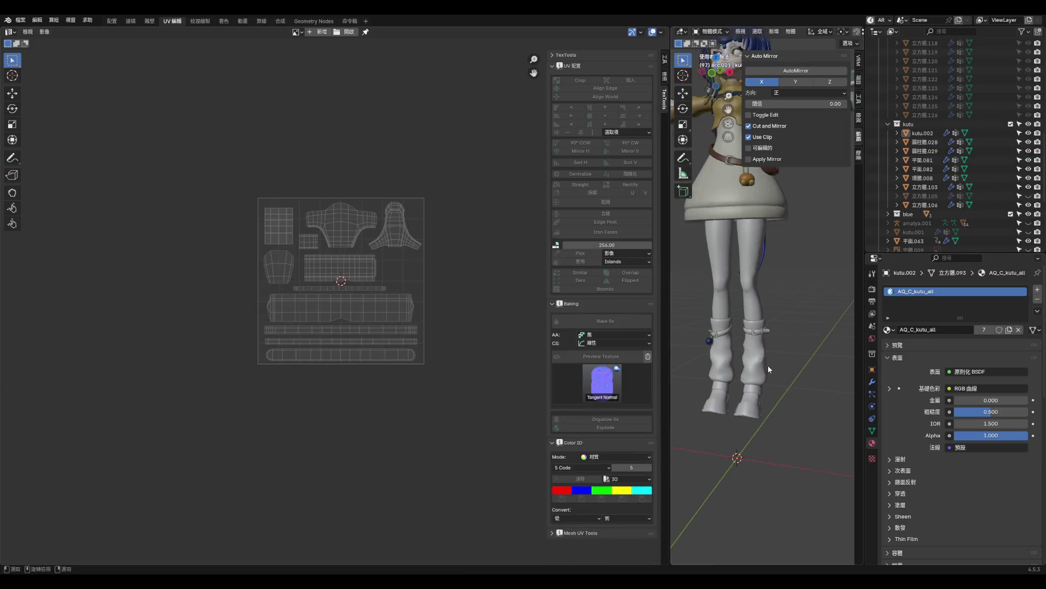
{"action": "key", "text": "ctrl+s"}
{"action": "middle_click_drag", "start_coordinate": [767, 365], "coordinate": [783, 282]}
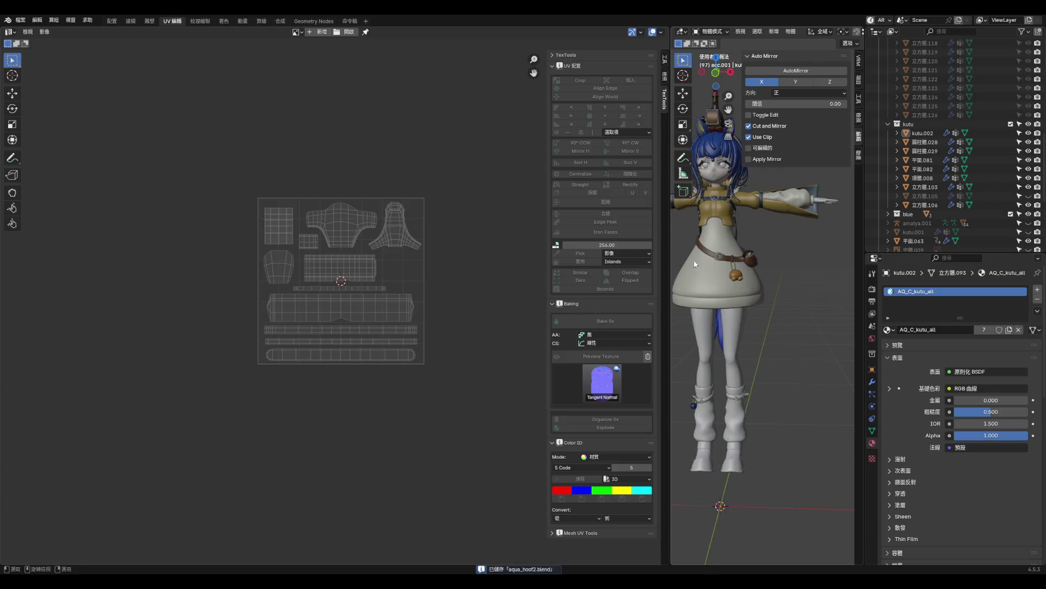
- Select every object in the acc.001 collection from the Outliner
{"action": "scroll", "coordinate": [926, 174], "scroll_direction": "up", "scroll_amount": 15}
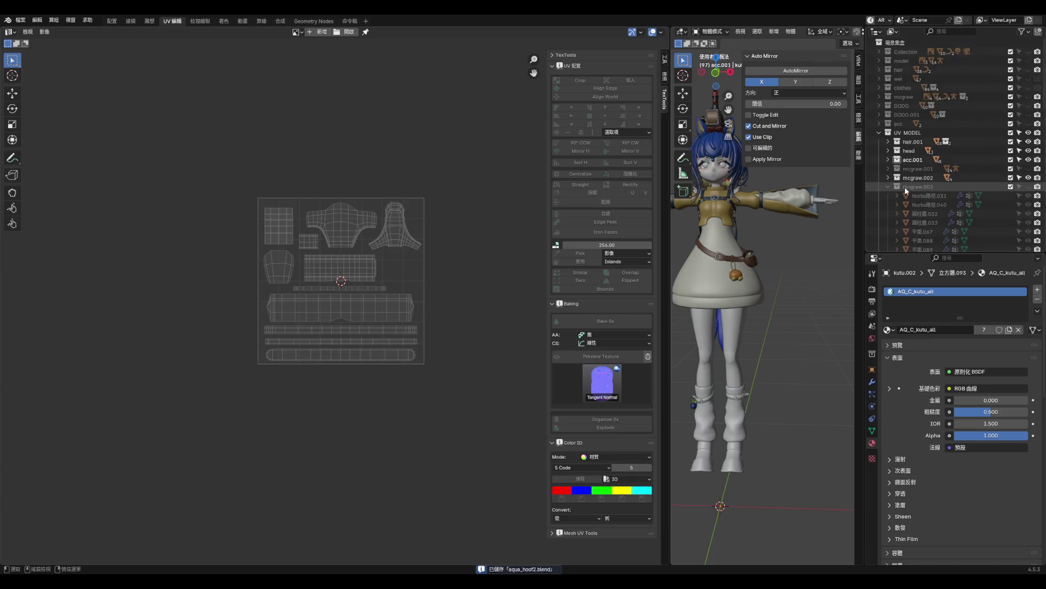
{"action": "right_click", "coordinate": [909, 159]}
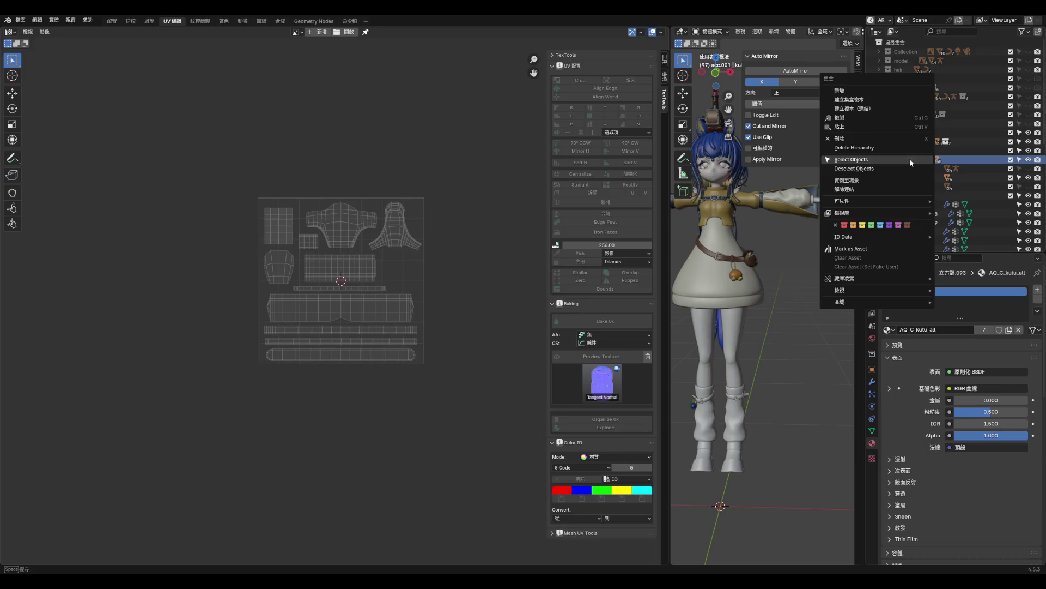
{"action": "left_click", "coordinate": [908, 162]}
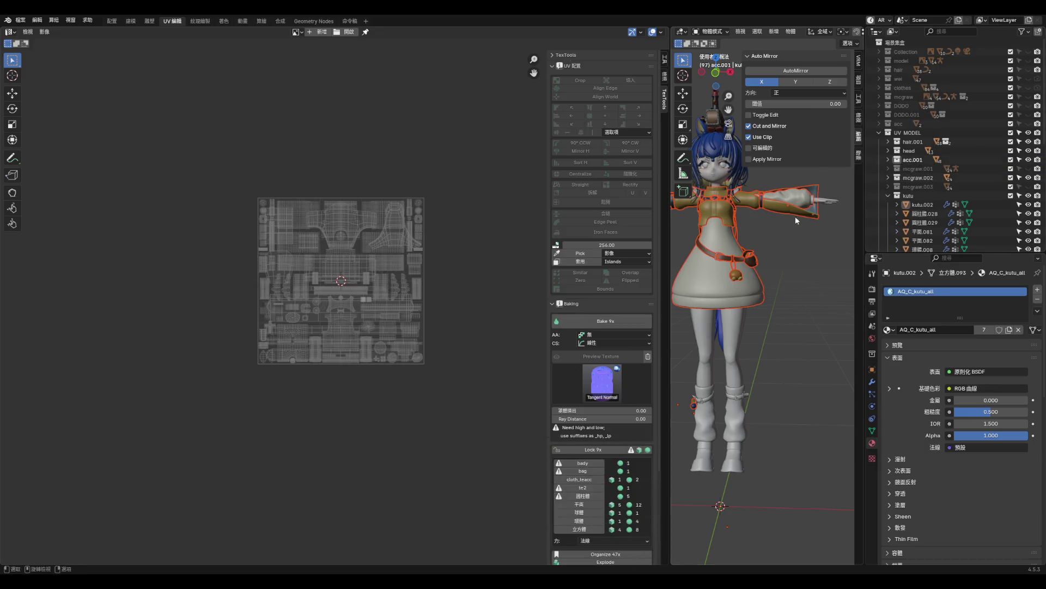
{"action": "scroll", "coordinate": [736, 404], "scroll_direction": "up", "scroll_amount": 3}
{"action": "scroll", "coordinate": [736, 403], "scroll_direction": "up", "scroll_amount": 2}
- Add the sock strap, sock body, boot and another sock piece to the selection
{"action": "left_click", "coordinate": [737, 367], "text": "shift"}
{"action": "left_click", "coordinate": [752, 413], "text": "shift"}
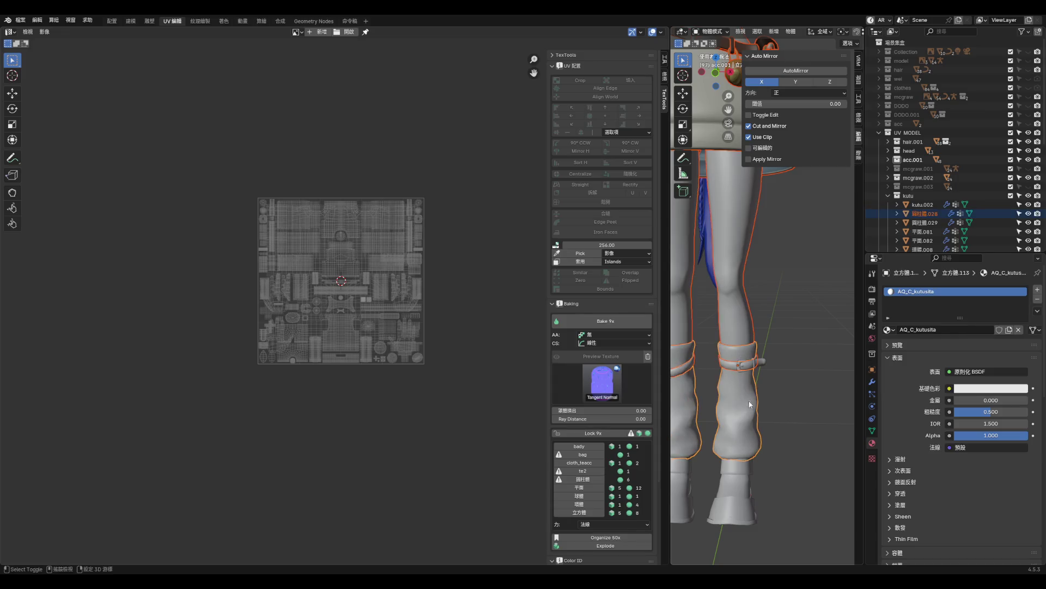
{"action": "left_click", "coordinate": [749, 464], "text": "shift"}
{"action": "scroll", "coordinate": [969, 217], "scroll_direction": "down", "scroll_amount": 5}
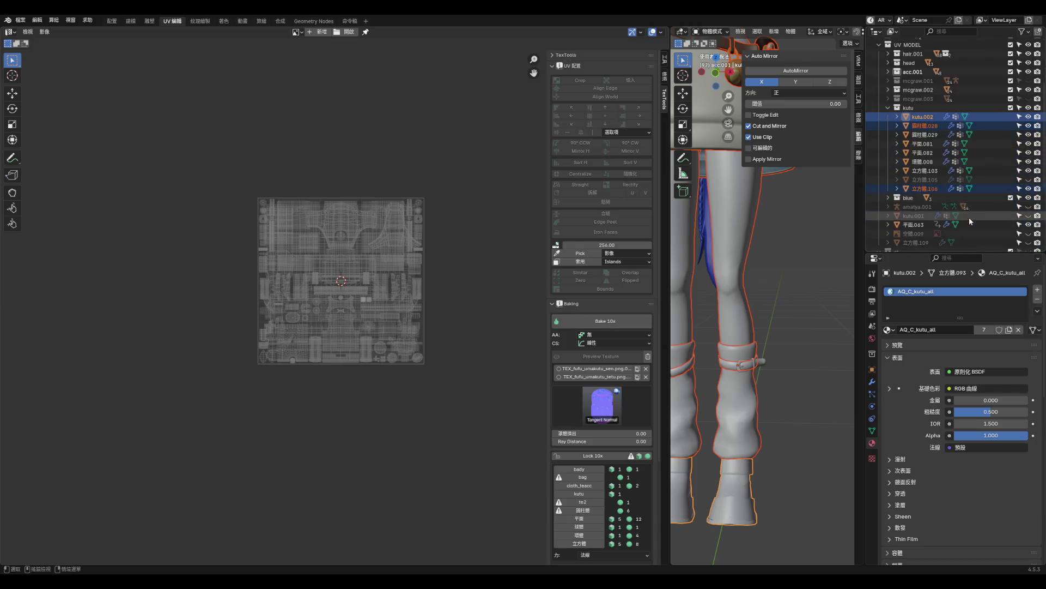
{"action": "left_click", "coordinate": [732, 430], "text": "shift"}
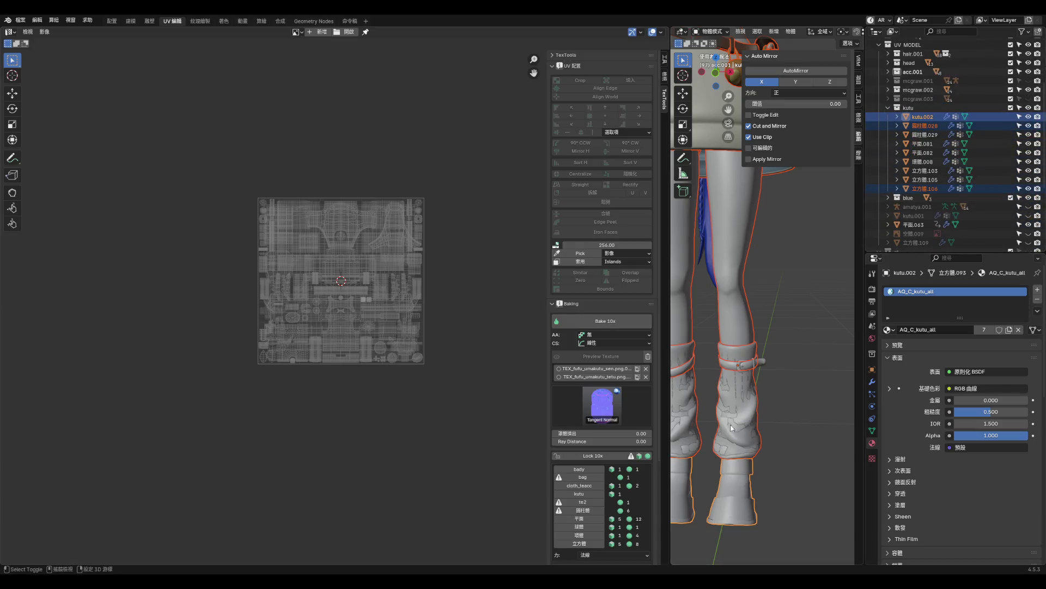
{"action": "scroll", "coordinate": [797, 354], "scroll_direction": "down", "scroll_amount": 6}
{"action": "scroll", "coordinate": [785, 274], "scroll_direction": "up", "scroll_amount": 4}
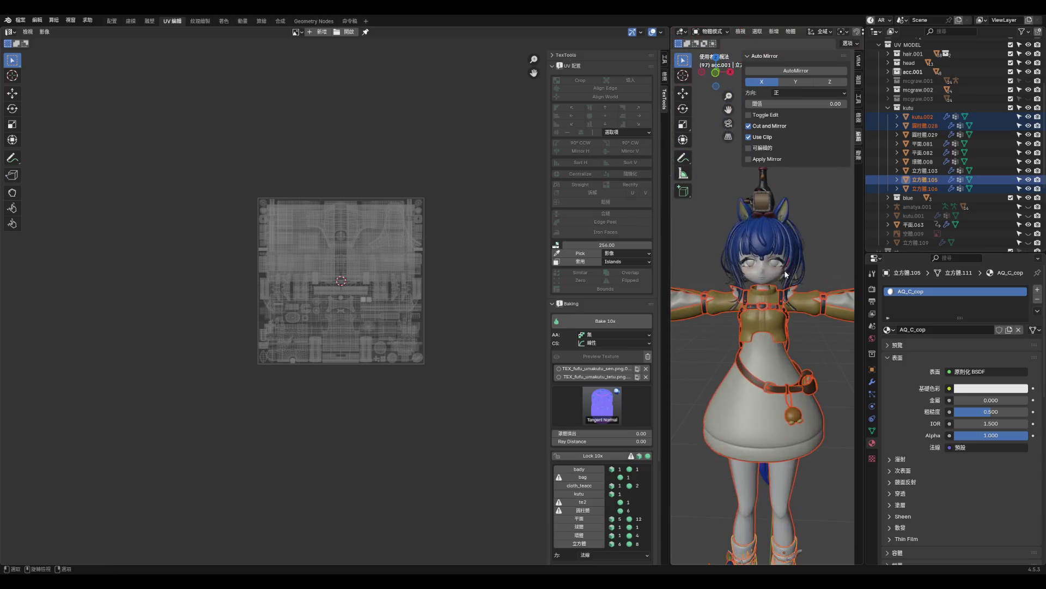
{"action": "mouse_move", "coordinate": [800, 284]}
{"action": "middle_mouse_down"}
{"action": "mouse_move", "coordinate": [840, 295]}
{"action": "mouse_move", "coordinate": [735, 319]}
{"action": "mouse_move", "coordinate": [772, 305]}
{"action": "middle_mouse_up"}
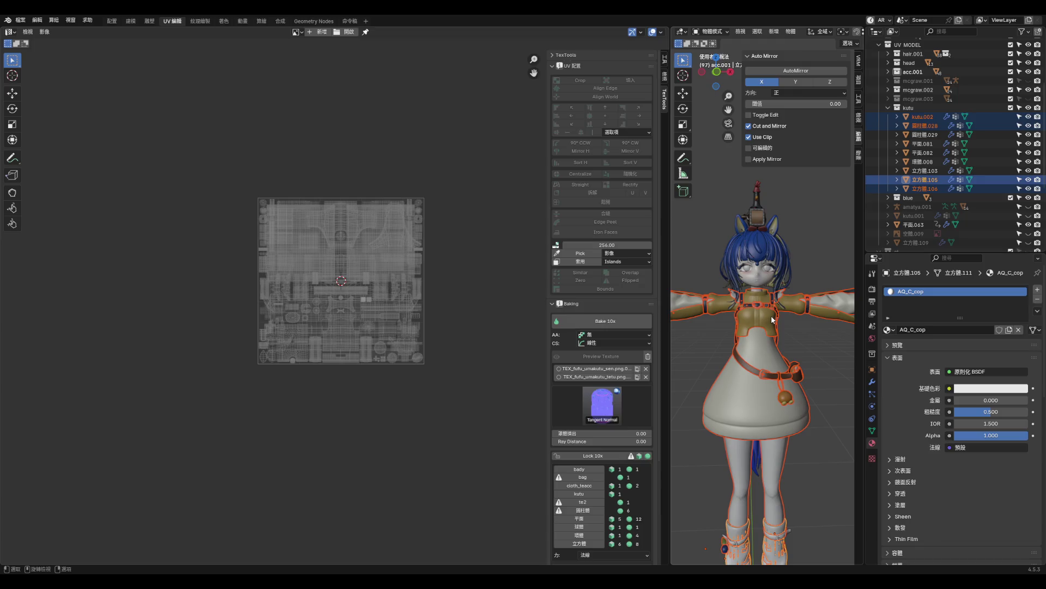
{"action": "key", "text": "F4"}
{"action": "mouse_move", "coordinate": [752, 366]}
- Export the selected socks, boots and body from Blender, then show Painter's Texture Set Settings
{"action": "key", "text": "F4"}
{"action": "mouse_move", "coordinate": [696, 356]}
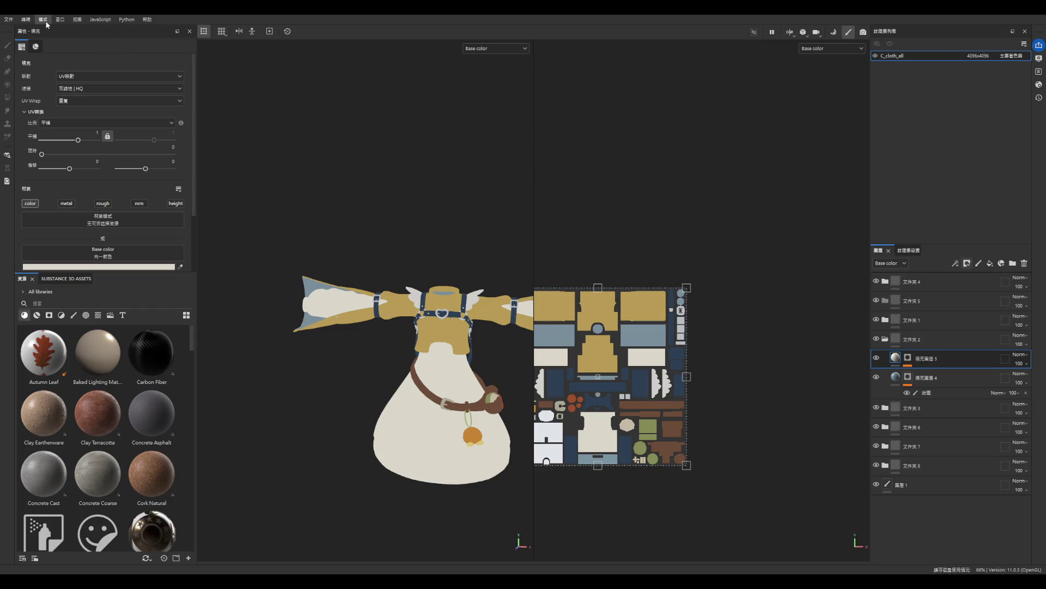
{"action": "left_click", "coordinate": [909, 250]}
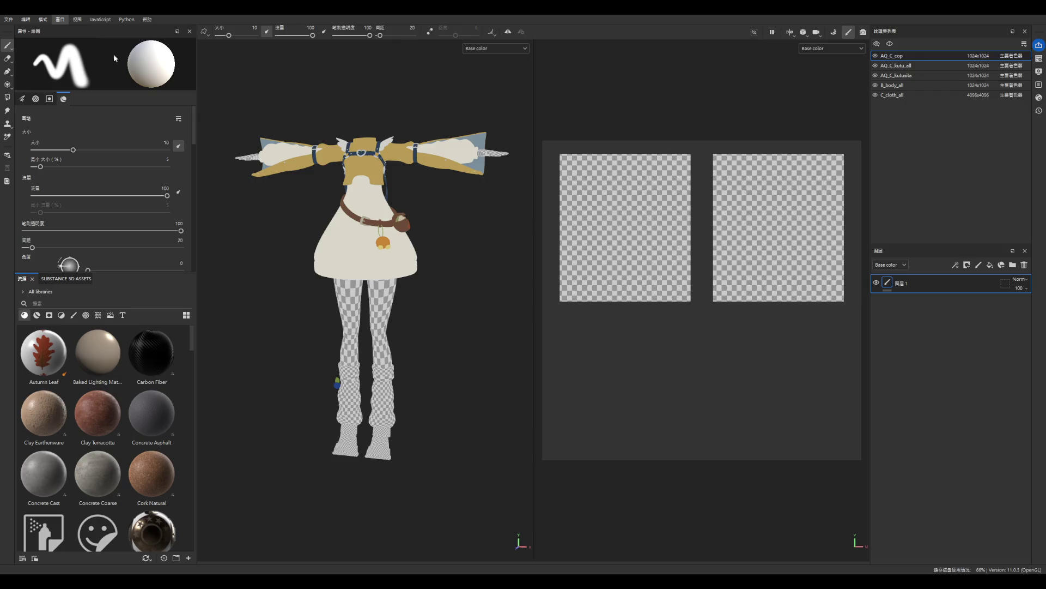
- Dock Texture Set Settings beside Layers and view the AQ_C_cop settings
{"action": "left_click_drag", "start_coordinate": [1039, 59], "coordinate": [917, 261]}
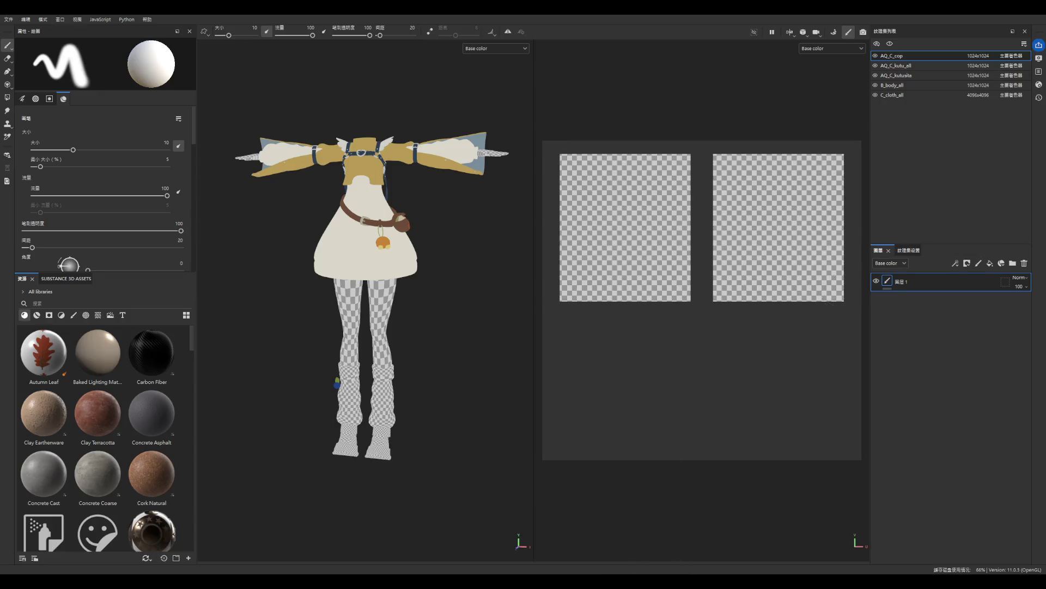
{"action": "left_click", "coordinate": [909, 251]}
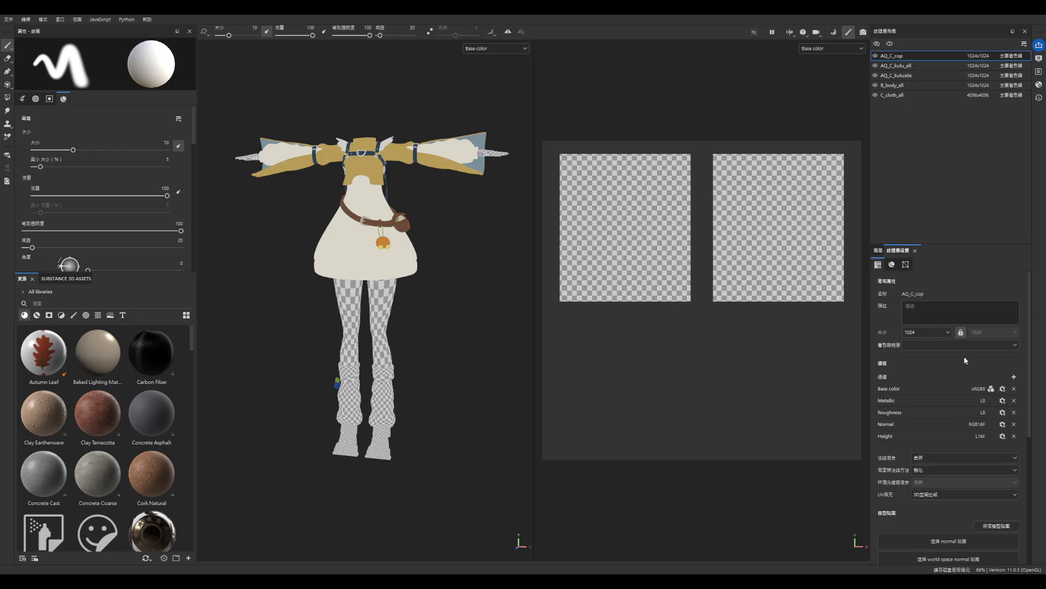
{"action": "scroll", "coordinate": [976, 403], "scroll_direction": "down", "scroll_amount": 1}
{"action": "scroll", "coordinate": [986, 480], "scroll_direction": "up", "scroll_amount": 1}
- Step through the AQ_C_kutu_all, AQ_C_kutusita and B_body_all texture set settings
{"action": "left_click", "coordinate": [910, 67]}
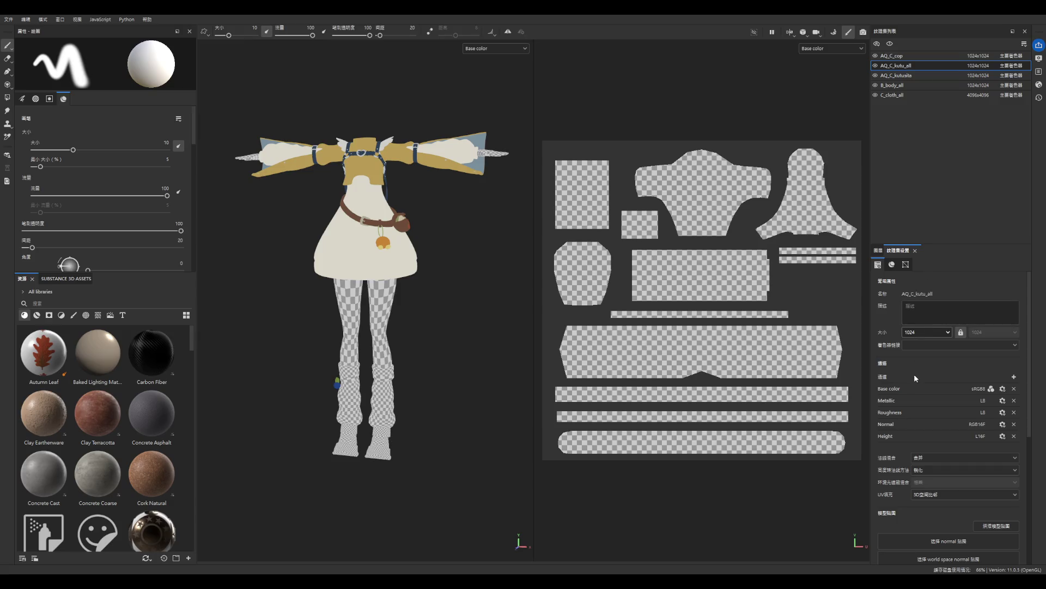
{"action": "key", "text": "Down"}
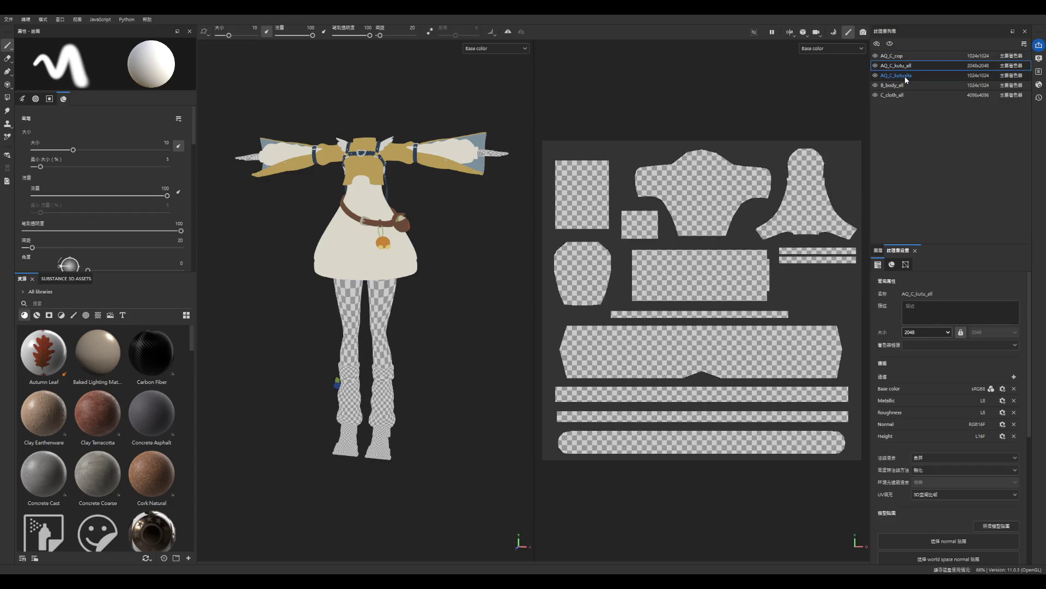
{"action": "left_click", "coordinate": [907, 85]}
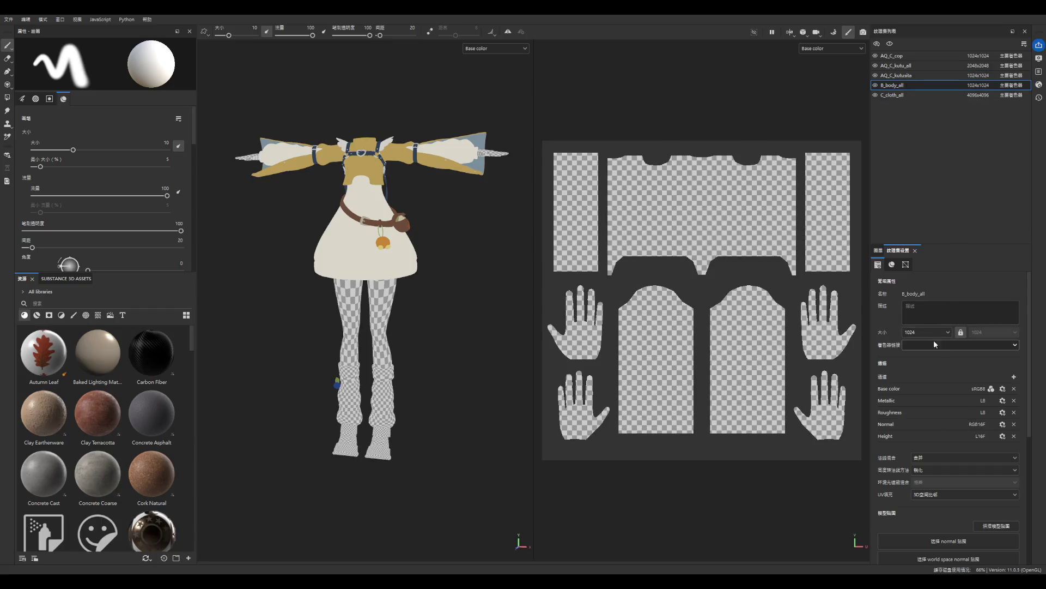
{"action": "scroll", "coordinate": [928, 331], "scroll_direction": "down", "scroll_amount": 1}
{"action": "left_click", "coordinate": [878, 250]}
{"action": "left_click", "coordinate": [907, 251]}
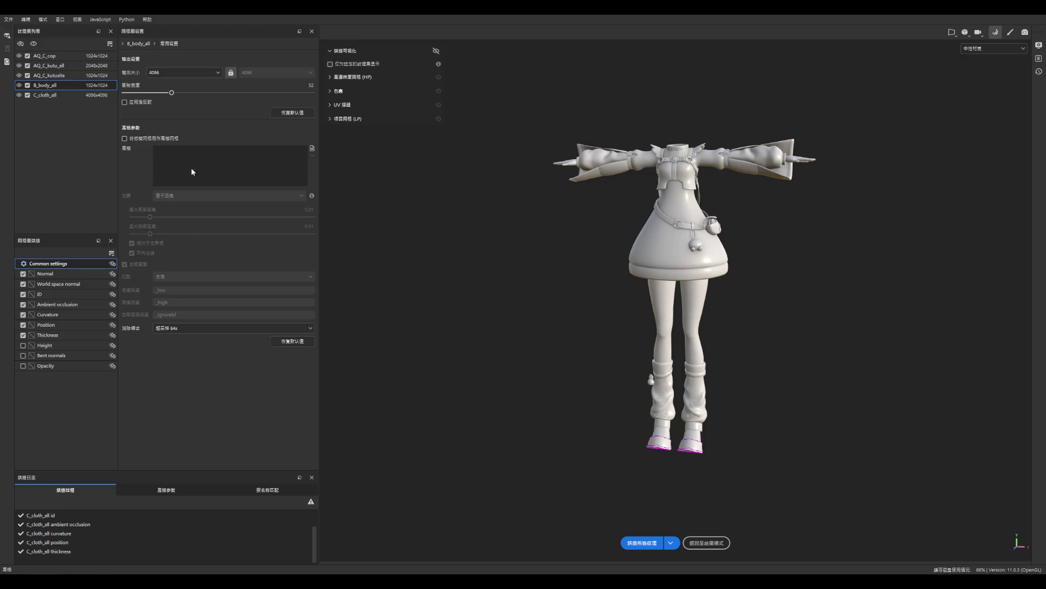
- Bake the mesh maps for the selected texture sets
{"action": "left_click", "coordinate": [642, 542]}
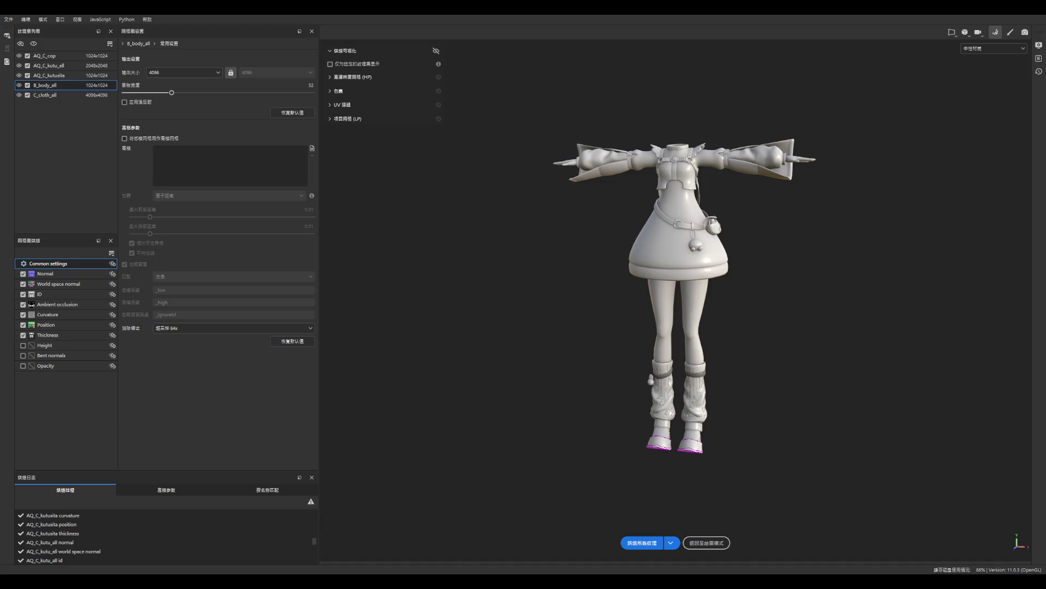
{"action": "scroll", "coordinate": [715, 407], "scroll_direction": "up", "scroll_amount": 10}
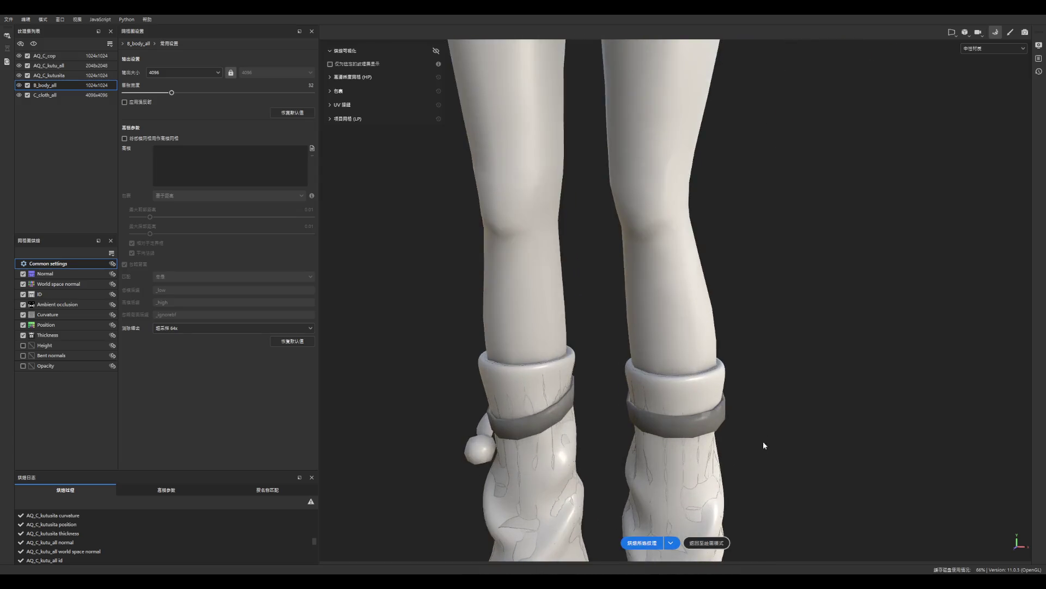
{"action": "scroll", "coordinate": [654, 398], "scroll_direction": "down", "scroll_amount": 10}
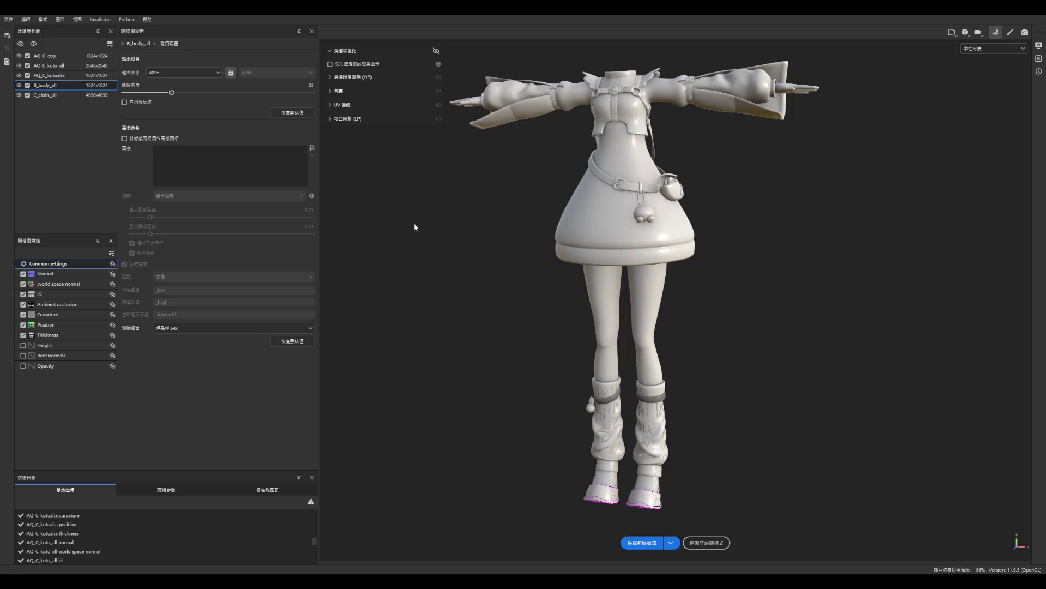
- Preview the baked world-space normal and ambient occlusion on the legs, then return to painting mode
{"action": "key", "text": "b"}
{"action": "key", "text": "b"}
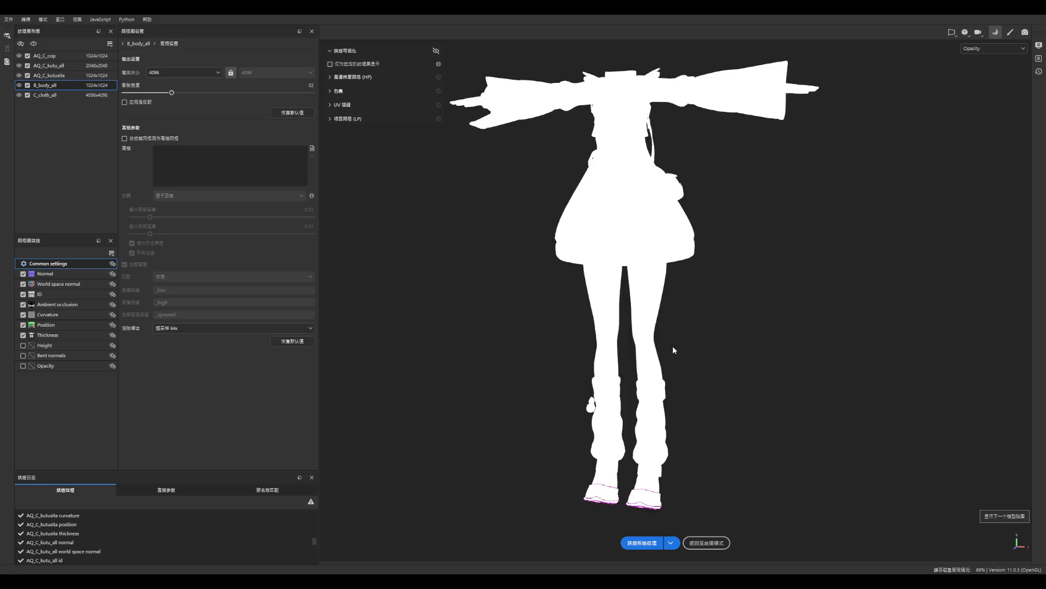
{"action": "key", "text": "b"}
{"action": "key", "text": "b"}
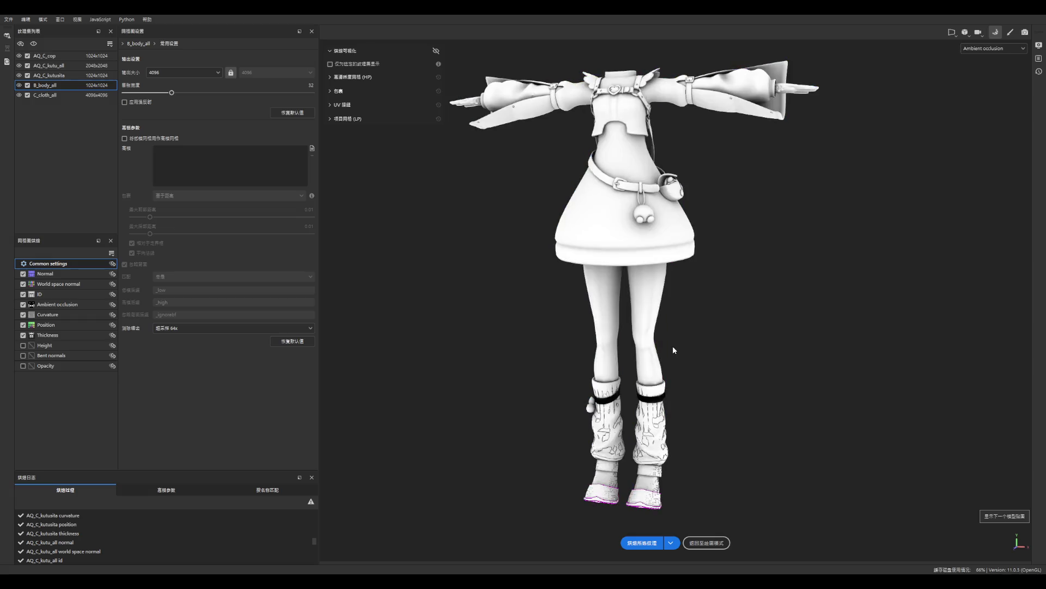
{"action": "scroll", "coordinate": [672, 345], "scroll_direction": "down", "scroll_amount": 1}
{"action": "scroll", "coordinate": [654, 305], "scroll_direction": "up", "scroll_amount": 8}
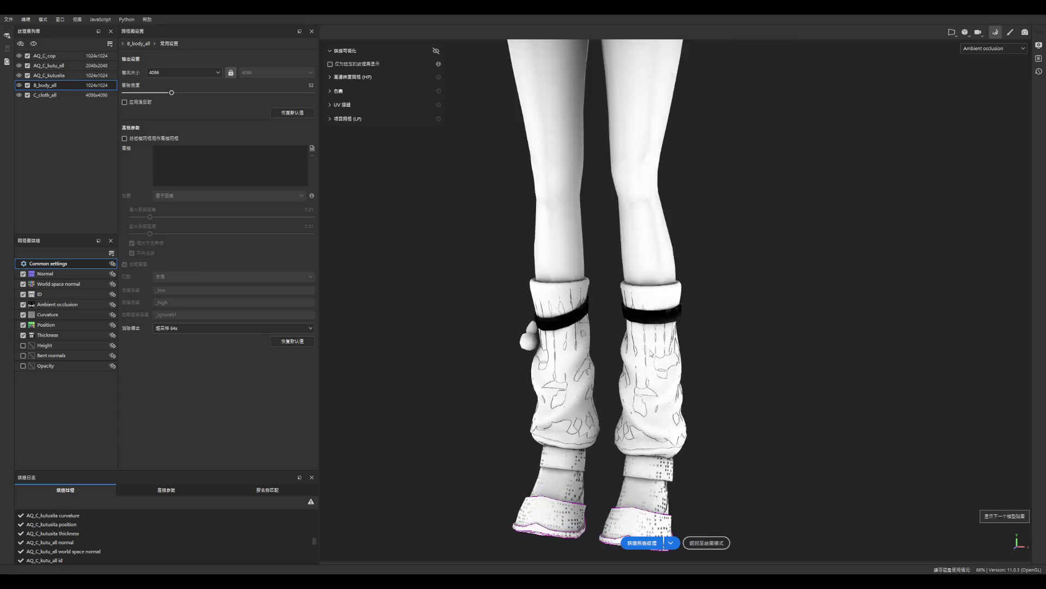
{"action": "scroll", "coordinate": [673, 310], "scroll_direction": "up", "scroll_amount": 3}
{"action": "scroll", "coordinate": [673, 312], "scroll_direction": "down", "scroll_amount": 3}
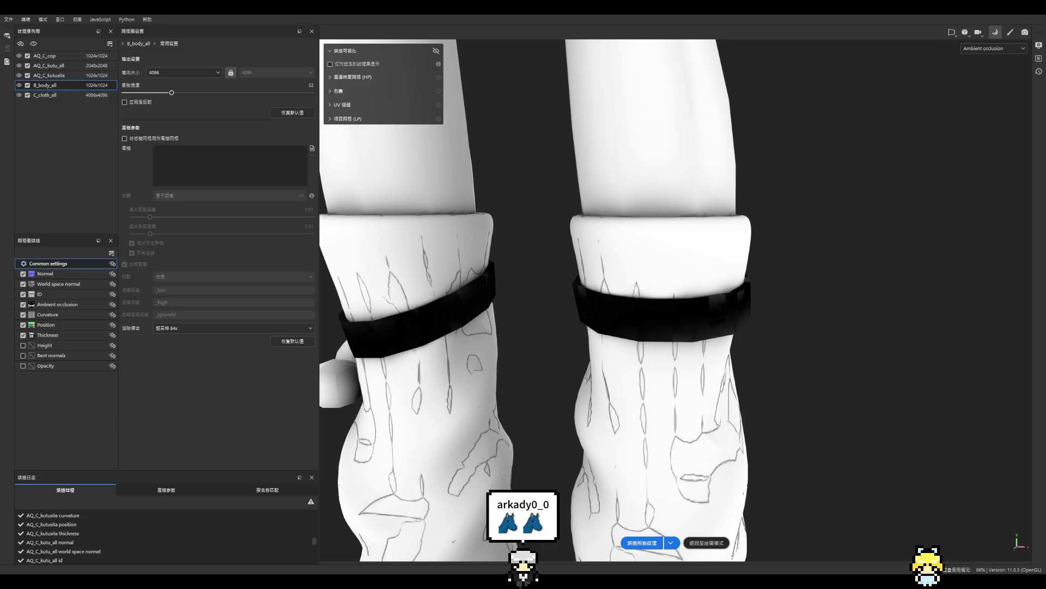
{"action": "scroll", "coordinate": [534, 300], "scroll_direction": "down", "scroll_amount": 5}
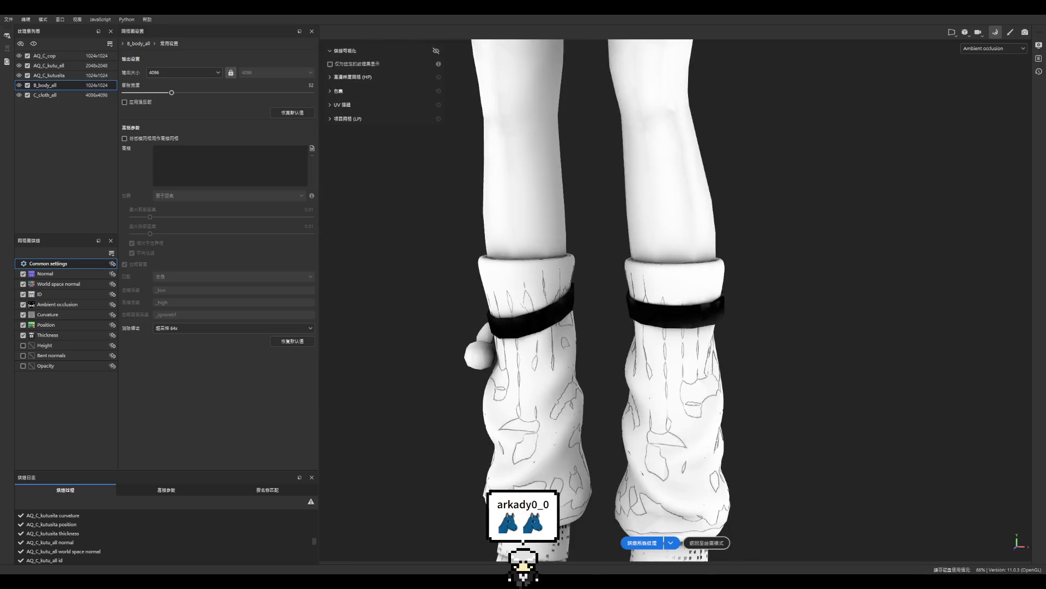
{"action": "scroll", "coordinate": [534, 300], "scroll_direction": "up", "scroll_amount": 2}
{"action": "scroll", "coordinate": [573, 299], "scroll_direction": "down", "scroll_amount": 2}
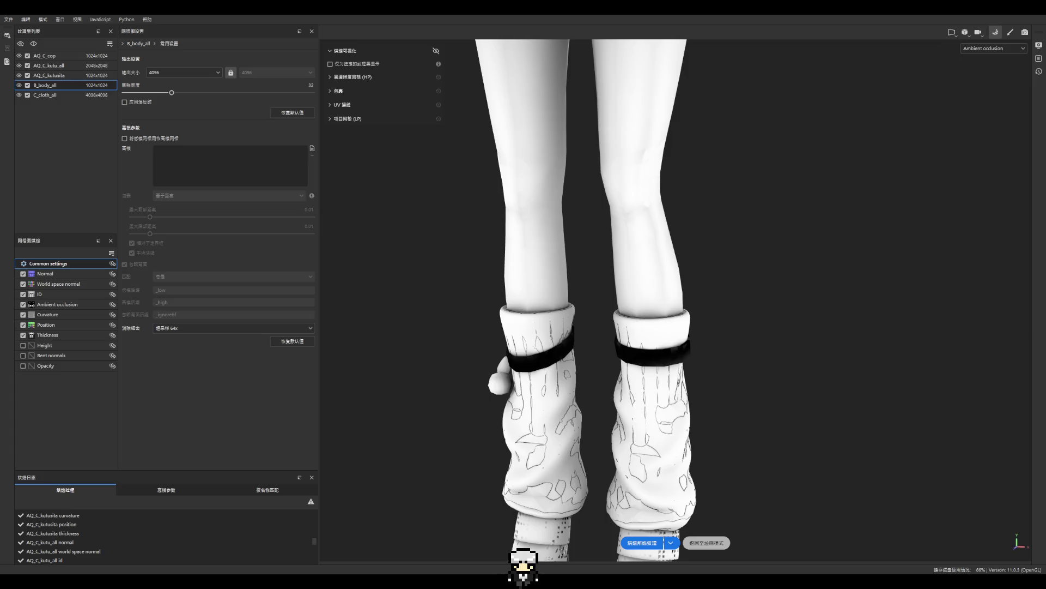
{"action": "left_click", "coordinate": [706, 543]}
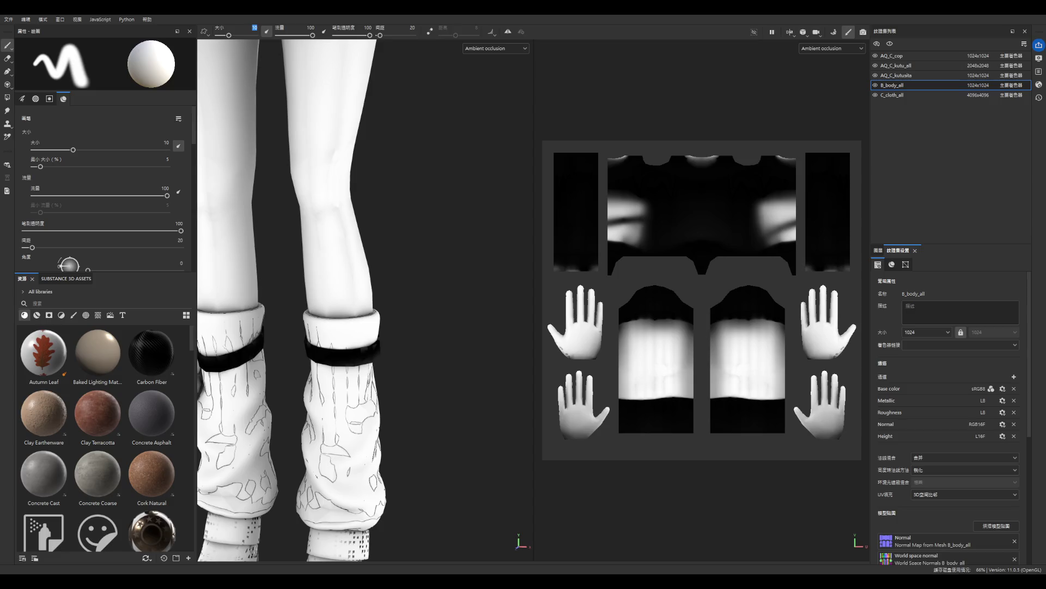
{"action": "scroll", "coordinate": [702, 299], "scroll_direction": "down", "scroll_amount": 3}
{"action": "scroll", "coordinate": [364, 300], "scroll_direction": "down", "scroll_amount": 3}
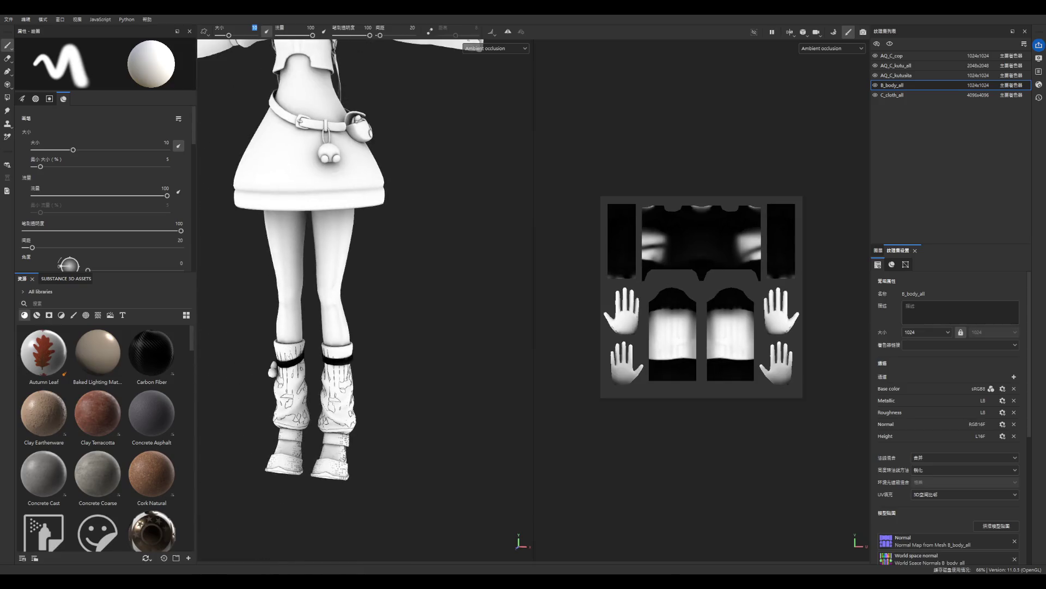
{"action": "scroll", "coordinate": [392, 450], "scroll_direction": "up", "scroll_amount": 2}
{"action": "scroll", "coordinate": [392, 450], "scroll_direction": "up", "scroll_amount": 3}
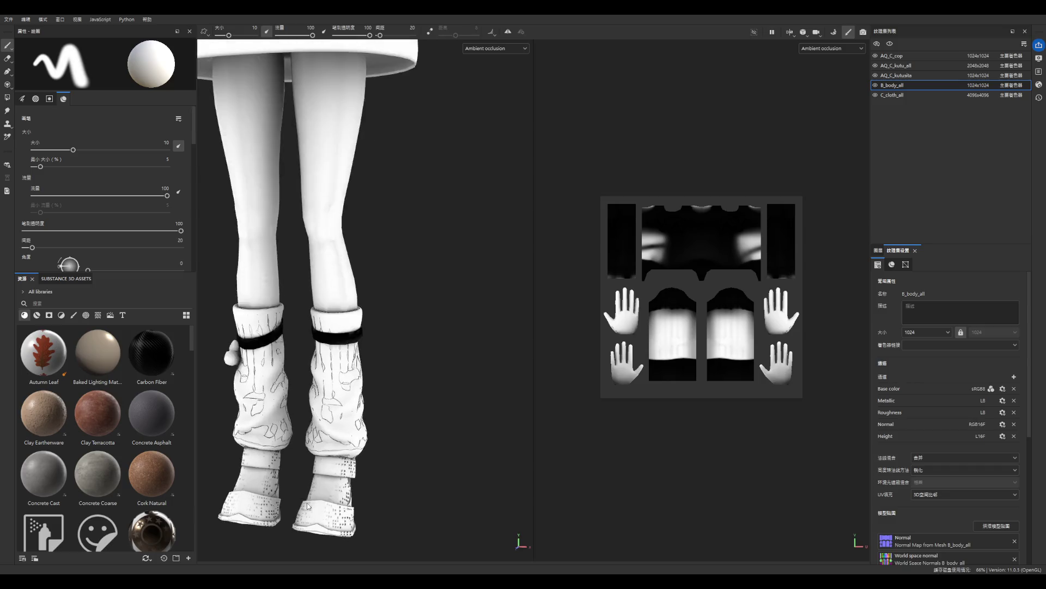
{"action": "scroll", "coordinate": [392, 449], "scroll_direction": "up", "scroll_amount": 2}
{"action": "scroll", "coordinate": [376, 442], "scroll_direction": "up", "scroll_amount": 3}
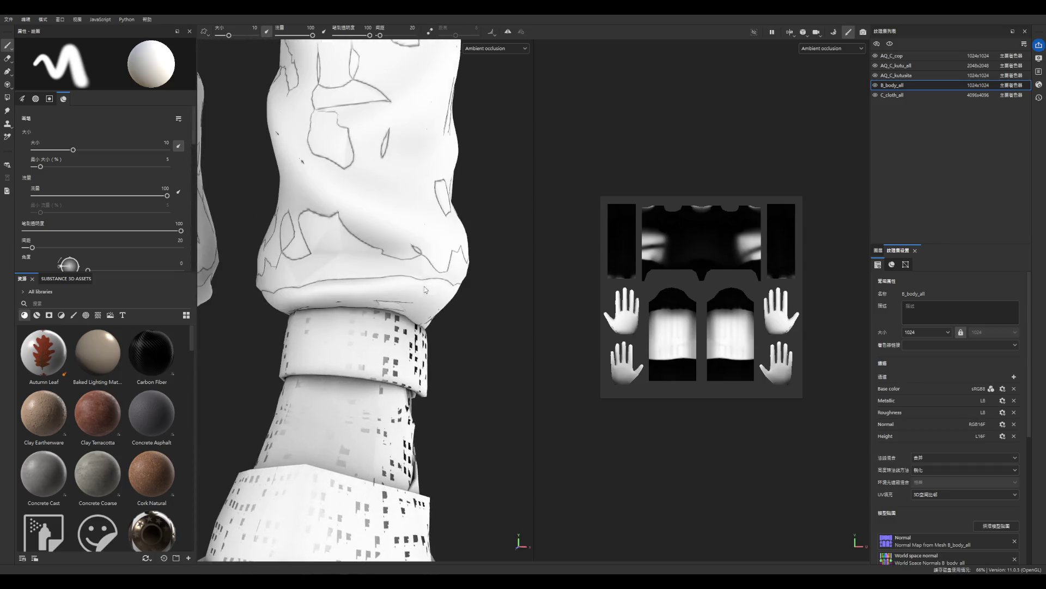
{"action": "scroll", "coordinate": [349, 429], "scroll_direction": "up", "scroll_amount": 2}
{"action": "scroll", "coordinate": [404, 396], "scroll_direction": "up", "scroll_amount": 2}
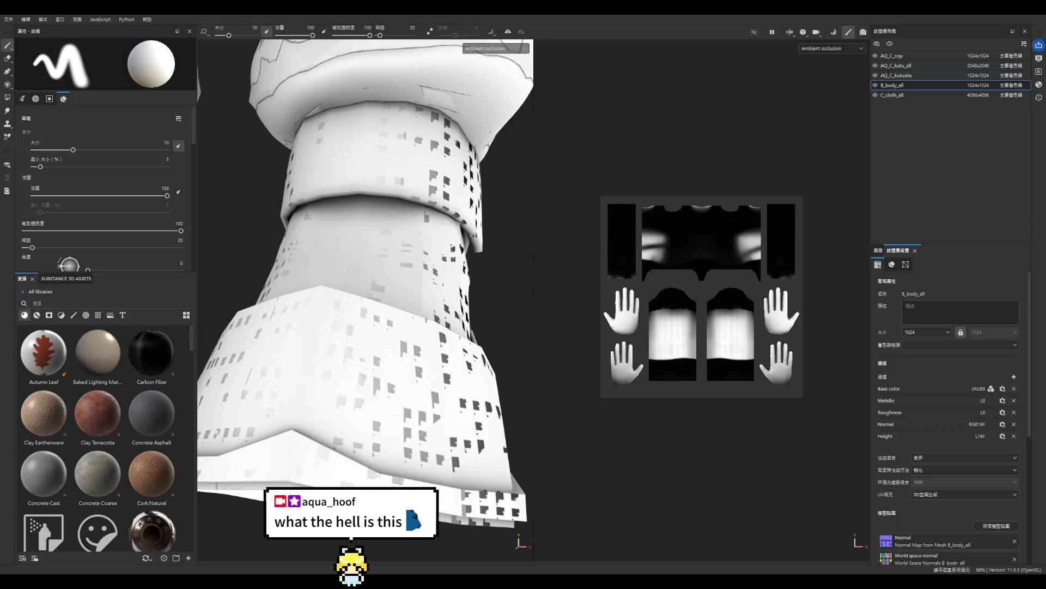
{"action": "scroll", "coordinate": [617, 445], "scroll_direction": "down", "scroll_amount": 3}
{"action": "scroll", "coordinate": [505, 356], "scroll_direction": "down", "scroll_amount": 3}
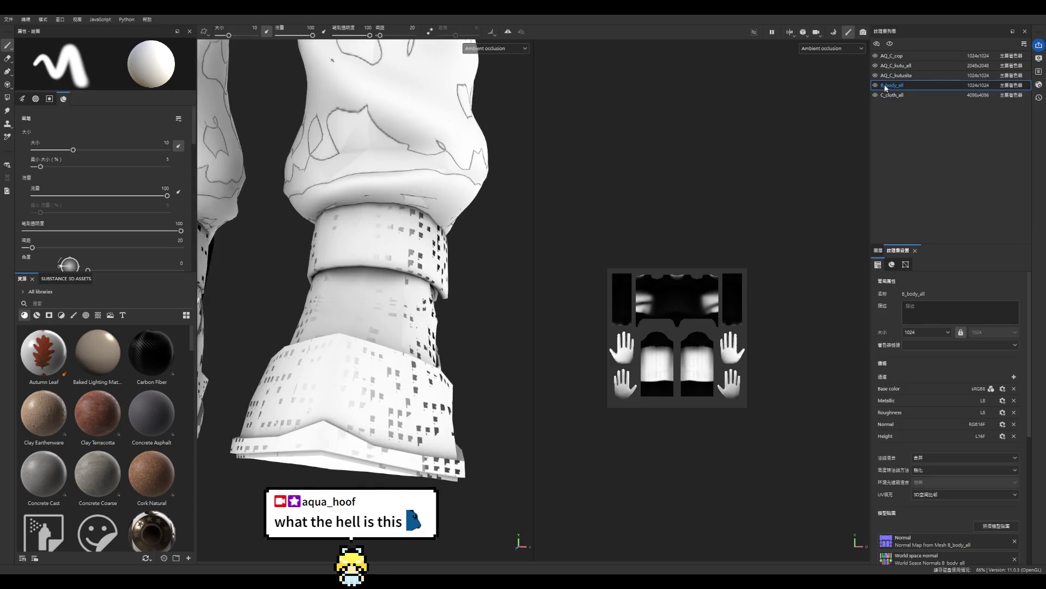
- Toggle texture set visibility to isolate the socks and make AQ_C_kutusita active
{"action": "left_click", "coordinate": [876, 56]}
{"action": "left_click", "coordinate": [875, 56]}
{"action": "left_click", "coordinate": [875, 66]}
{"action": "left_click", "coordinate": [876, 66]}
{"action": "left_click", "coordinate": [876, 65]}
{"action": "left_click", "coordinate": [876, 65]}
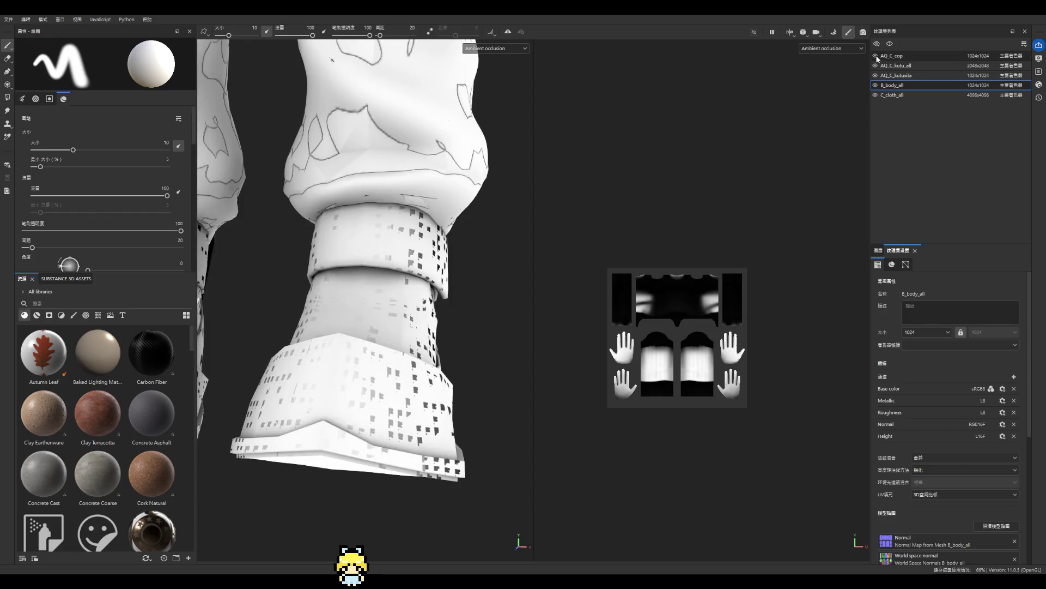
{"action": "left_click", "coordinate": [876, 75]}
{"action": "left_click", "coordinate": [876, 76]}
{"action": "left_click", "coordinate": [876, 65]}
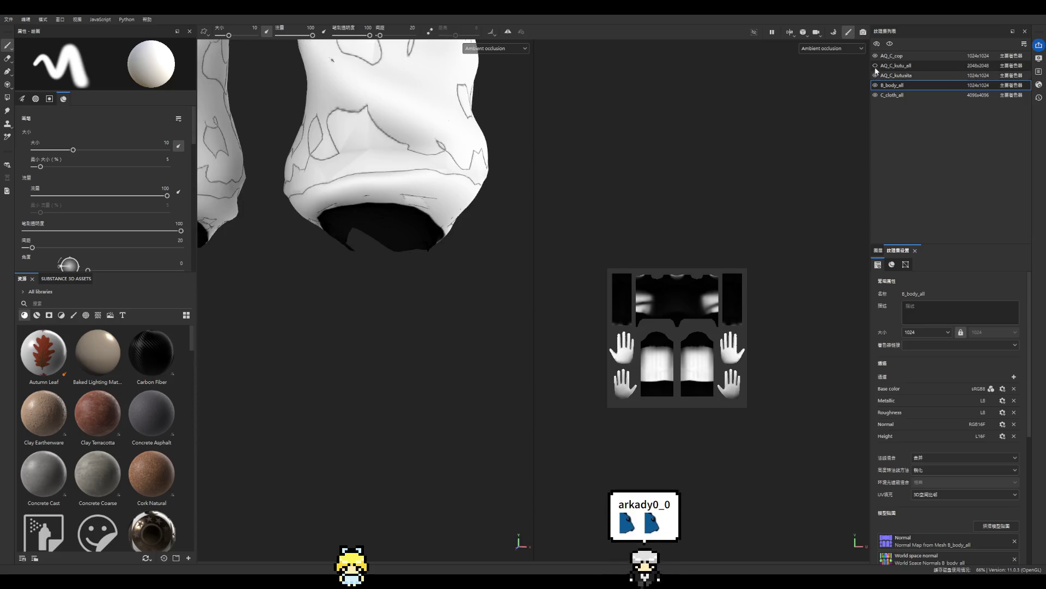
{"action": "left_click", "coordinate": [876, 75]}
{"action": "left_click", "coordinate": [876, 65]}
{"action": "left_click", "coordinate": [880, 75]}
{"action": "left_click", "coordinate": [876, 75]}
{"action": "left_click", "coordinate": [876, 76]}
{"action": "left_click", "coordinate": [876, 66]}
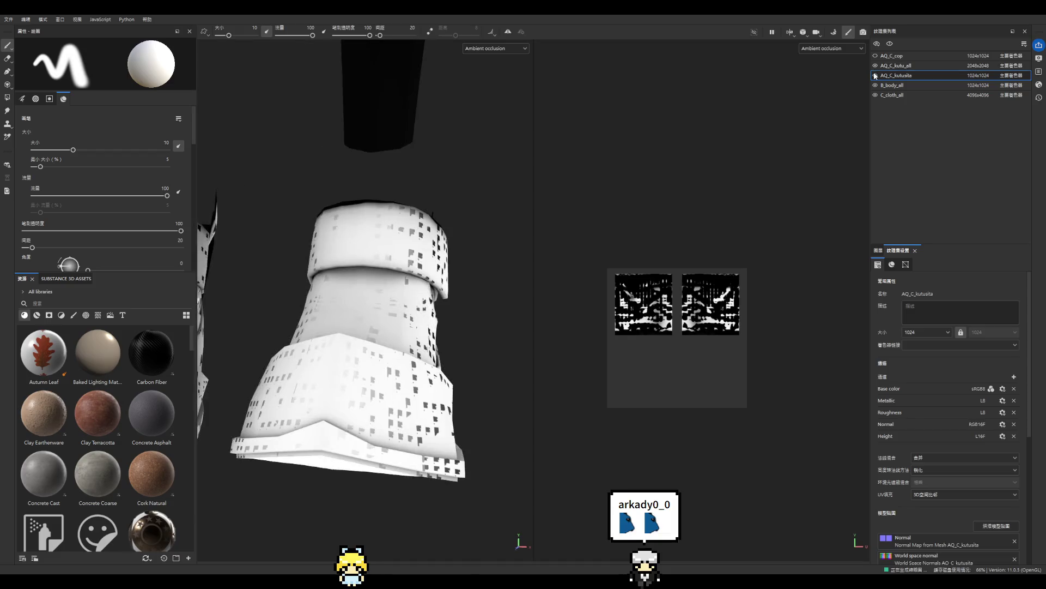
{"action": "scroll", "coordinate": [447, 381], "scroll_direction": "down", "scroll_amount": 4}
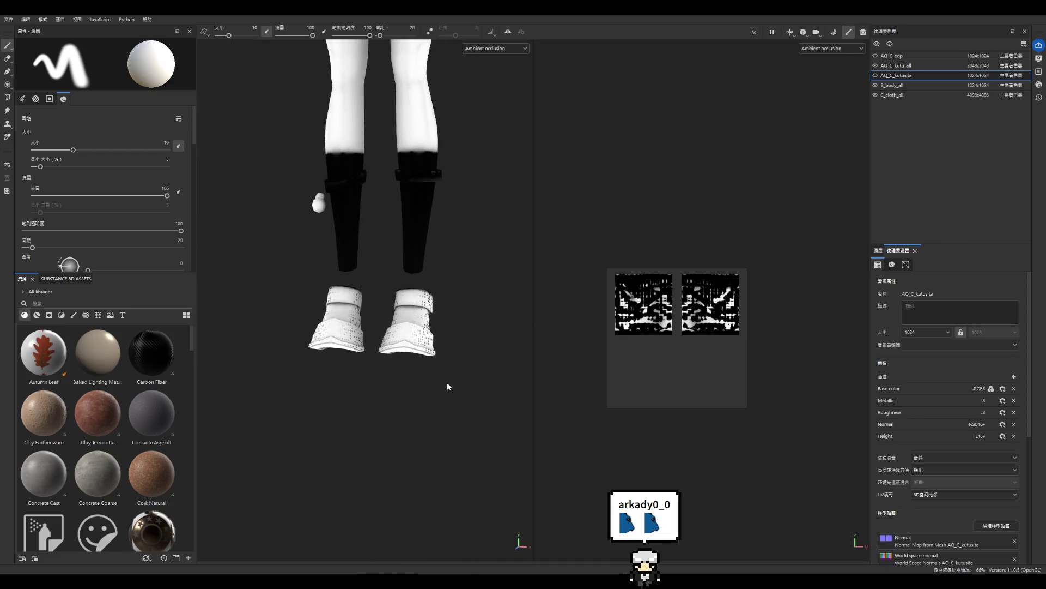
{"action": "scroll", "coordinate": [447, 381], "scroll_direction": "up", "scroll_amount": 4}
{"action": "scroll", "coordinate": [442, 404], "scroll_direction": "down", "scroll_amount": 4}
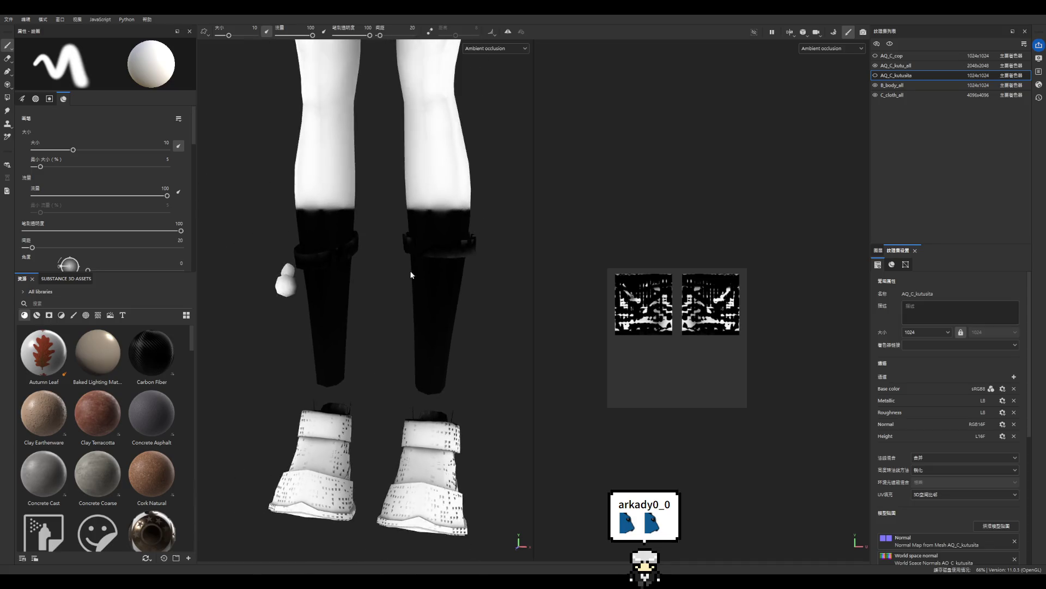
- Make the AQ_C_kutusita and AQ_C_cop texture sets visible again and inspect the socks
{"action": "left_click", "coordinate": [876, 75]}
{"action": "left_click", "coordinate": [876, 56]}
{"action": "scroll", "coordinate": [469, 382], "scroll_direction": "down", "scroll_amount": 3}
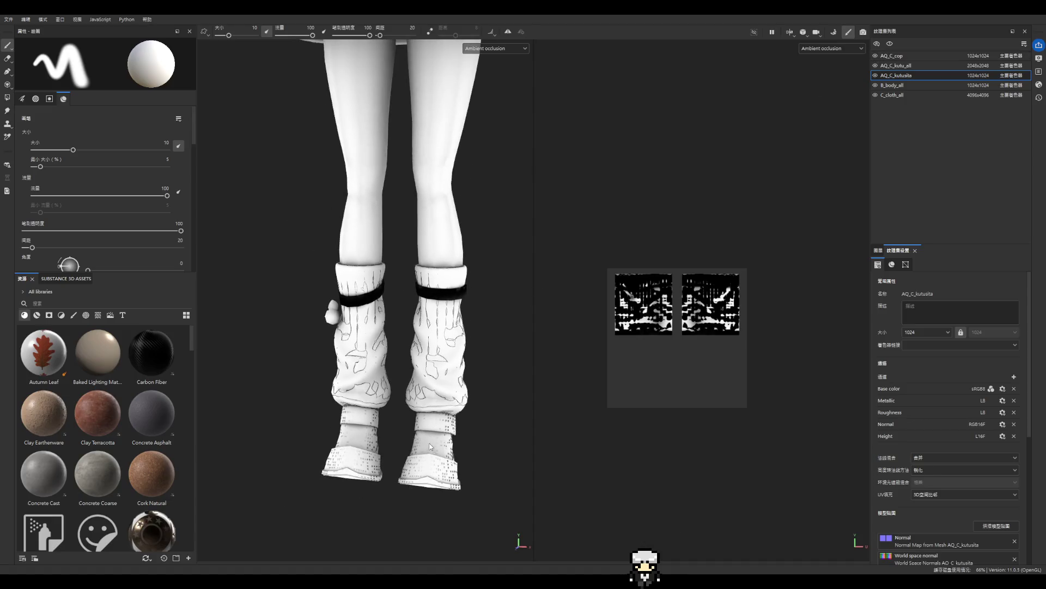
{"action": "scroll", "coordinate": [478, 451], "scroll_direction": "down", "scroll_amount": 5}
{"action": "scroll", "coordinate": [420, 432], "scroll_direction": "up", "scroll_amount": 8}
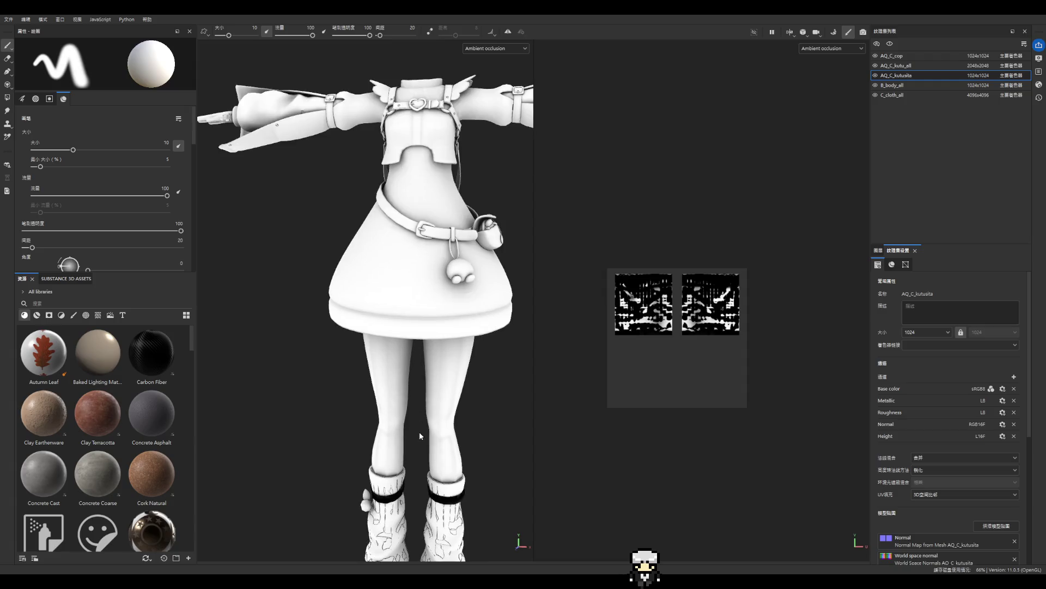
{"action": "scroll", "coordinate": [467, 387], "scroll_direction": "down", "scroll_amount": 2}
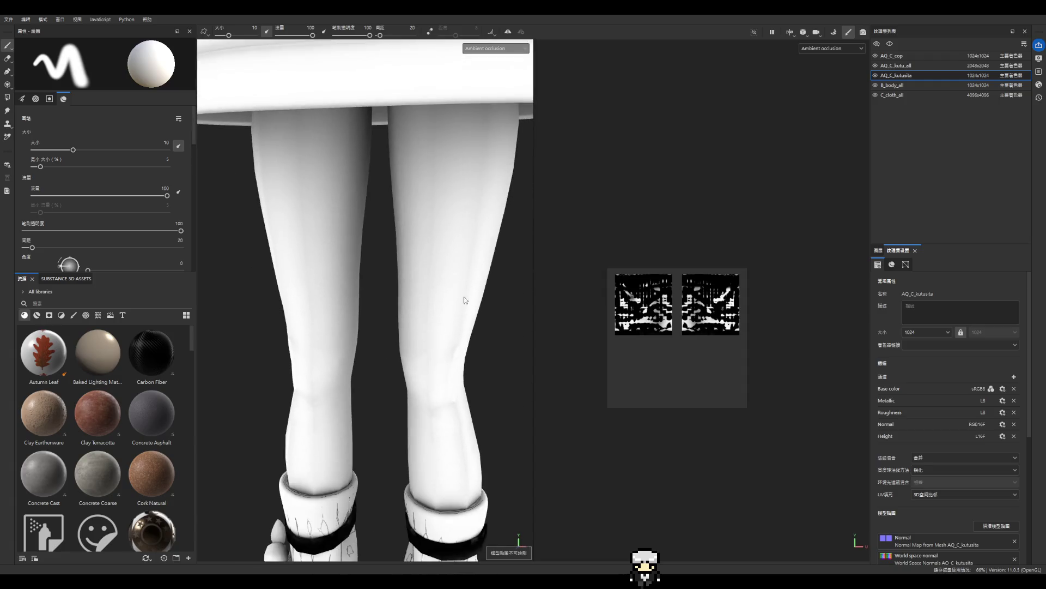
{"action": "scroll", "coordinate": [478, 321], "scroll_direction": "down", "scroll_amount": 4}
{"action": "scroll", "coordinate": [474, 340], "scroll_direction": "down", "scroll_amount": 5}
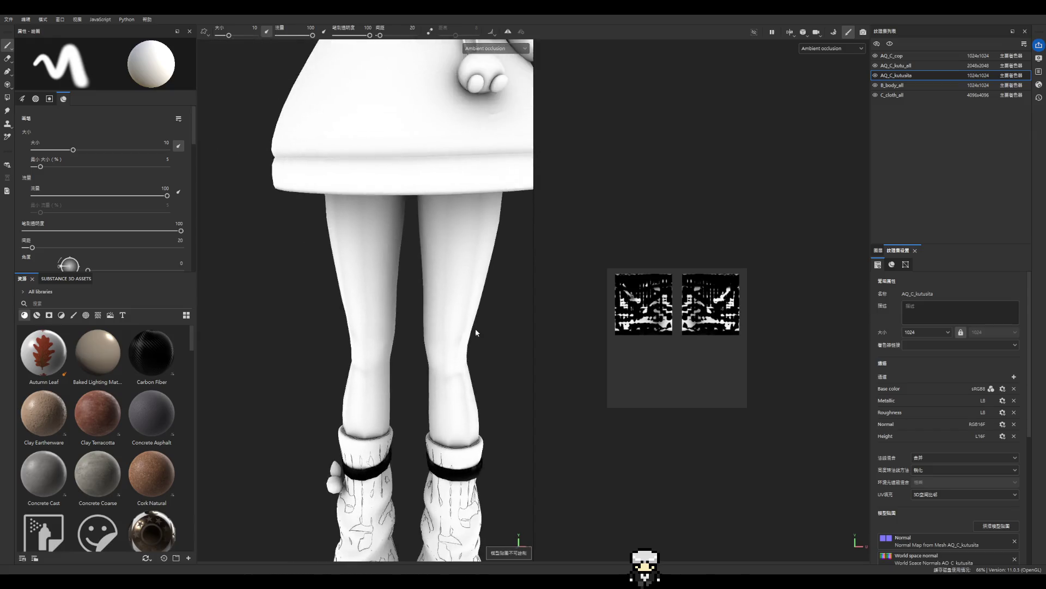
{"action": "scroll", "coordinate": [480, 341], "scroll_direction": "up", "scroll_amount": 7}
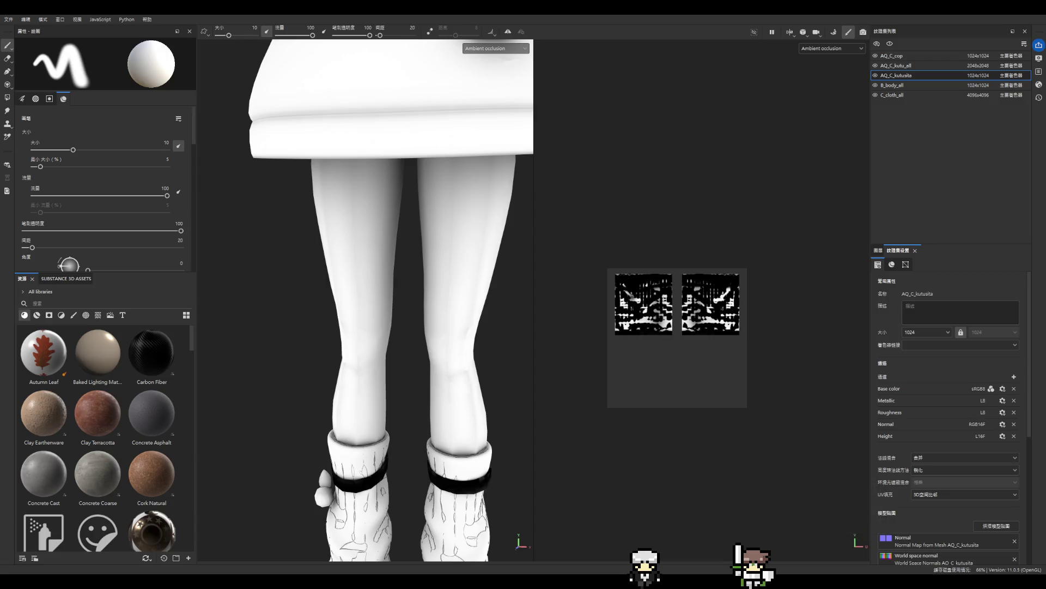
{"action": "scroll", "coordinate": [452, 360], "scroll_direction": "down", "scroll_amount": 5}
{"action": "scroll", "coordinate": [452, 359], "scroll_direction": "up", "scroll_amount": 5}
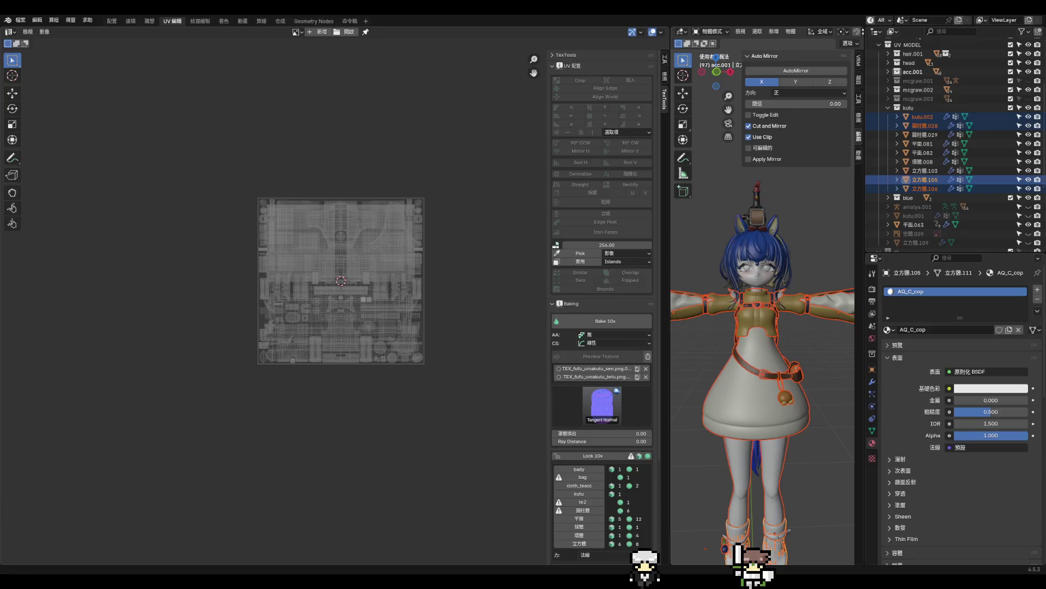
- Select the sock object 立方體.106, after checking 立方體.105, leaving it in place
{"action": "scroll", "coordinate": [462, 273], "scroll_direction": "down", "scroll_amount": 4}
{"action": "scroll", "coordinate": [728, 381], "scroll_direction": "down", "scroll_amount": 4}
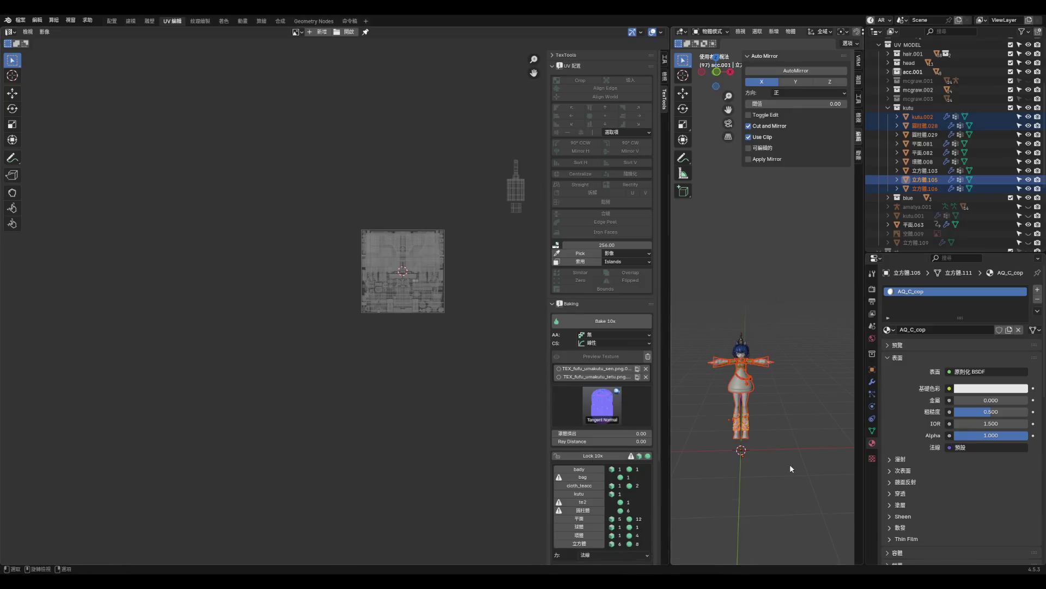
{"action": "left_click", "coordinate": [791, 467]}
{"action": "scroll", "coordinate": [747, 409], "scroll_direction": "up", "scroll_amount": 6}
{"action": "left_click", "coordinate": [730, 376]}
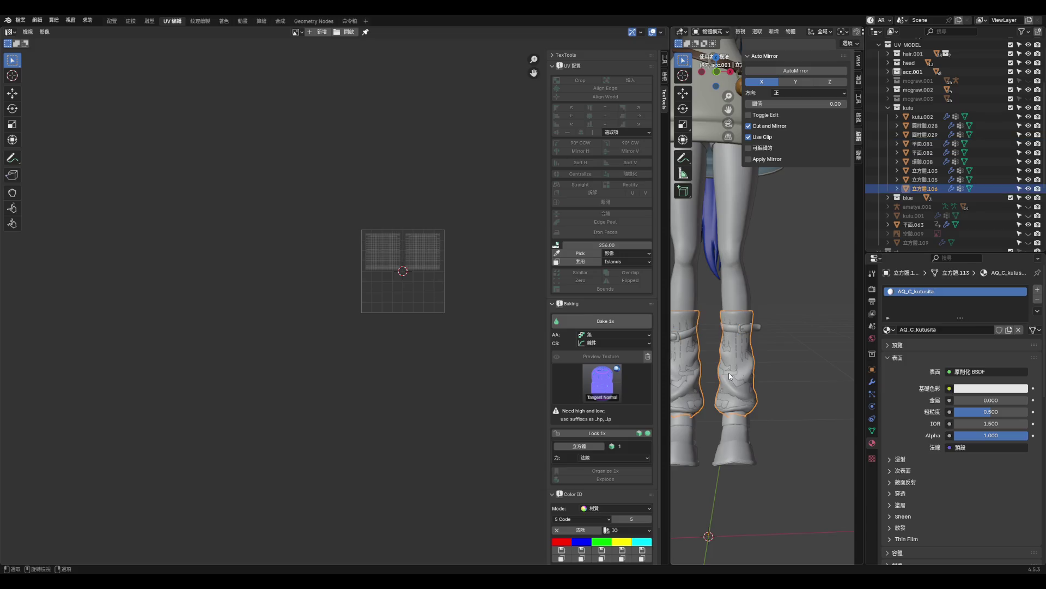
{"action": "scroll", "coordinate": [747, 349], "scroll_direction": "down", "scroll_amount": 3}
{"action": "scroll", "coordinate": [744, 351], "scroll_direction": "up", "scroll_amount": 5}
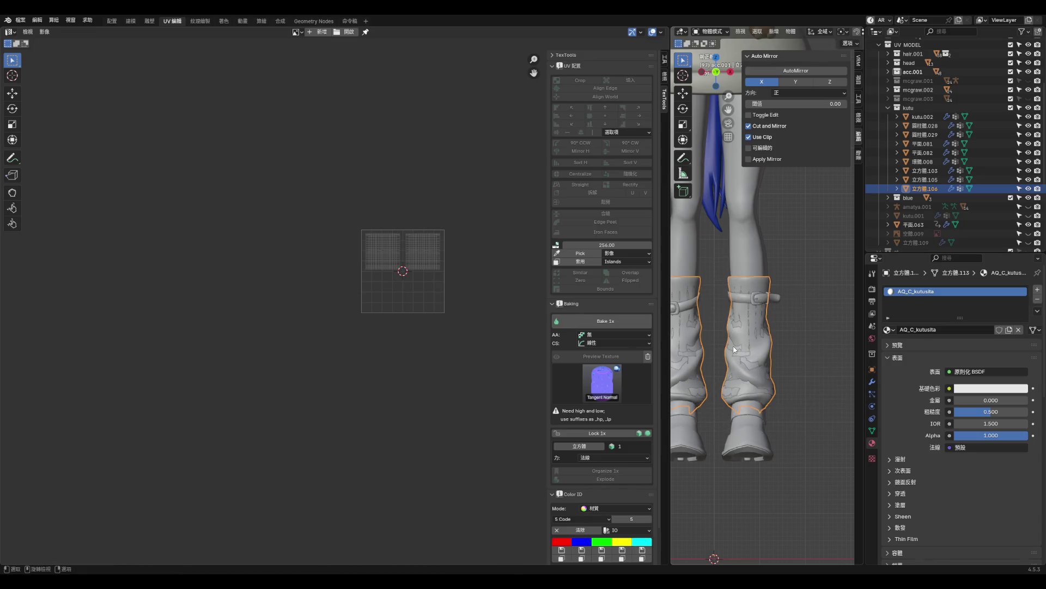
{"action": "left_click", "coordinate": [746, 359]}
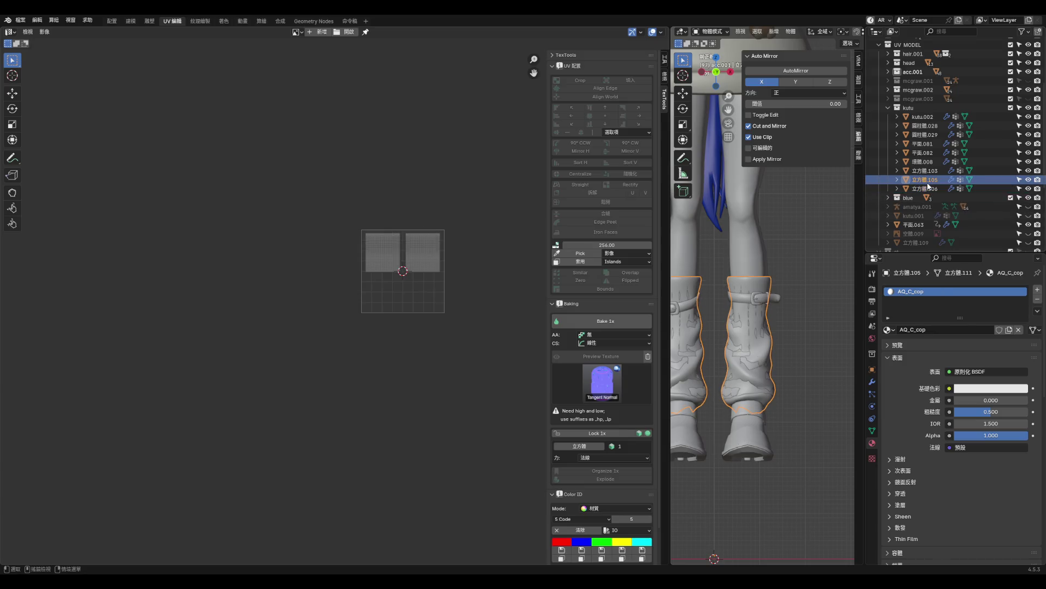
{"action": "left_click", "coordinate": [742, 357]}
{"action": "scroll", "coordinate": [743, 358], "scroll_direction": "down", "scroll_amount": 3}
{"action": "key", "text": "g"}
{"action": "key", "text": "y"}
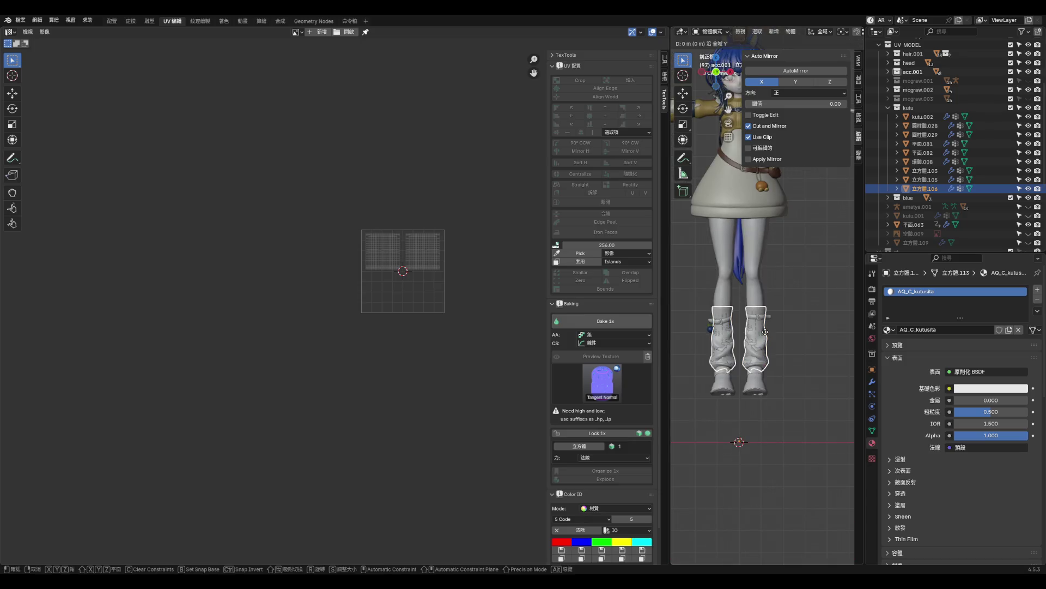
{"action": "right_click", "coordinate": [766, 406]}
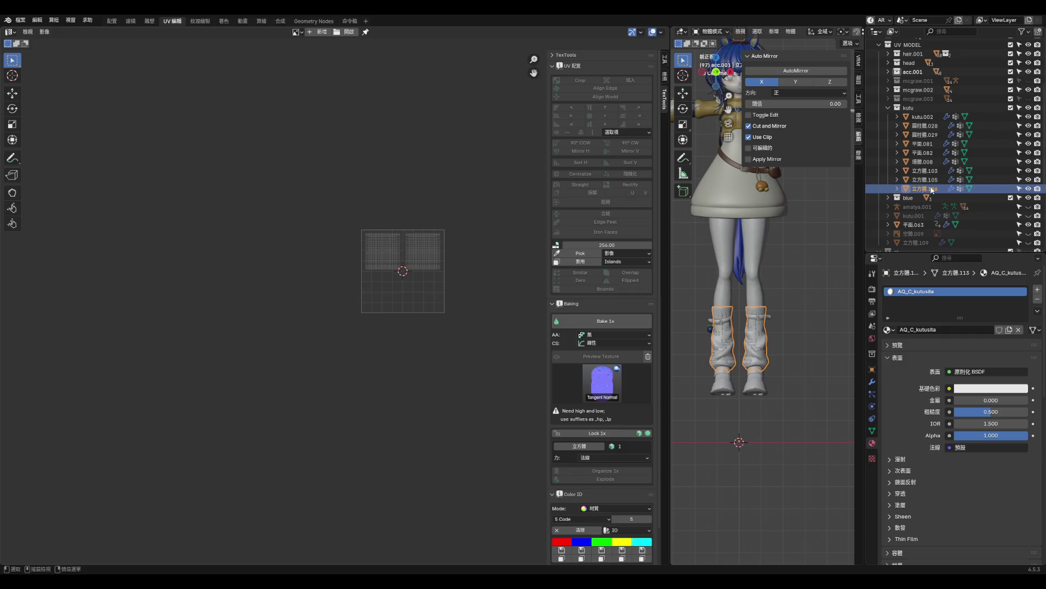
- Move the socks down along Z so they sit below the legs, then deselect
{"action": "left_click", "coordinate": [1028, 188]}
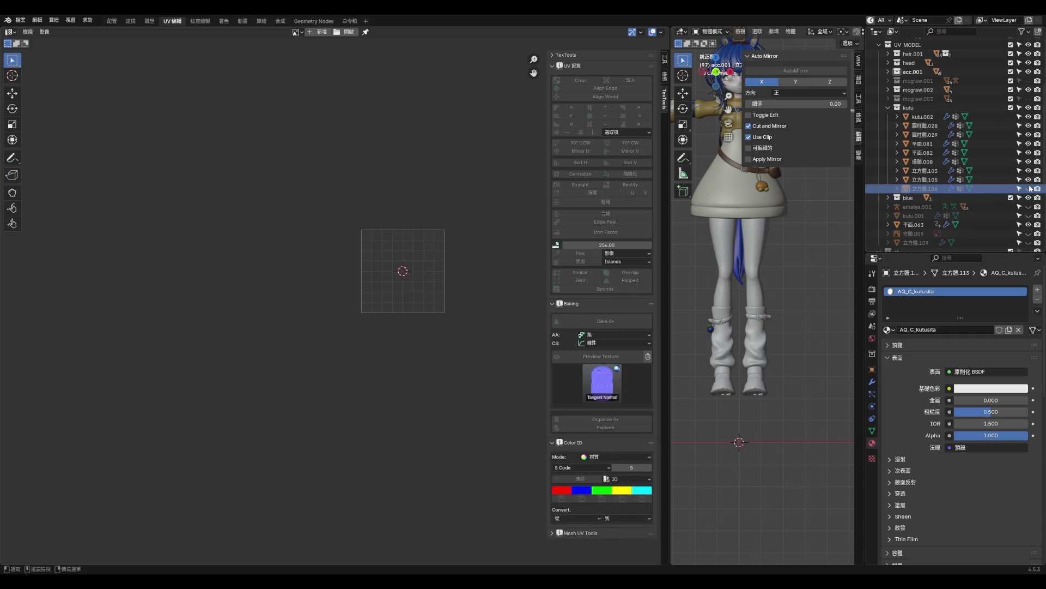
{"action": "left_click", "coordinate": [928, 189]}
{"action": "scroll", "coordinate": [754, 338], "scroll_direction": "up", "scroll_amount": 3}
{"action": "key", "text": "g"}
{"action": "key", "text": "z"}
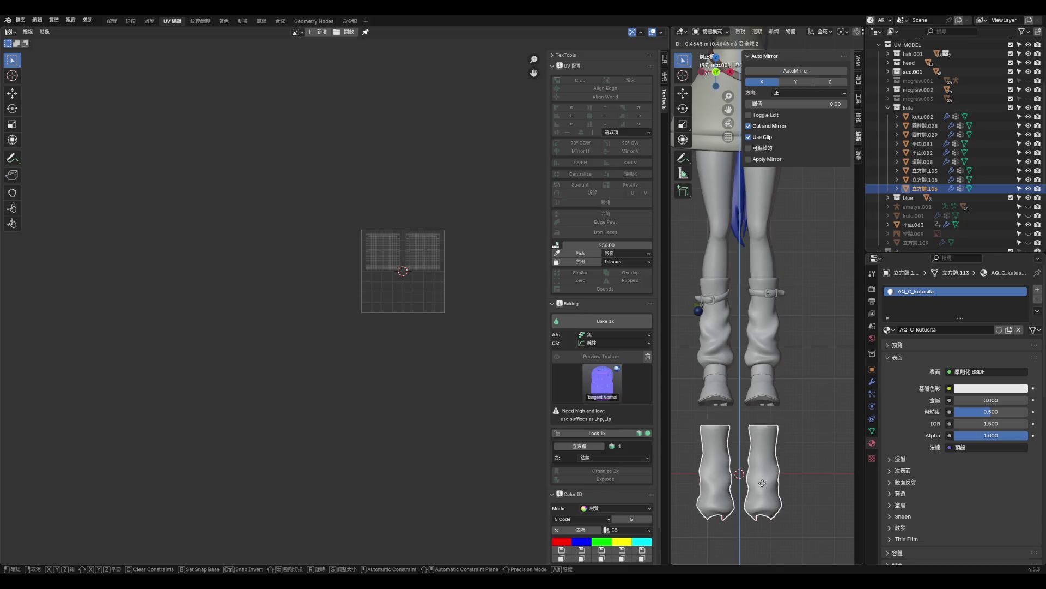
{"action": "left_click", "coordinate": [762, 483]}
{"action": "key", "text": "alt+a"}
{"action": "scroll", "coordinate": [699, 318], "scroll_direction": "up", "scroll_amount": 4}
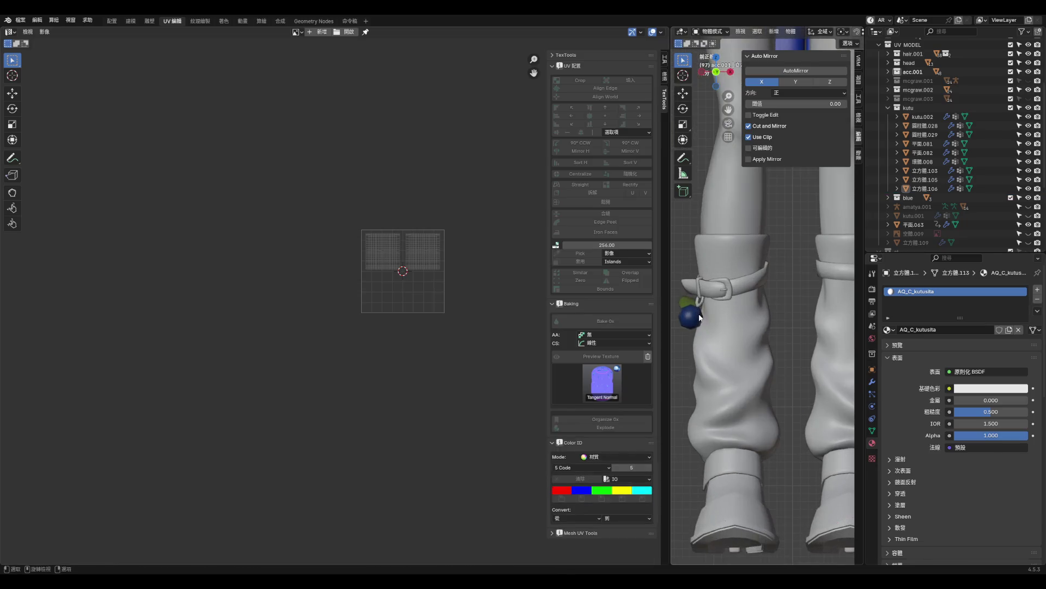
- Reposition the charm pieces: ring 平面.083 and blue ball 立方體.107
{"action": "left_click", "coordinate": [700, 318]}
{"action": "scroll", "coordinate": [776, 320], "scroll_direction": "down", "scroll_amount": 3}
{"action": "scroll", "coordinate": [763, 316], "scroll_direction": "up", "scroll_amount": 3}
{"action": "left_click", "coordinate": [760, 308]}
{"action": "scroll", "coordinate": [722, 372], "scroll_direction": "down", "scroll_amount": 1}
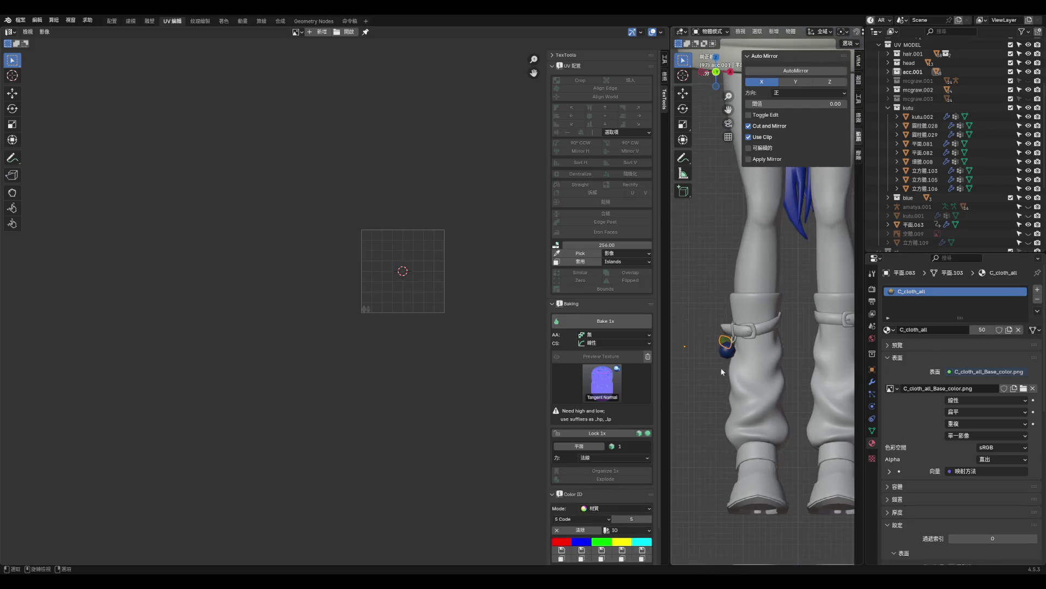
{"action": "left_click", "coordinate": [727, 347]}
{"action": "left_click", "coordinate": [727, 345]}
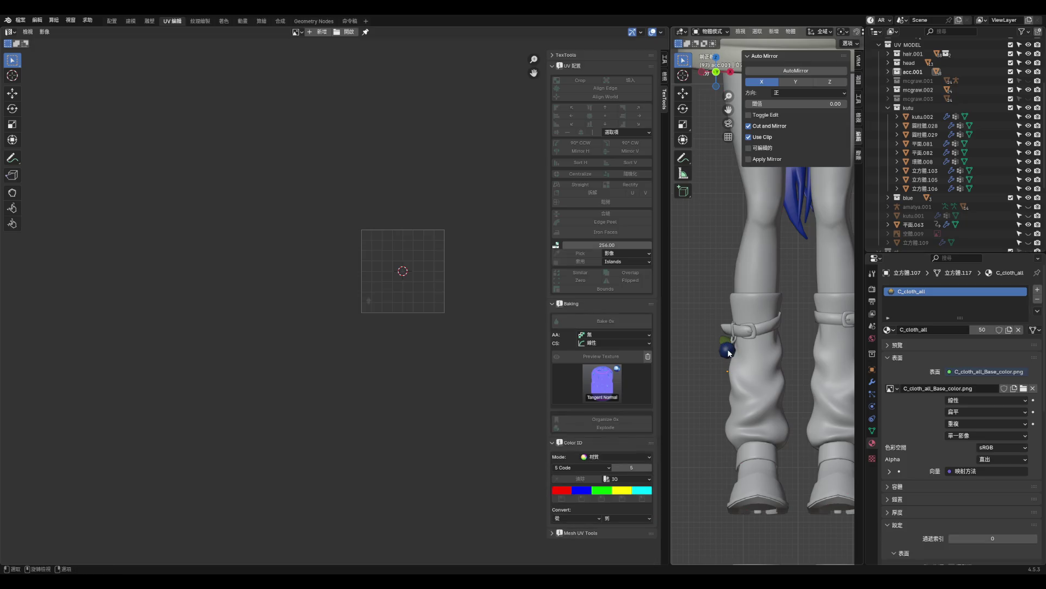
{"action": "key", "text": "g"}
{"action": "left_click", "coordinate": [731, 355]}
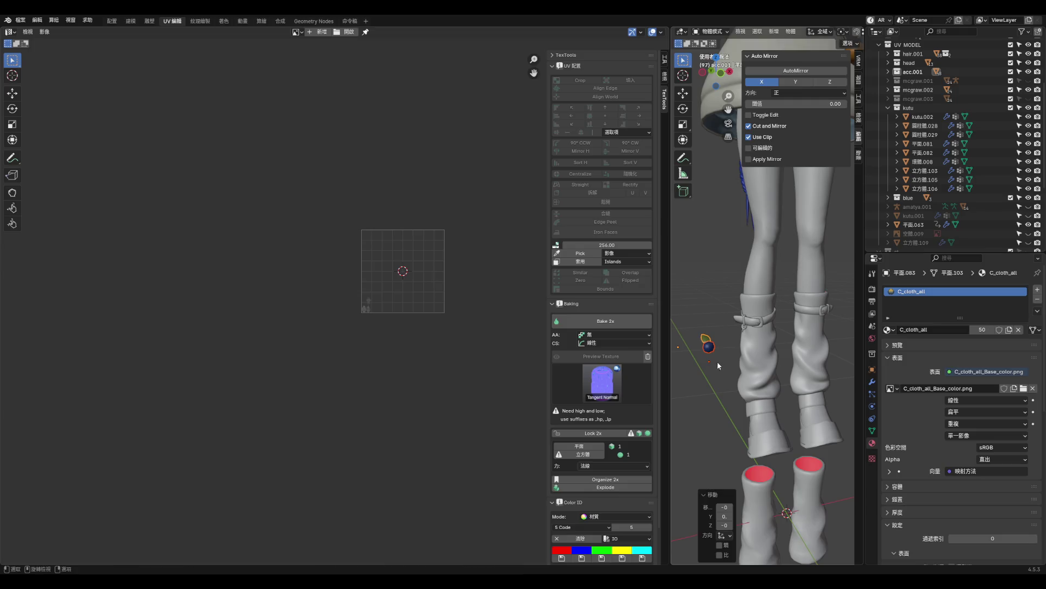
- Move the small loop ring 環體.008 to the left of the strap
{"action": "scroll", "coordinate": [732, 363], "scroll_direction": "up", "scroll_amount": 4}
{"action": "left_click", "coordinate": [738, 327]}
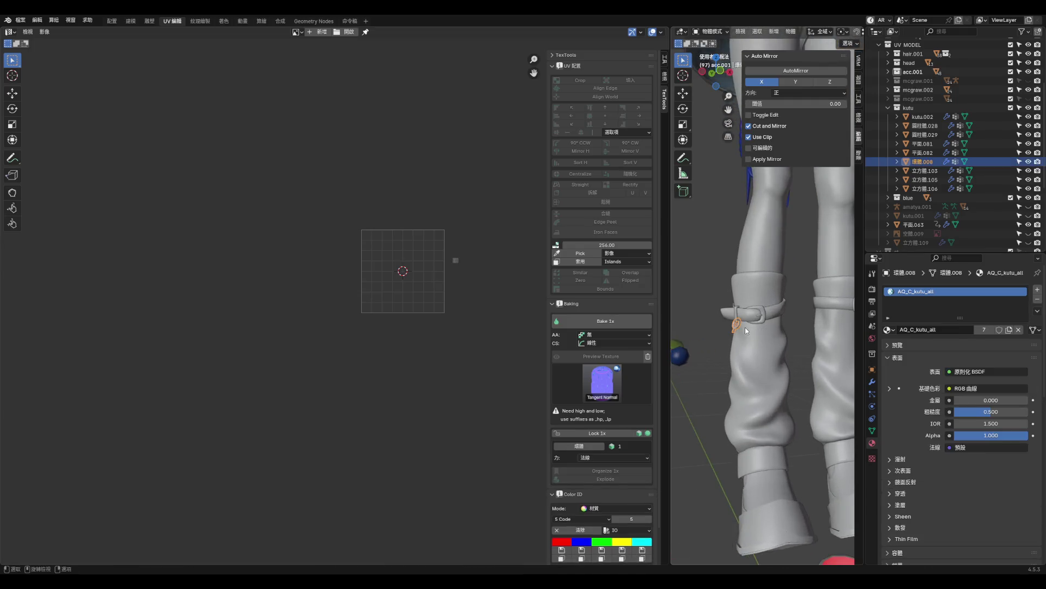
{"action": "key", "text": "g"}
{"action": "left_click", "coordinate": [717, 325]}
{"action": "scroll", "coordinate": [714, 353], "scroll_direction": "down", "scroll_amount": 5}
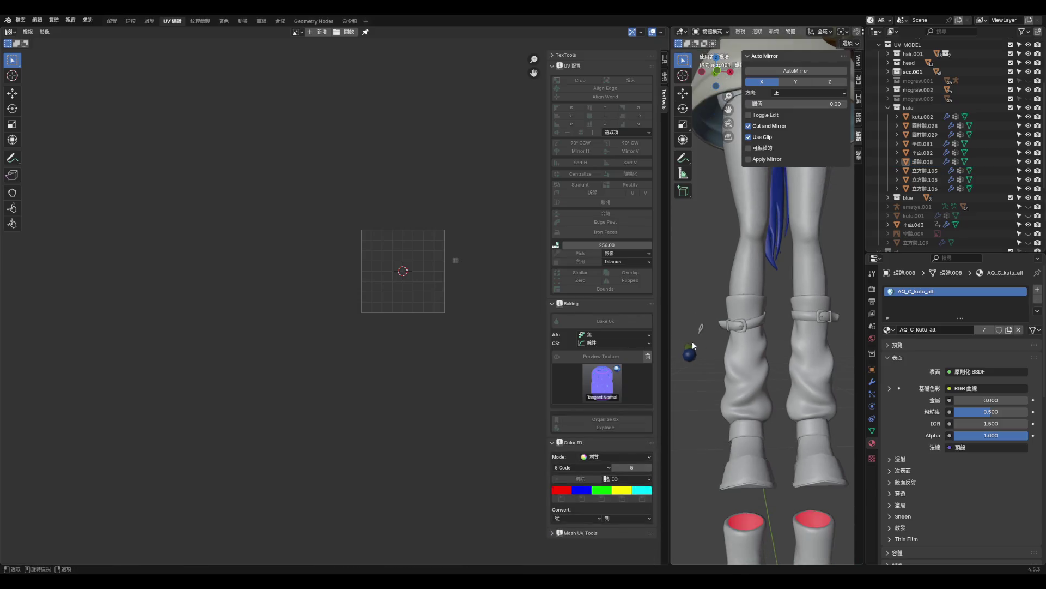
- Select the leg mesh, enter Edit Mode, and duplicate it in place
{"action": "mouse_move", "coordinate": [770, 384]}
{"action": "middle_mouse_down"}
{"action": "mouse_move", "coordinate": [704, 392]}
{"action": "mouse_move", "coordinate": [773, 361]}
{"action": "mouse_move", "coordinate": [714, 358]}
{"action": "mouse_move", "coordinate": [730, 414]}
{"action": "middle_mouse_up"}
{"action": "scroll", "coordinate": [704, 391], "scroll_direction": "down", "scroll_amount": 5}
{"action": "scroll", "coordinate": [730, 387], "scroll_direction": "up", "scroll_amount": 5}
{"action": "scroll", "coordinate": [773, 361], "scroll_direction": "down", "scroll_amount": 3}
{"action": "scroll", "coordinate": [737, 461], "scroll_direction": "up", "scroll_amount": 3}
{"action": "scroll", "coordinate": [737, 461], "scroll_direction": "up", "scroll_amount": 3}
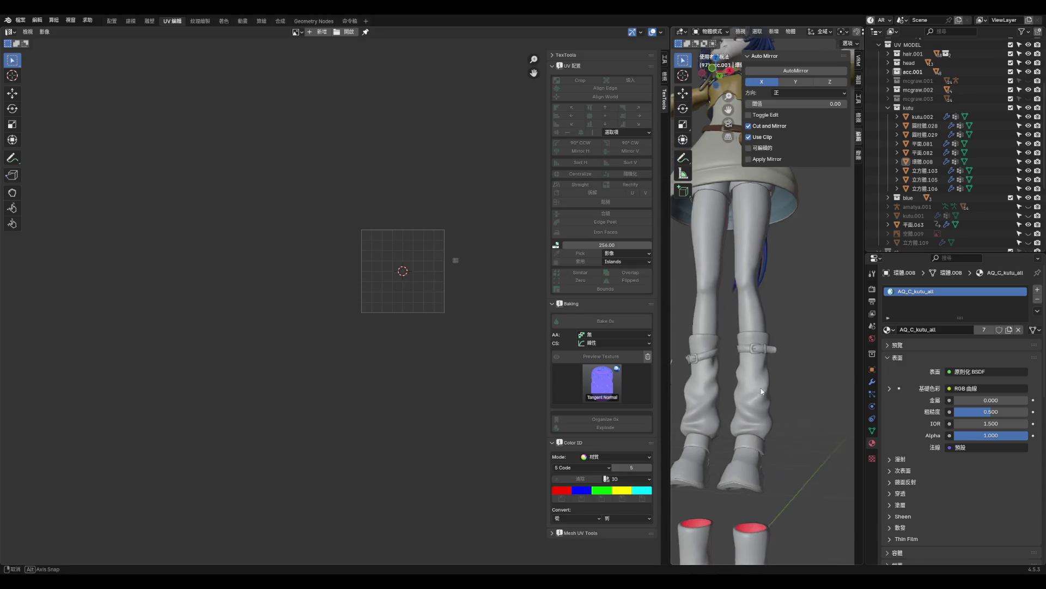
{"action": "scroll", "coordinate": [793, 384], "scroll_direction": "up", "scroll_amount": 2}
{"action": "left_click", "coordinate": [760, 239]}
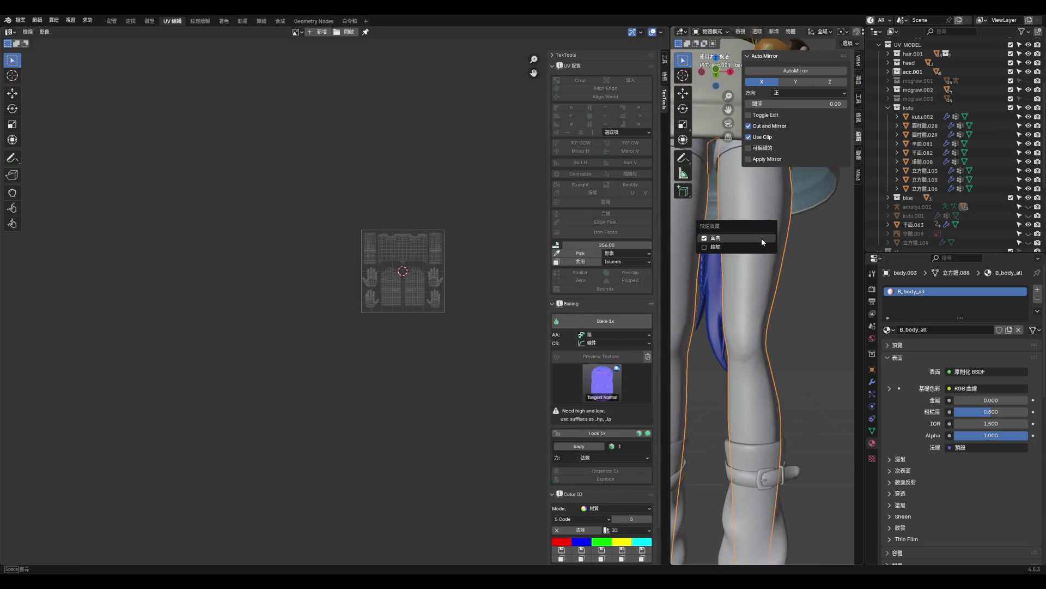
{"action": "key", "text": "Tab"}
{"action": "key", "text": "Tab"}
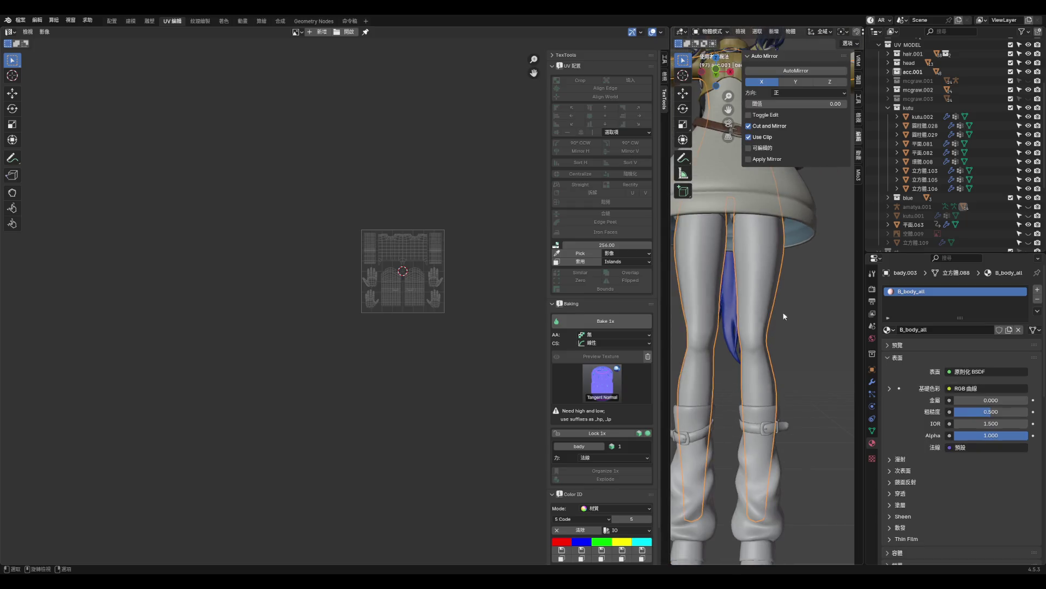
{"action": "scroll", "coordinate": [954, 163], "scroll_direction": "down", "scroll_amount": 5}
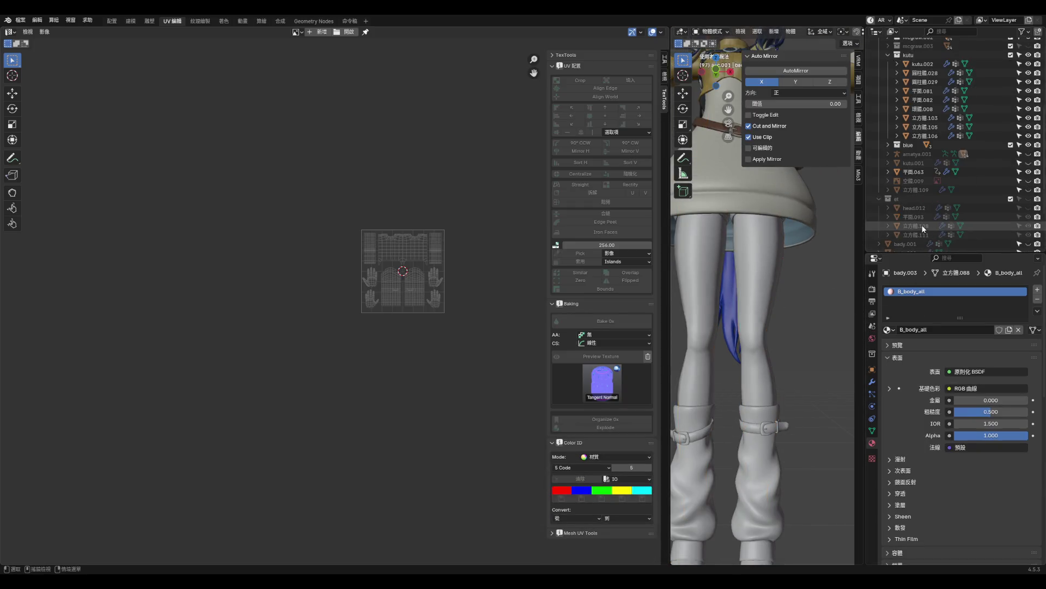
{"action": "left_click", "coordinate": [748, 270]}
{"action": "right_click", "coordinate": [748, 270]}
{"action": "left_click", "coordinate": [734, 343]}
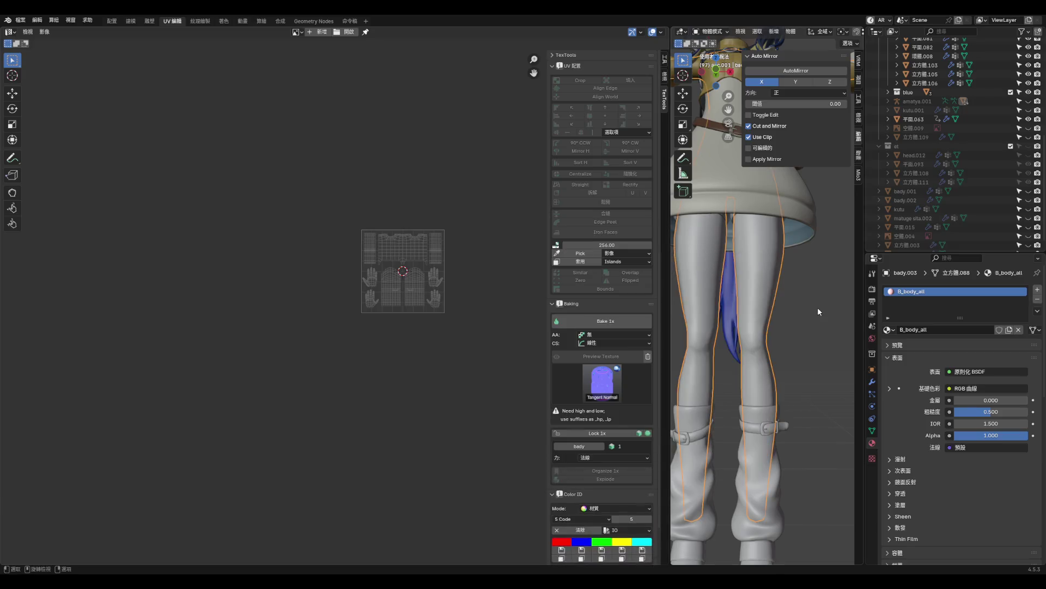
{"action": "left_click", "coordinate": [734, 298]}
- From the front view, select the clothing meshes together with the legs and body mesh
{"action": "key", "text": "ctrl+KP_3"}
{"action": "key", "text": "KP_1"}
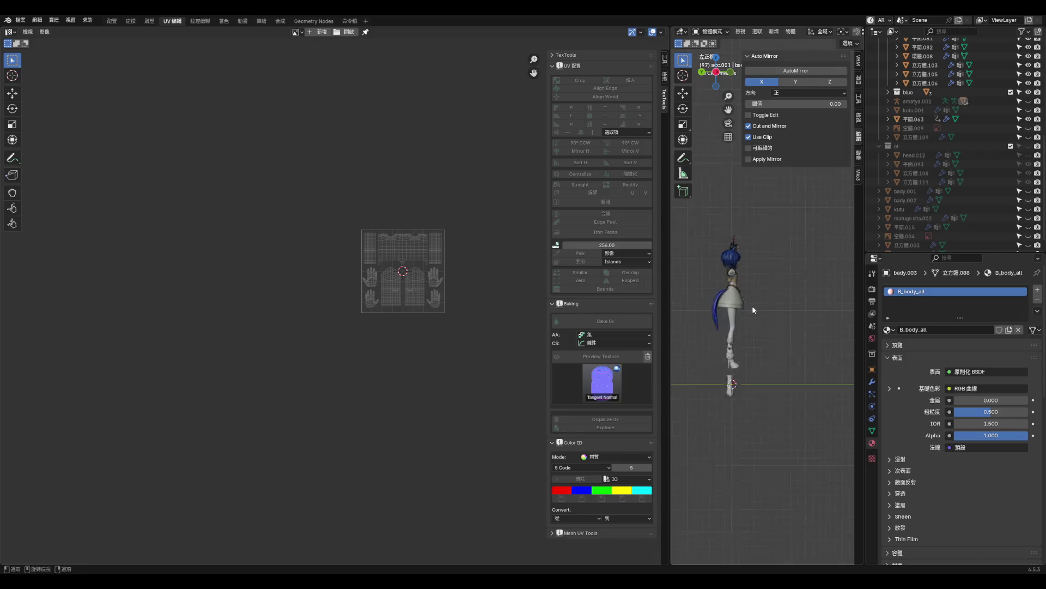
{"action": "scroll", "coordinate": [750, 328], "scroll_direction": "up", "scroll_amount": 6}
{"action": "scroll", "coordinate": [813, 387], "scroll_direction": "down", "scroll_amount": 4}
{"action": "scroll", "coordinate": [768, 393], "scroll_direction": "down", "scroll_amount": 1}
{"action": "scroll", "coordinate": [913, 115], "scroll_direction": "up", "scroll_amount": 6}
{"action": "right_click", "coordinate": [913, 116]}
{"action": "left_click", "coordinate": [901, 111]}
{"action": "left_click", "coordinate": [770, 313], "text": "shift"}
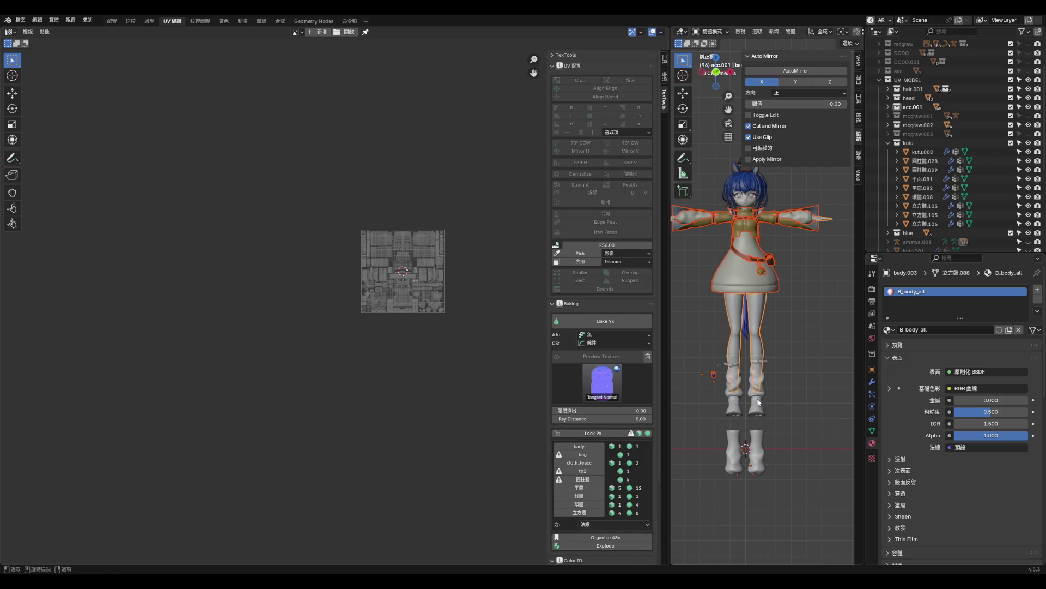
- Box-select the kutu parts into the selection and inspect the character's back
{"action": "scroll", "coordinate": [763, 305], "scroll_direction": "up", "scroll_amount": 2}
{"action": "middle_click_drag", "start_coordinate": [708, 354], "coordinate": [734, 273], "text": "shift"}
{"action": "left_click_drag", "start_coordinate": [725, 273], "coordinate": [834, 416], "text": "shift"}
{"action": "scroll", "coordinate": [728, 390], "scroll_direction": "down", "scroll_amount": 5}
{"action": "scroll", "coordinate": [728, 391], "scroll_direction": "up", "scroll_amount": 4}
{"action": "mouse_move", "coordinate": [728, 390]}
{"action": "middle_mouse_down"}
{"action": "mouse_move", "coordinate": [796, 356]}
{"action": "mouse_move", "coordinate": [745, 349]}
{"action": "mouse_move", "coordinate": [757, 330]}
{"action": "mouse_move", "coordinate": [738, 324]}
{"action": "mouse_move", "coordinate": [752, 328]}
{"action": "middle_mouse_up"}
{"action": "scroll", "coordinate": [736, 323], "scroll_direction": "up", "scroll_amount": 5}
{"action": "scroll", "coordinate": [736, 323], "scroll_direction": "down", "scroll_amount": 5}
{"action": "scroll", "coordinate": [752, 329], "scroll_direction": "up", "scroll_amount": 2}
{"action": "scroll", "coordinate": [751, 328], "scroll_direction": "up", "scroll_amount": 2}
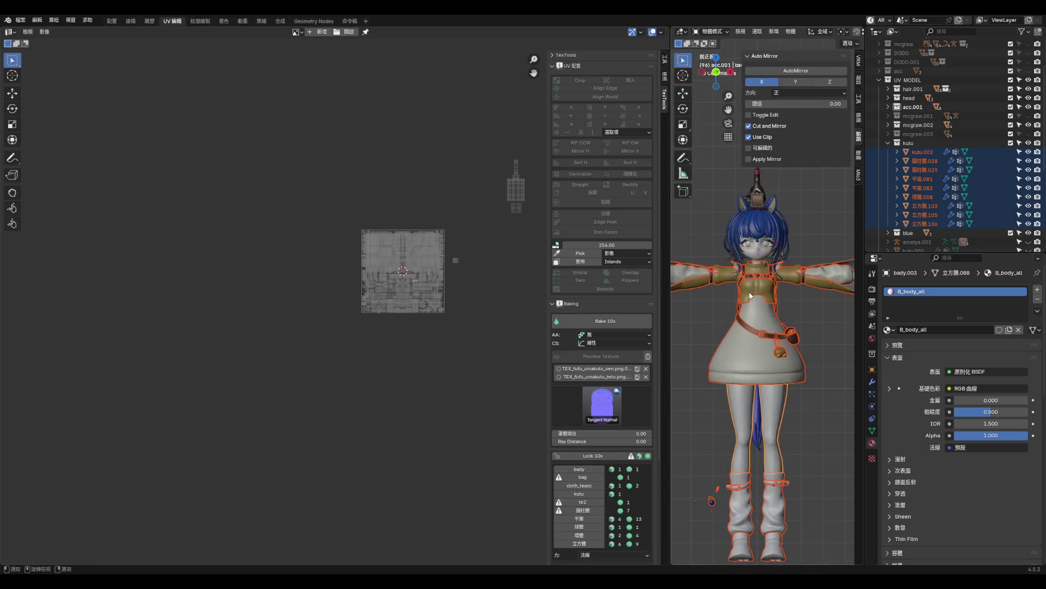
{"action": "scroll", "coordinate": [768, 344], "scroll_direction": "up", "scroll_amount": 6}
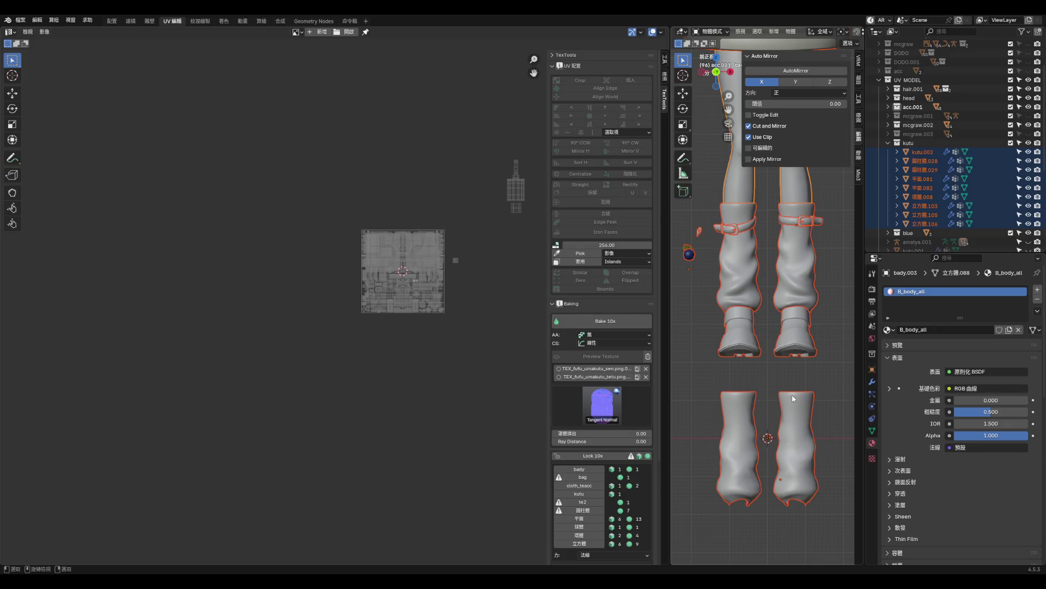
- Leave local view, inspect the 環體.008, 平面.083 and leg warmer meshes, and save aqua_hoof2.blend
{"action": "right_click", "coordinate": [787, 385]}
{"action": "left_click", "coordinate": [764, 371]}
{"action": "key", "text": "KP_Divide"}
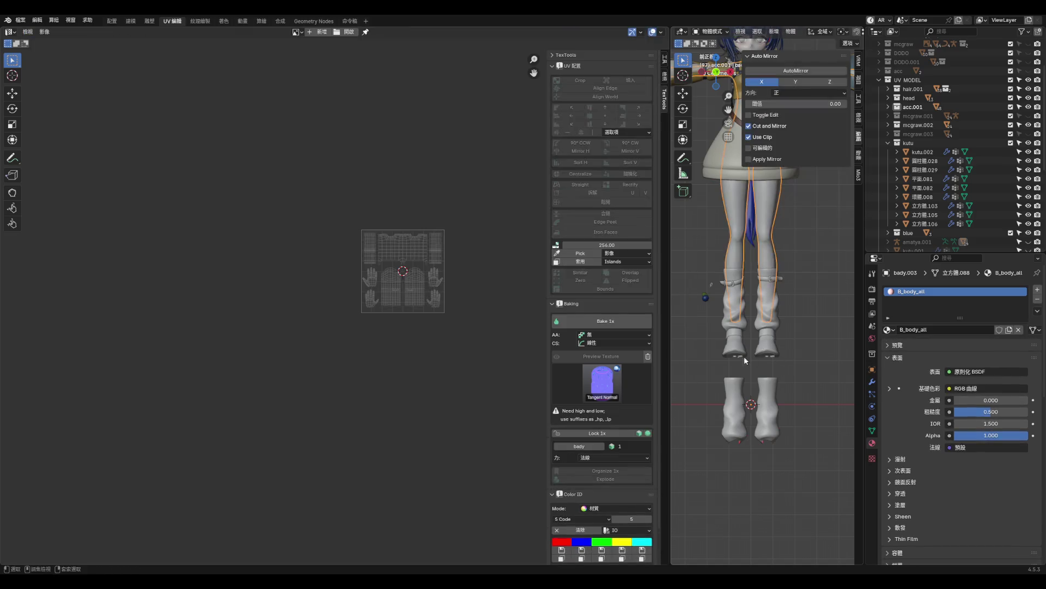
{"action": "left_click", "coordinate": [712, 353]}
{"action": "left_click", "coordinate": [712, 352]}
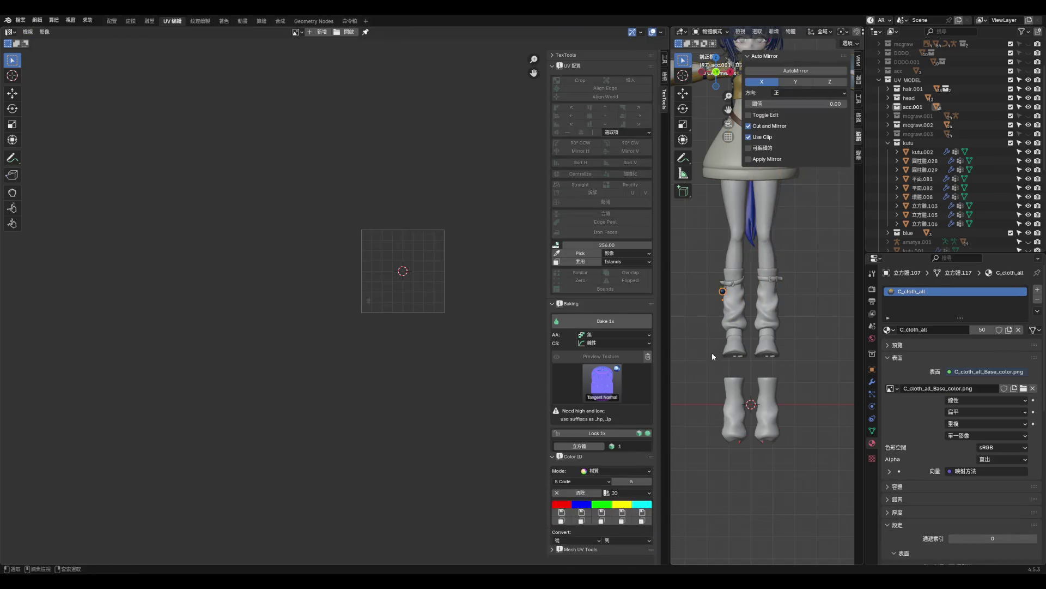
{"action": "left_click", "coordinate": [712, 352]}
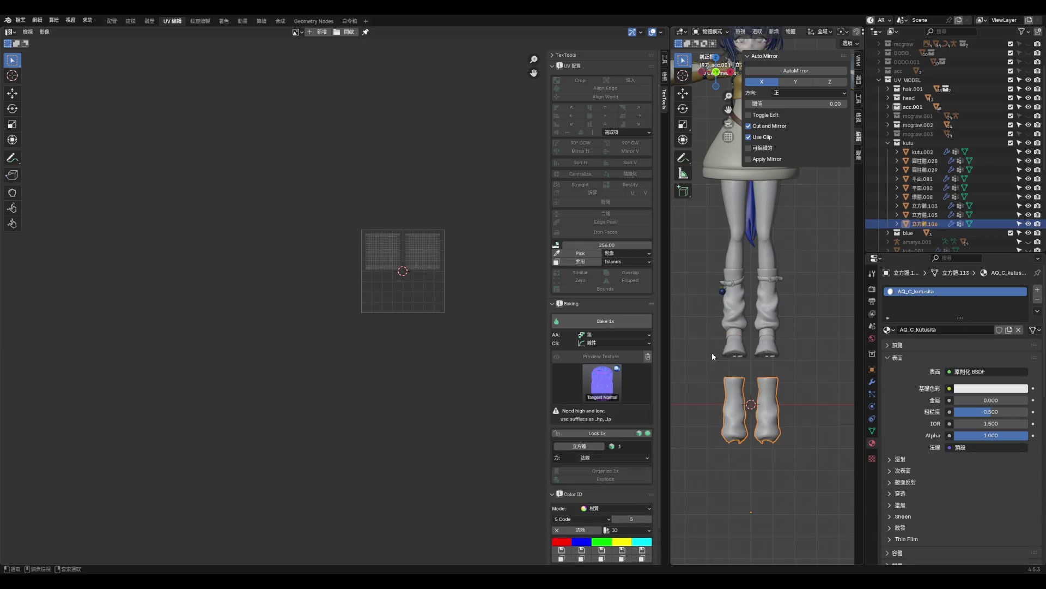
{"action": "left_click", "coordinate": [763, 380]}
{"action": "key", "text": "ctrl+s"}
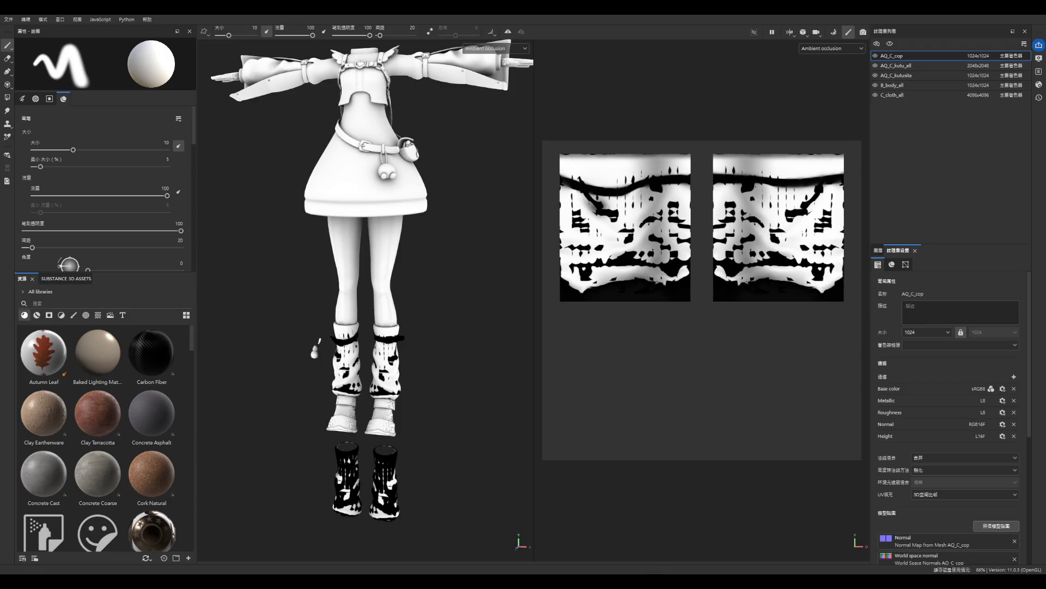
- Open Bake Mesh Maps settings and start baking the outfit's mesh maps
{"action": "left_click", "coordinate": [976, 525]}
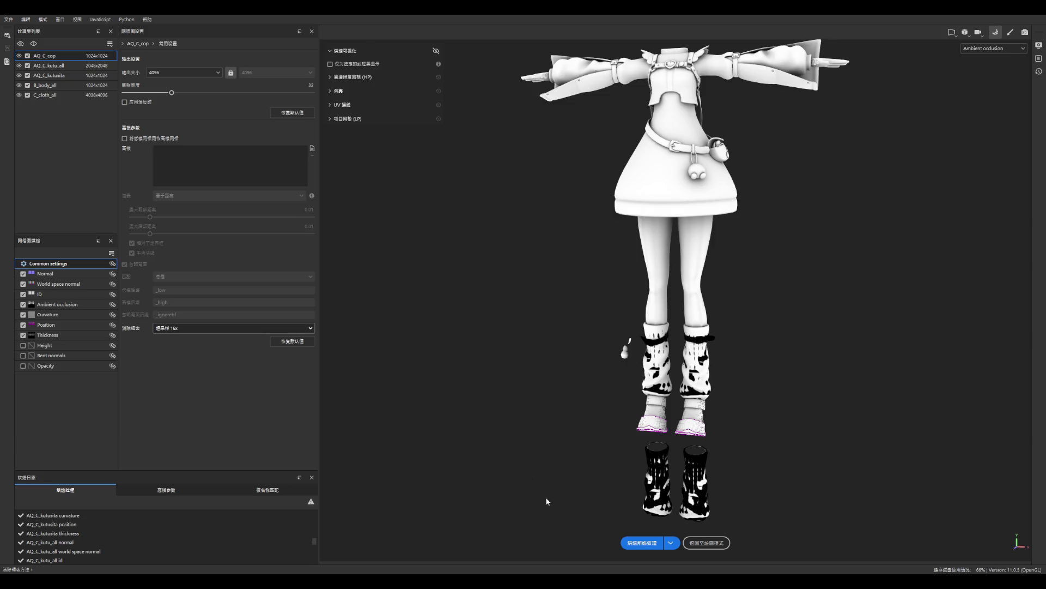
{"action": "left_click", "coordinate": [635, 543]}
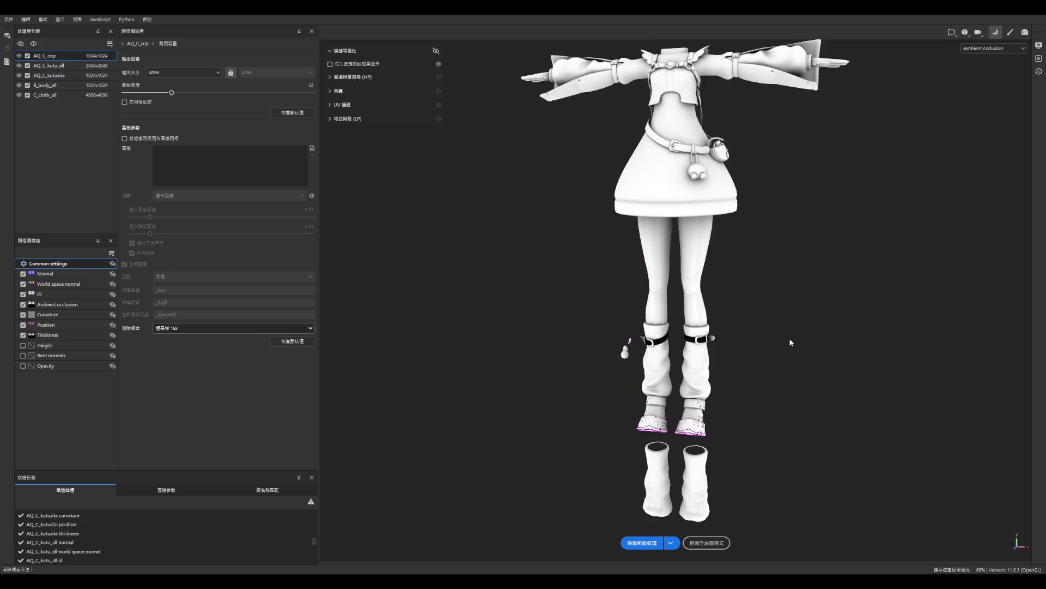
{"action": "scroll", "coordinate": [763, 345], "scroll_direction": "down", "scroll_amount": 3}
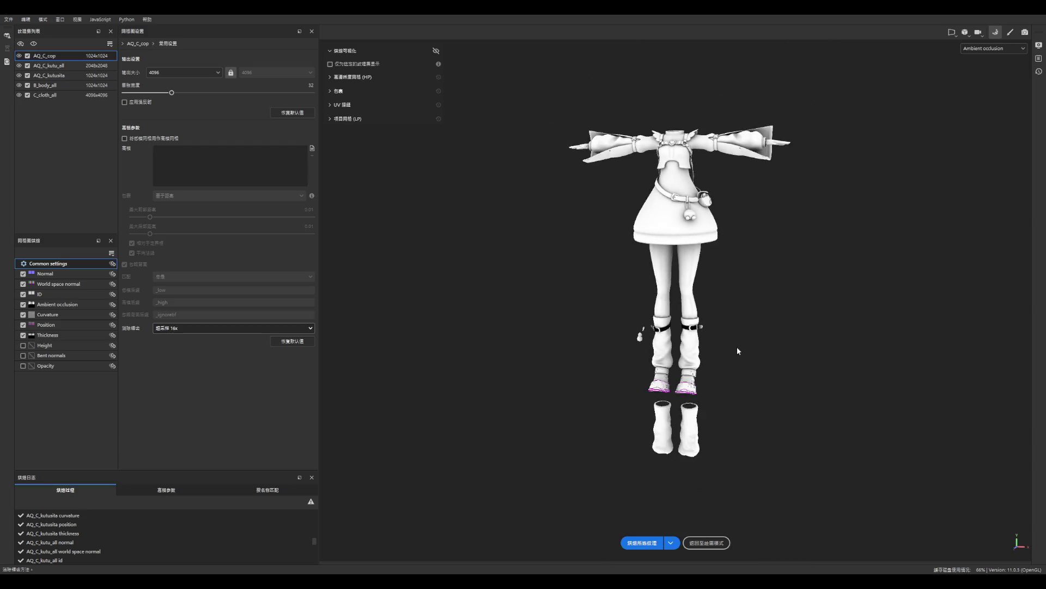
{"action": "scroll", "coordinate": [742, 360], "scroll_direction": "up", "scroll_amount": 4}
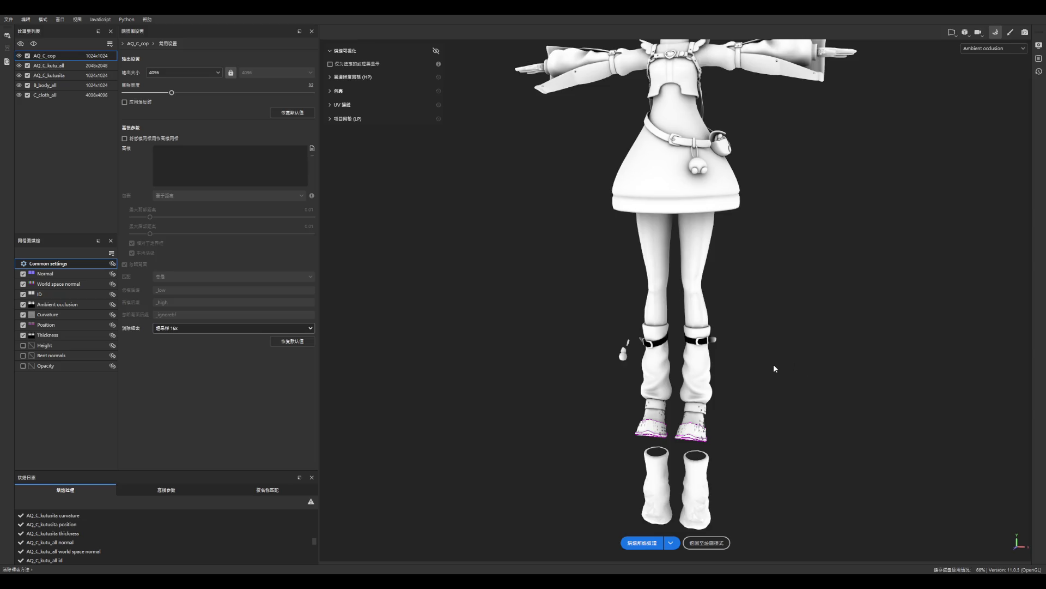
{"action": "scroll", "coordinate": [688, 388], "scroll_direction": "up", "scroll_amount": 8}
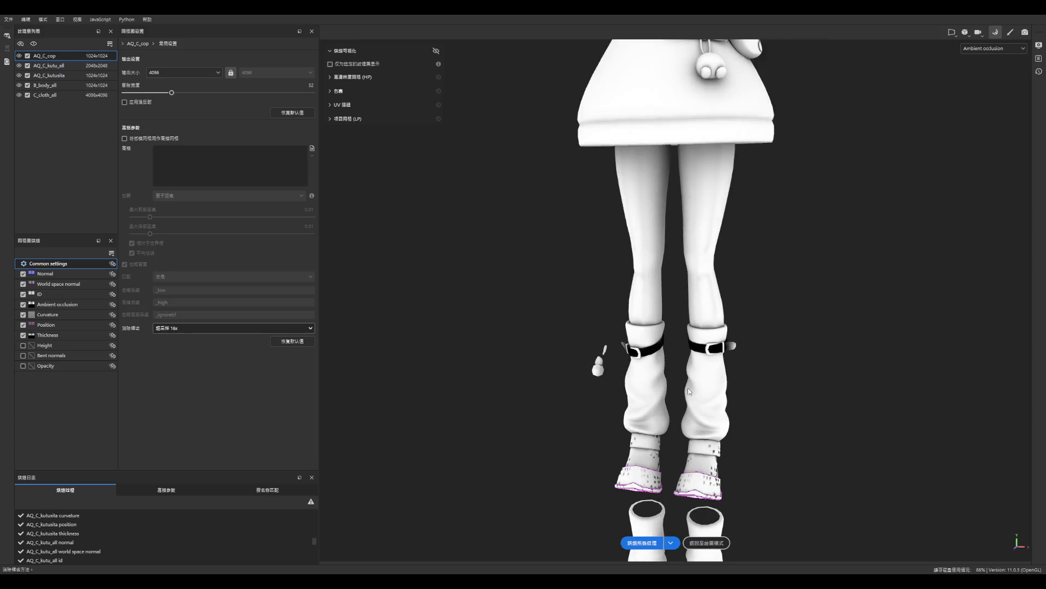
{"action": "scroll", "coordinate": [693, 406], "scroll_direction": "up", "scroll_amount": 5}
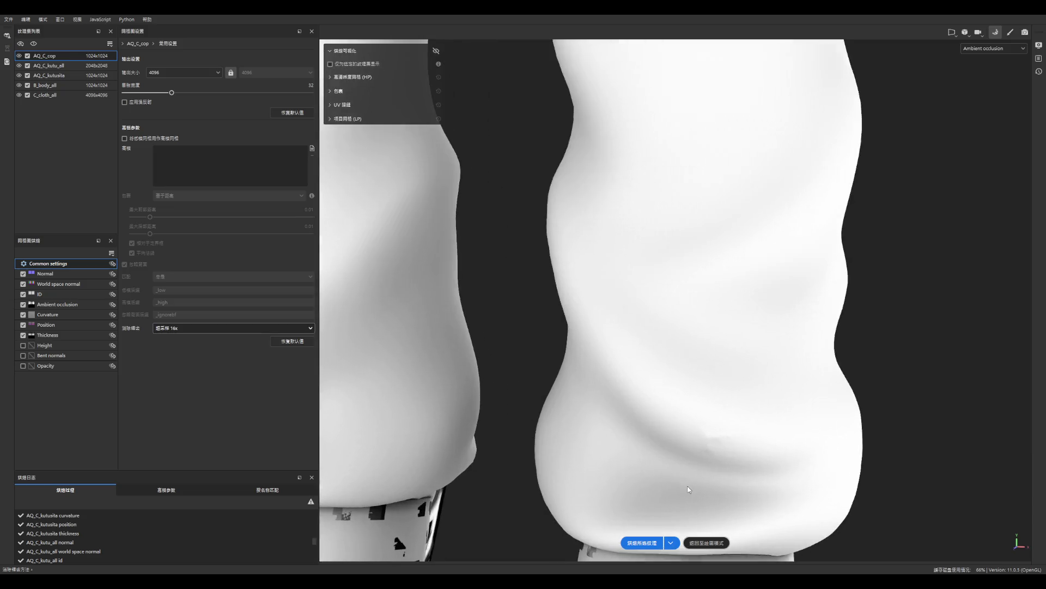
{"action": "scroll", "coordinate": [781, 389], "scroll_direction": "down", "scroll_amount": 3}
{"action": "scroll", "coordinate": [774, 401], "scroll_direction": "up", "scroll_amount": 8}
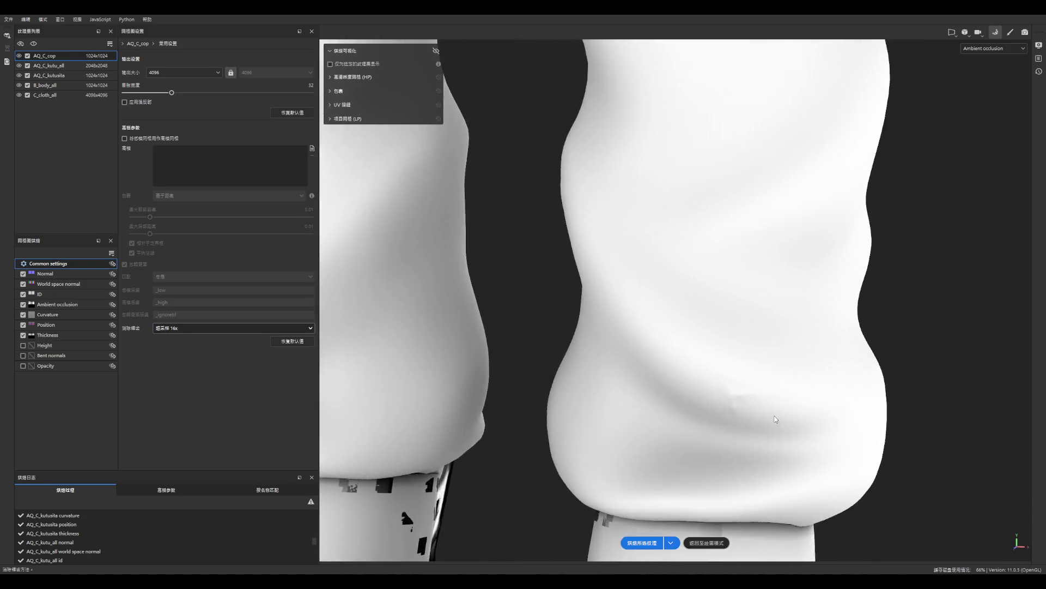
{"action": "scroll", "coordinate": [758, 413], "scroll_direction": "down", "scroll_amount": 10}
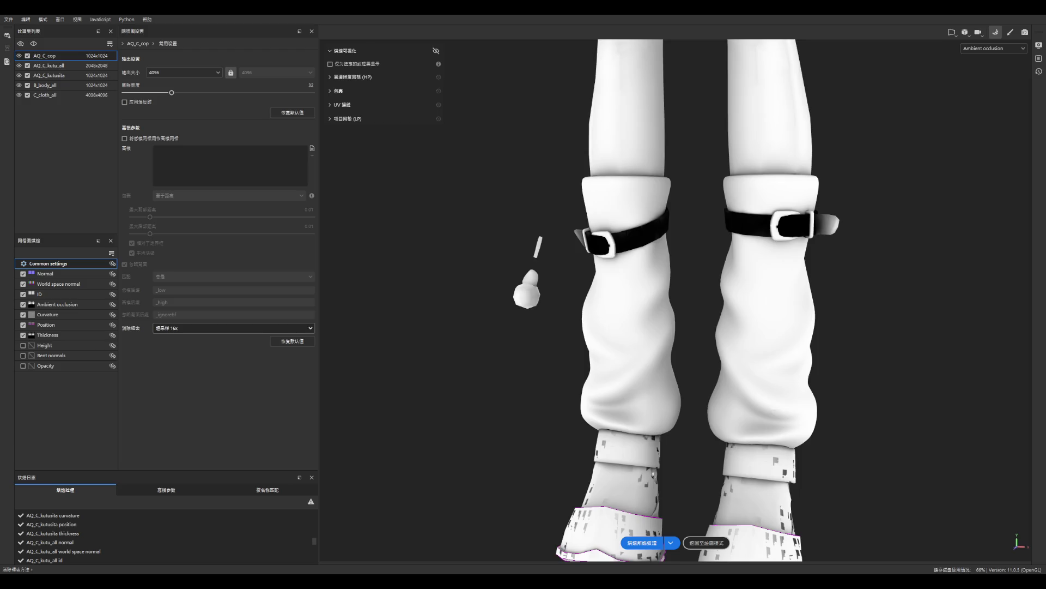
{"action": "scroll", "coordinate": [772, 401], "scroll_direction": "up", "scroll_amount": 5}
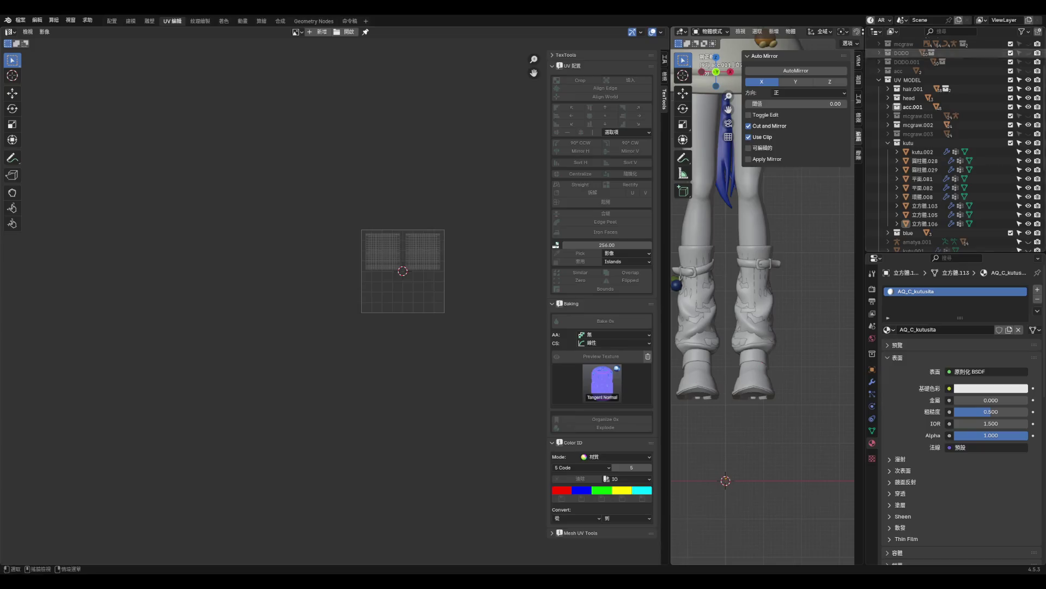
{"action": "scroll", "coordinate": [737, 339], "scroll_direction": "up", "scroll_amount": 6}
- Select the leg warmer mesh and orbit around it to inspect its folds
{"action": "left_click", "coordinate": [738, 339]}
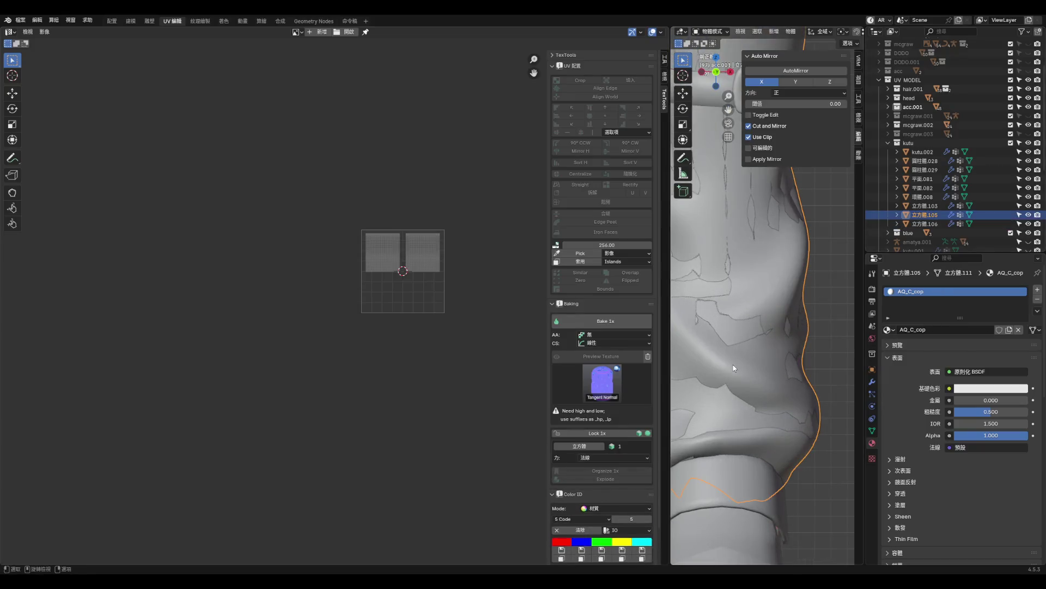
{"action": "scroll", "coordinate": [733, 368], "scroll_direction": "down", "scroll_amount": 5}
{"action": "mouse_move", "coordinate": [734, 368]}
{"action": "middle_mouse_down"}
{"action": "mouse_move", "coordinate": [721, 365]}
{"action": "mouse_move", "coordinate": [780, 346]}
{"action": "mouse_move", "coordinate": [721, 349]}
{"action": "middle_mouse_up"}
{"action": "scroll", "coordinate": [721, 365], "scroll_direction": "up", "scroll_amount": 5}
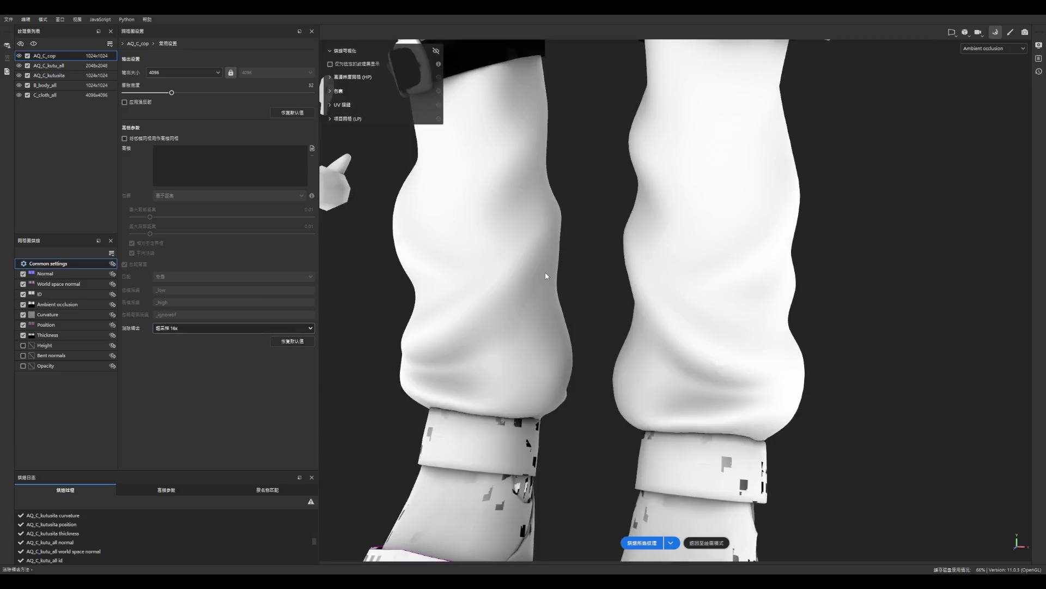
{"action": "scroll", "coordinate": [658, 395], "scroll_direction": "down", "scroll_amount": 10}
{"action": "scroll", "coordinate": [599, 376], "scroll_direction": "up", "scroll_amount": 10}
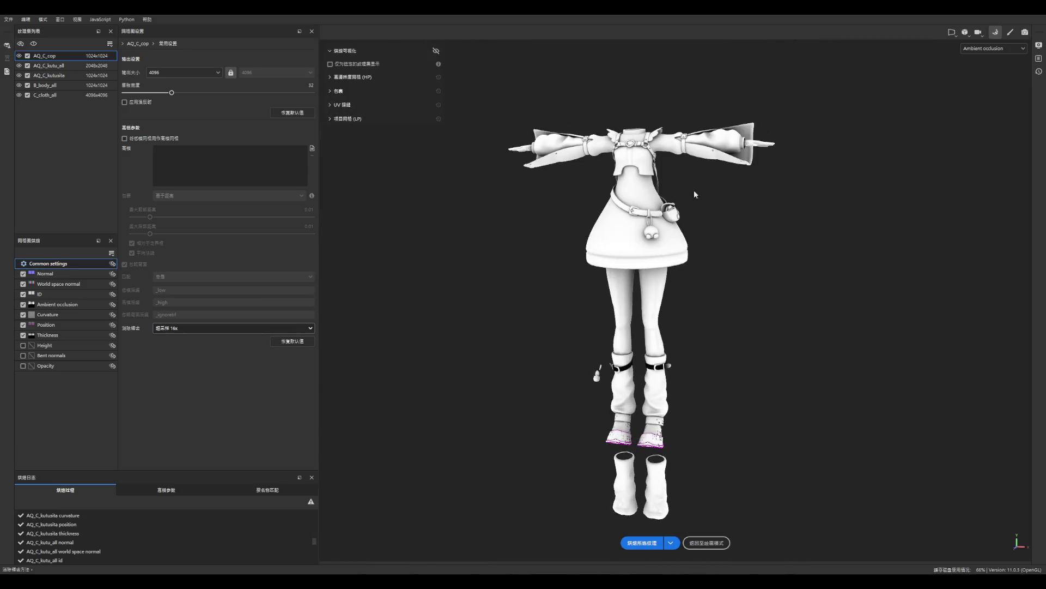
{"action": "scroll", "coordinate": [589, 530], "scroll_direction": "down", "scroll_amount": 3}
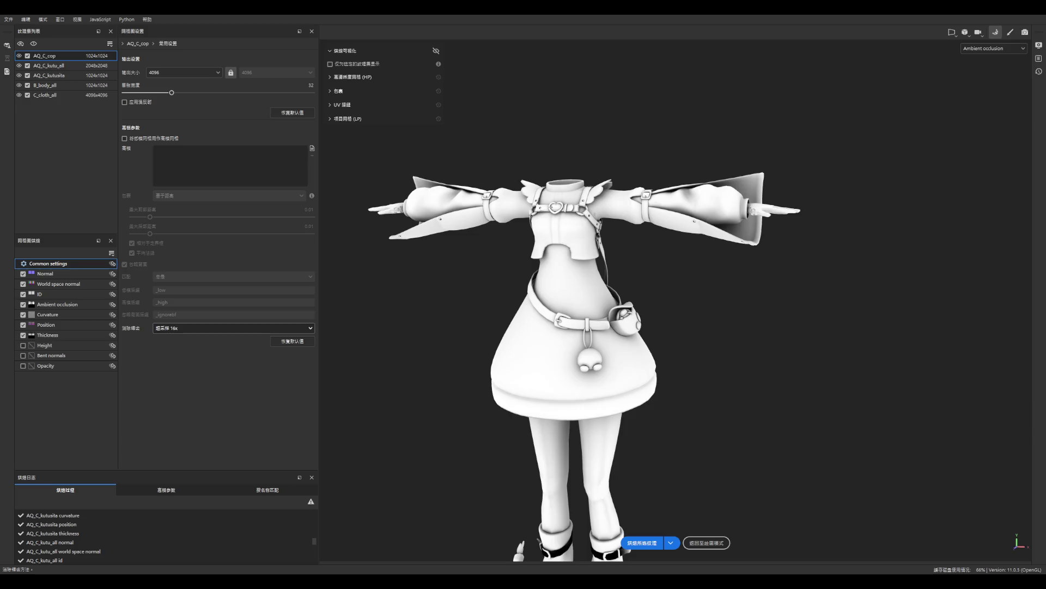
{"action": "scroll", "coordinate": [589, 285], "scroll_direction": "down", "scroll_amount": 2}
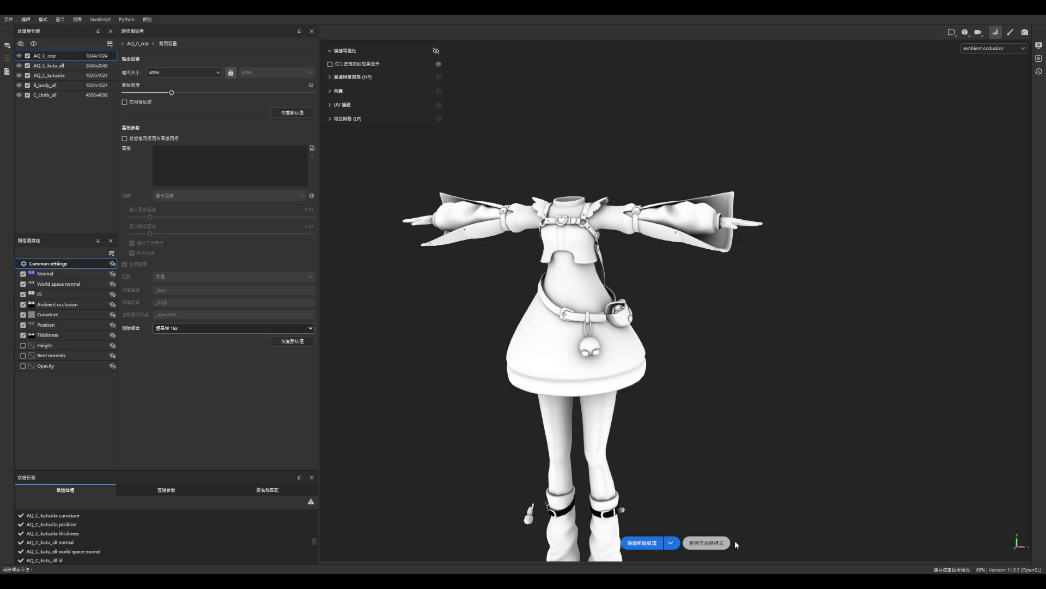
{"action": "left_click", "coordinate": [688, 543]}
{"action": "scroll", "coordinate": [395, 360], "scroll_direction": "down", "scroll_amount": 3}
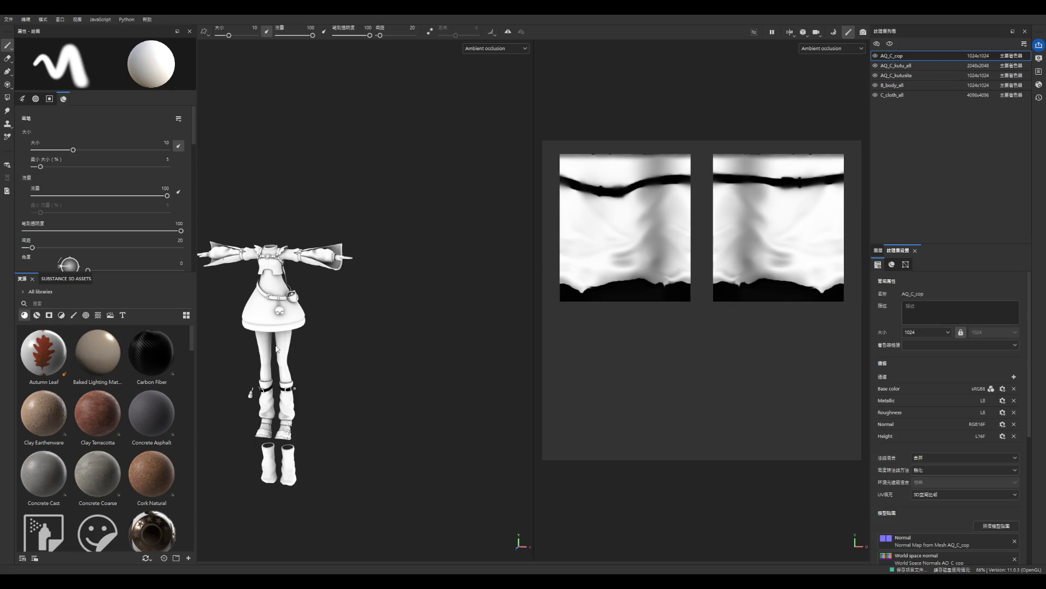
{"action": "scroll", "coordinate": [234, 355], "scroll_direction": "down", "scroll_amount": 3}
{"action": "scroll", "coordinate": [233, 358], "scroll_direction": "up", "scroll_amount": 2}
{"action": "scroll", "coordinate": [233, 358], "scroll_direction": "up", "scroll_amount": 5}
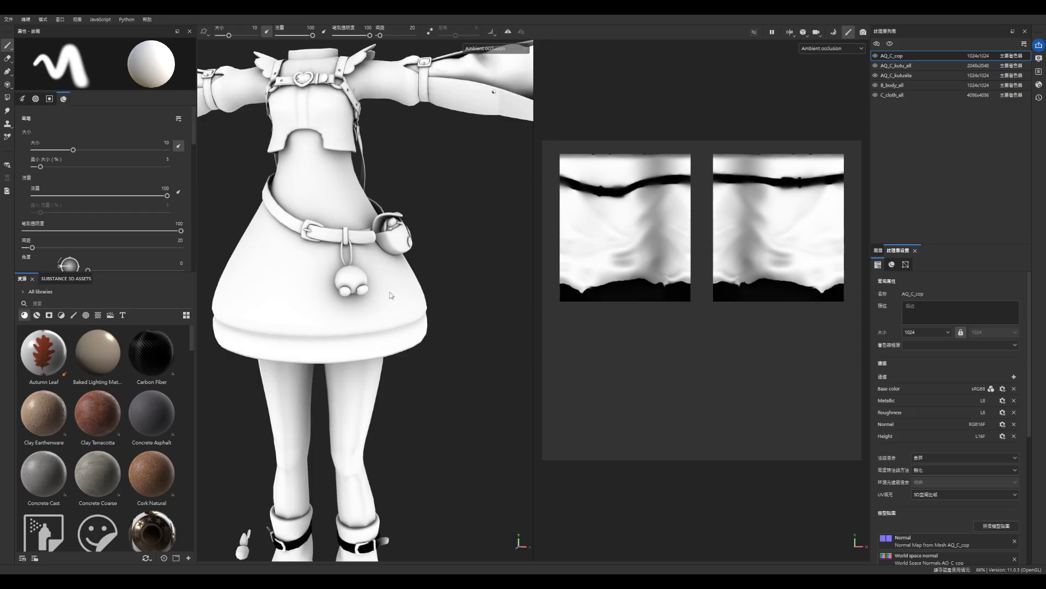
{"action": "scroll", "coordinate": [464, 215], "scroll_direction": "down", "scroll_amount": 3}
{"action": "scroll", "coordinate": [392, 298], "scroll_direction": "down", "scroll_amount": 2}
{"action": "scroll", "coordinate": [388, 327], "scroll_direction": "up", "scroll_amount": 3}
{"action": "scroll", "coordinate": [388, 342], "scroll_direction": "up", "scroll_amount": 2}
{"action": "scroll", "coordinate": [388, 306], "scroll_direction": "down", "scroll_amount": 2}
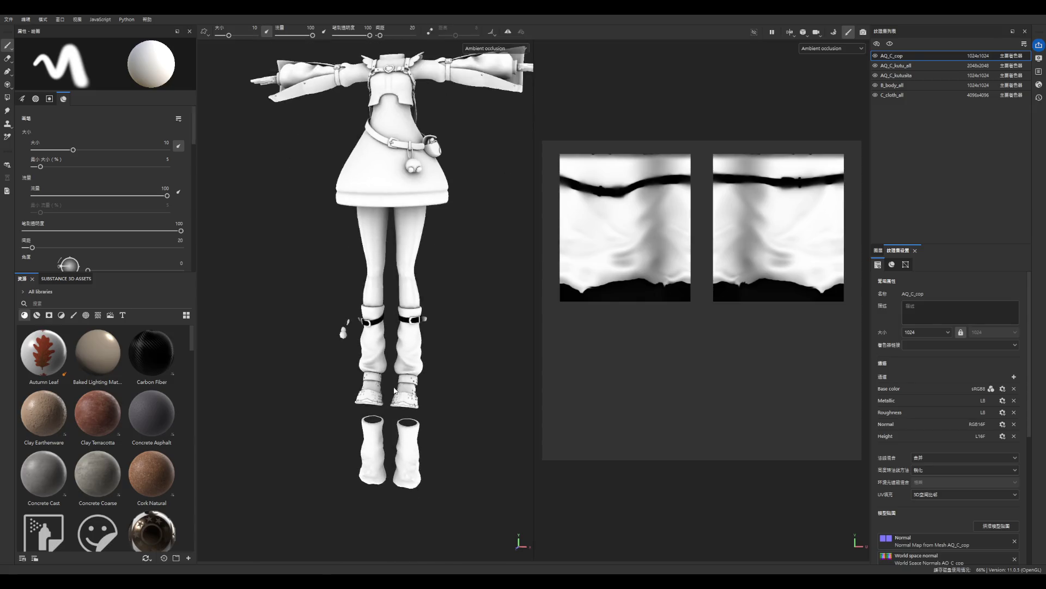
{"action": "scroll", "coordinate": [387, 233], "scroll_direction": "up", "scroll_amount": 4}
{"action": "scroll", "coordinate": [387, 232], "scroll_direction": "up", "scroll_amount": 2}
{"action": "scroll", "coordinate": [429, 260], "scroll_direction": "down", "scroll_amount": 6}
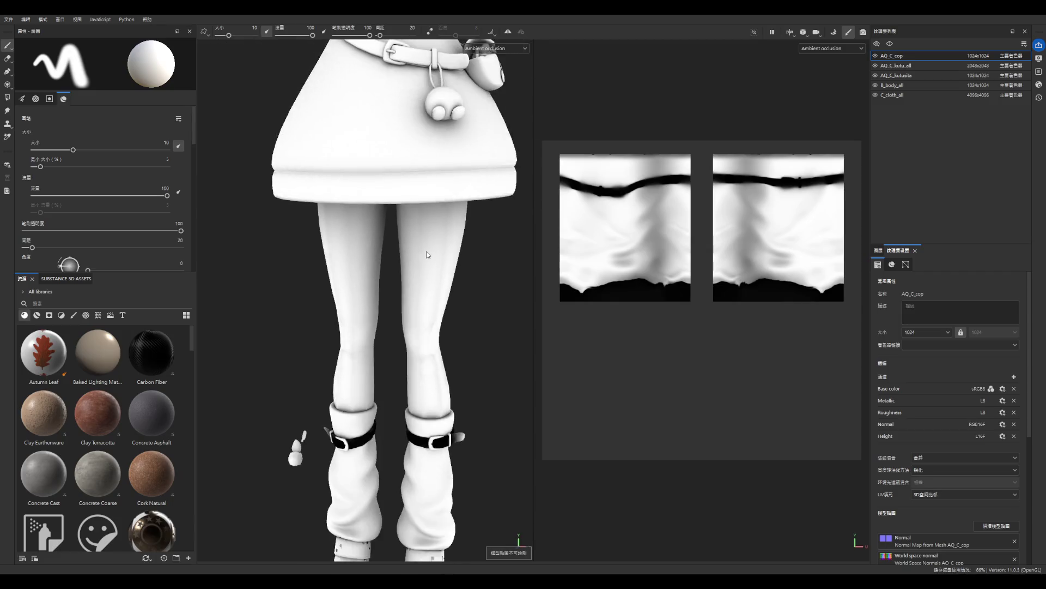
{"action": "scroll", "coordinate": [420, 360], "scroll_direction": "up", "scroll_amount": 5}
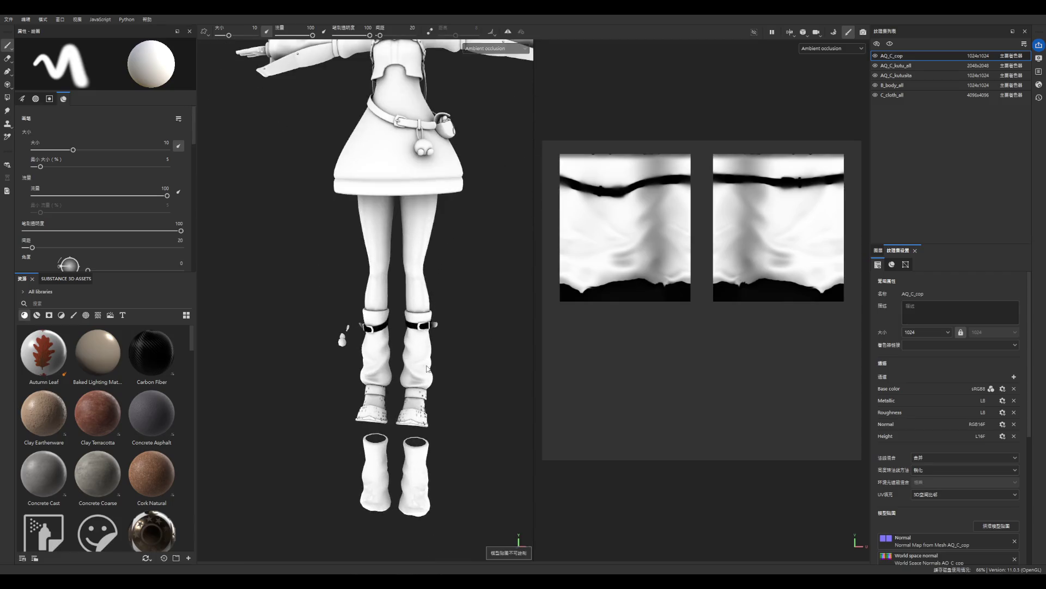
{"action": "scroll", "coordinate": [448, 340], "scroll_direction": "down", "scroll_amount": 2}
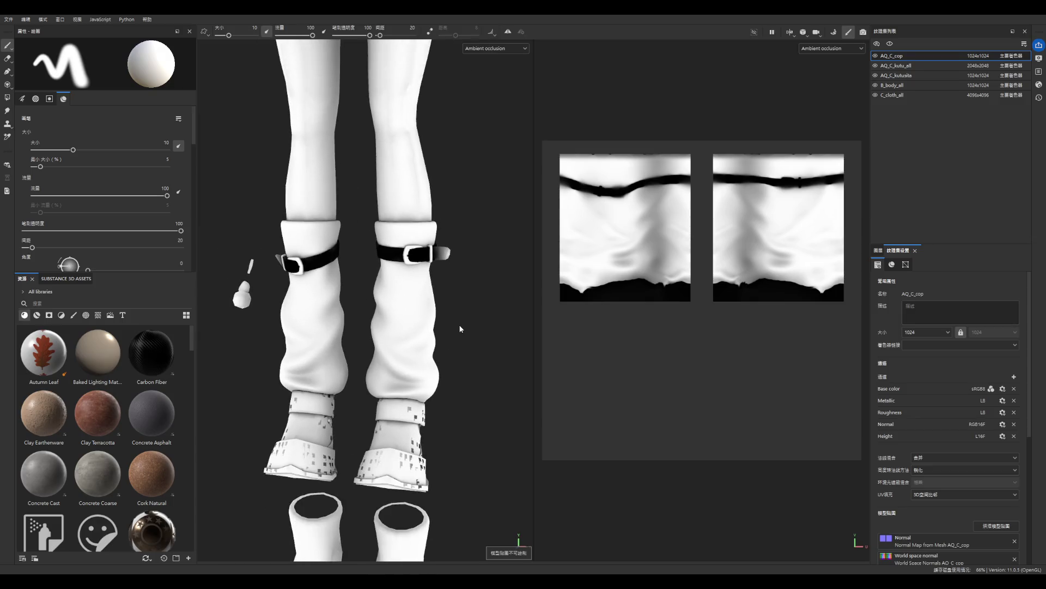
{"action": "scroll", "coordinate": [457, 323], "scroll_direction": "down", "scroll_amount": 1}
{"action": "scroll", "coordinate": [464, 325], "scroll_direction": "down", "scroll_amount": 1}
{"action": "scroll", "coordinate": [464, 328], "scroll_direction": "down", "scroll_amount": 1}
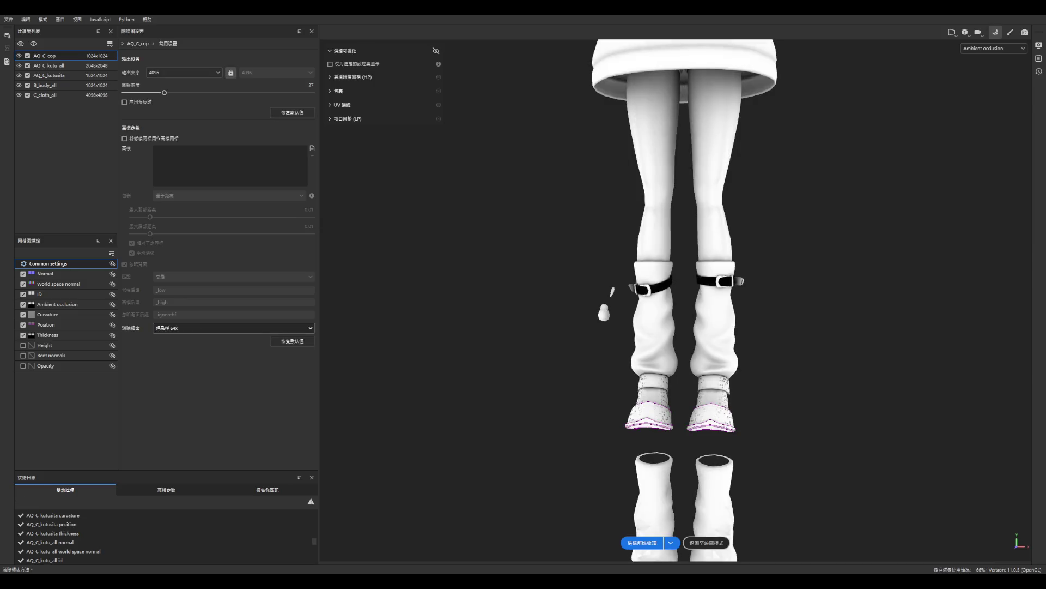
- Frame the whole character in the viewport
{"action": "scroll", "coordinate": [916, 357], "scroll_direction": "down", "scroll_amount": 3}
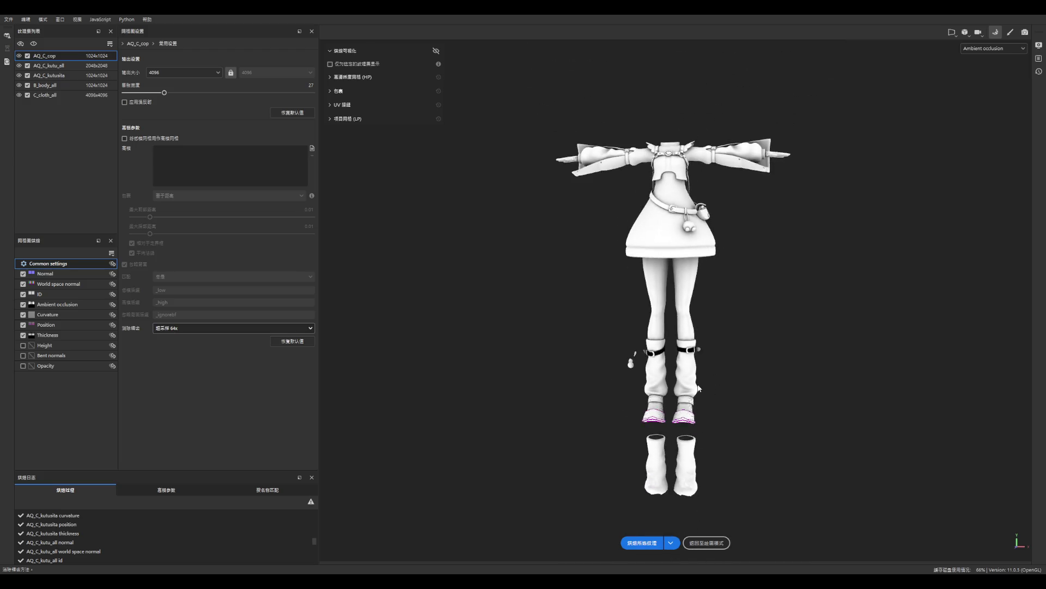
{"action": "scroll", "coordinate": [691, 421], "scroll_direction": "up", "scroll_amount": 6}
{"action": "scroll", "coordinate": [741, 436], "scroll_direction": "up", "scroll_amount": 5}
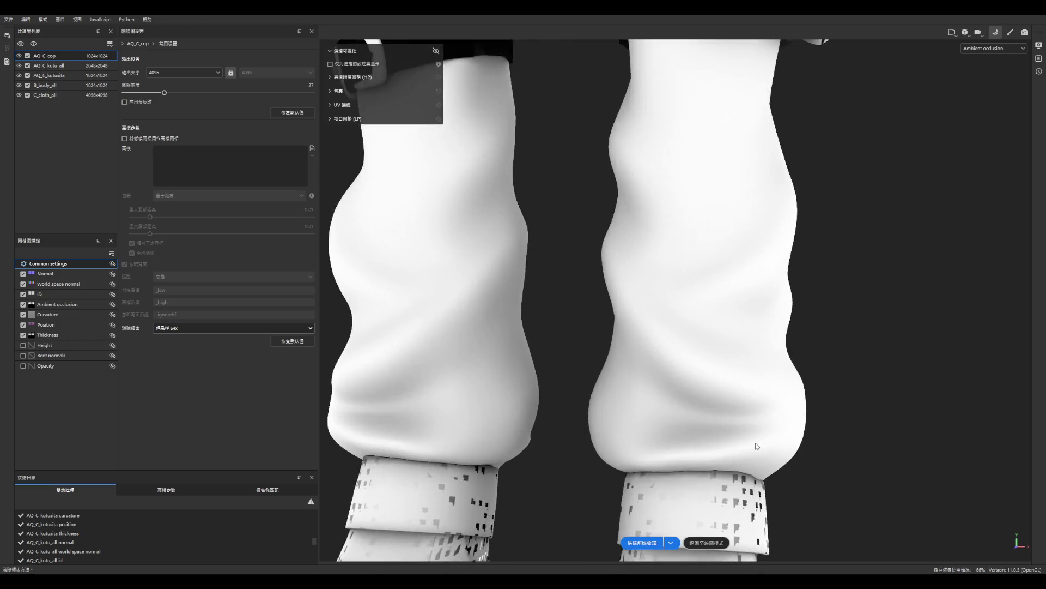
{"action": "scroll", "coordinate": [741, 446], "scroll_direction": "down", "scroll_amount": 1}
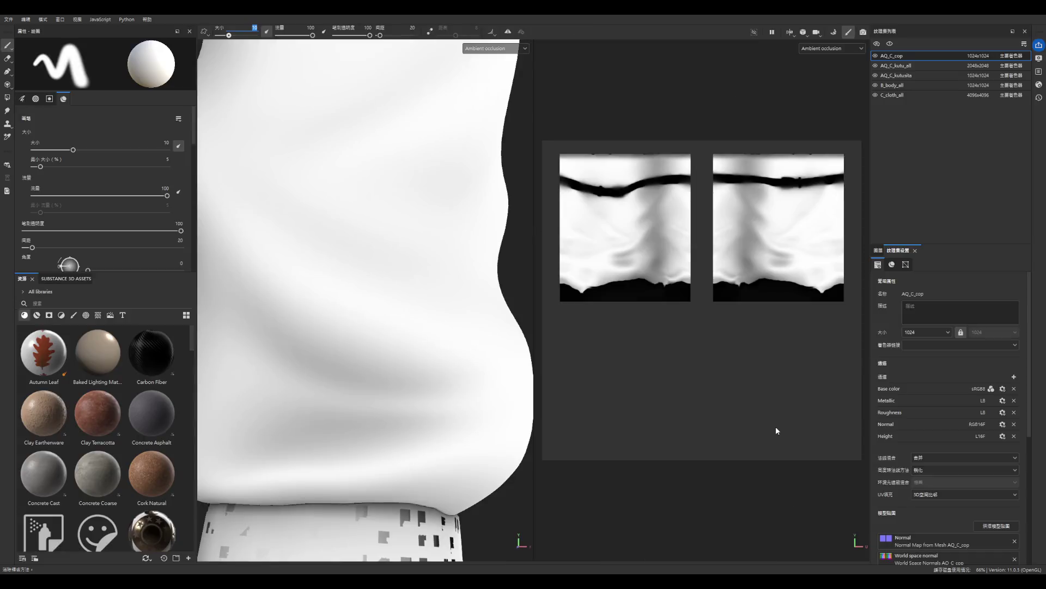
{"action": "key", "text": "f"}
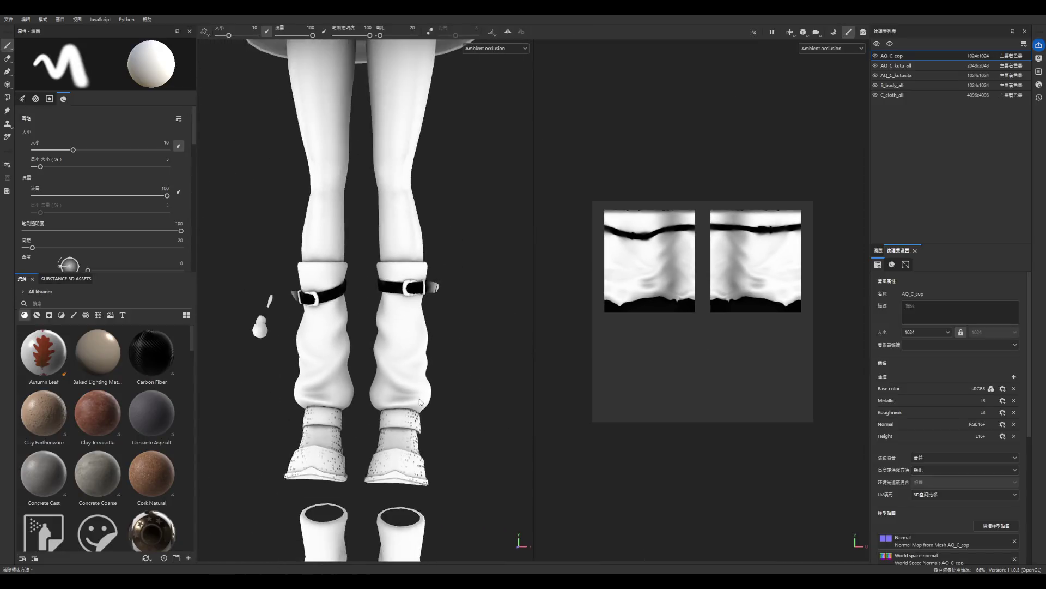
{"action": "scroll", "coordinate": [295, 321], "scroll_direction": "up", "scroll_amount": 10}
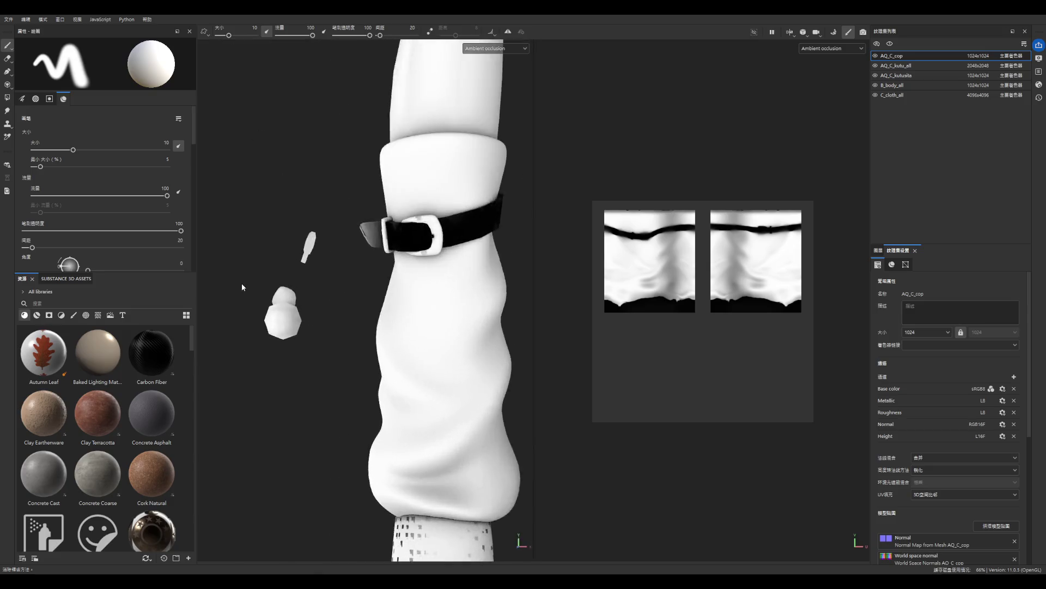
{"action": "scroll", "coordinate": [295, 319], "scroll_direction": "up", "scroll_amount": 2}
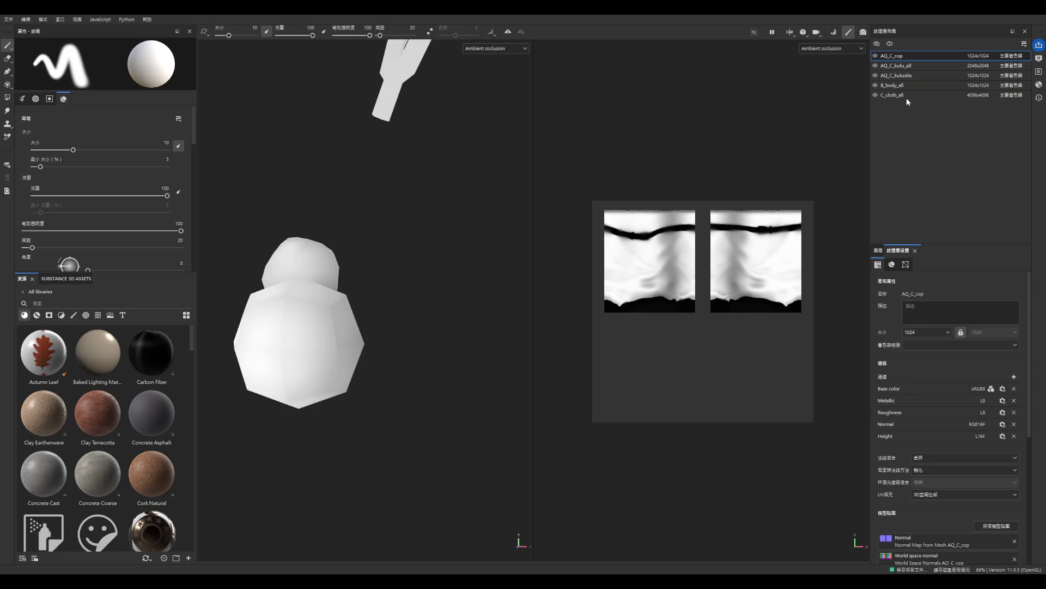
{"action": "scroll", "coordinate": [384, 413], "scroll_direction": "down", "scroll_amount": 5}
{"action": "scroll", "coordinate": [388, 403], "scroll_direction": "down", "scroll_amount": 8}
{"action": "scroll", "coordinate": [463, 126], "scroll_direction": "up", "scroll_amount": 1}
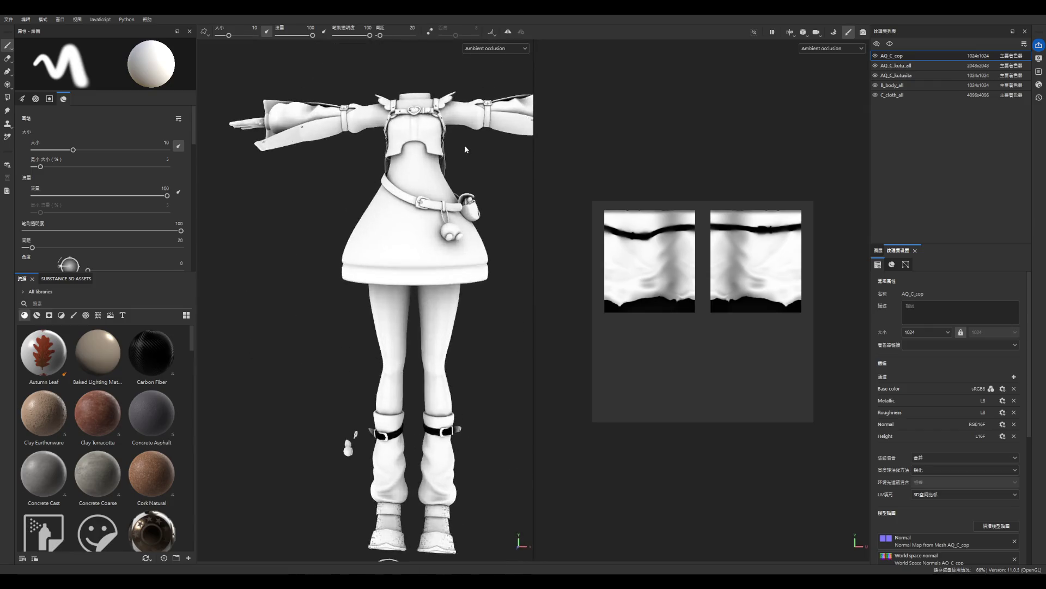
{"action": "scroll", "coordinate": [465, 146], "scroll_direction": "up", "scroll_amount": 2}
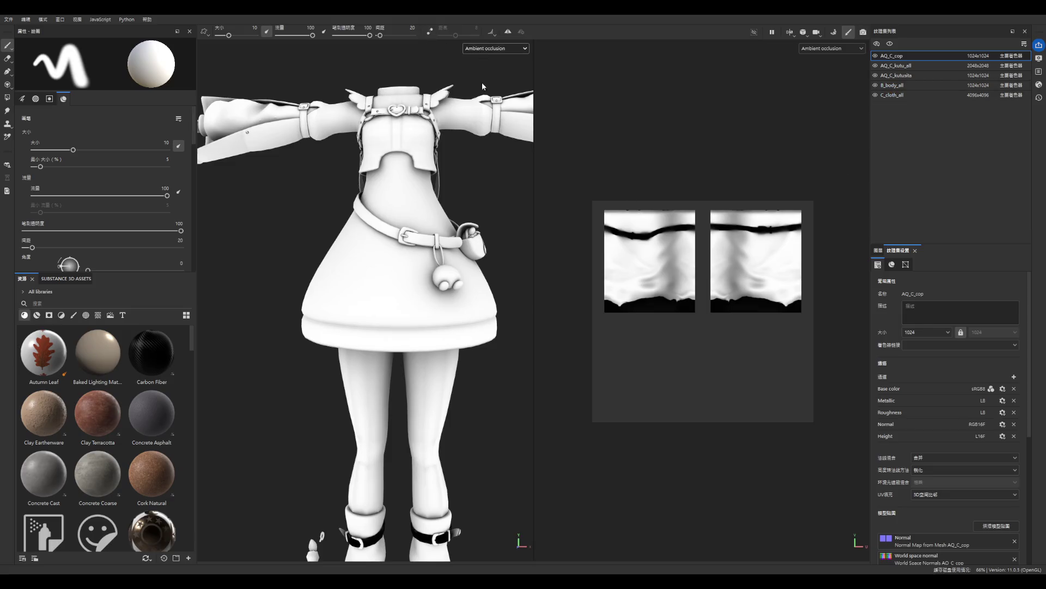
- Display the Base color channel and make B_body_all the active texture set
{"action": "key", "text": "c"}
{"action": "scroll", "coordinate": [492, 83], "scroll_direction": "down", "scroll_amount": 6}
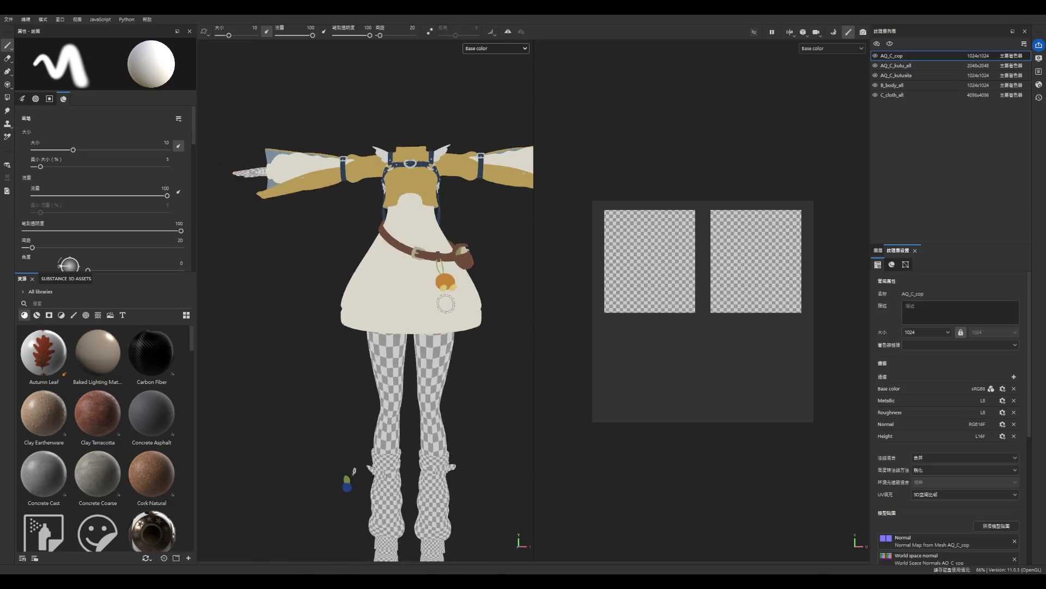
{"action": "scroll", "coordinate": [464, 284], "scroll_direction": "up", "scroll_amount": 4}
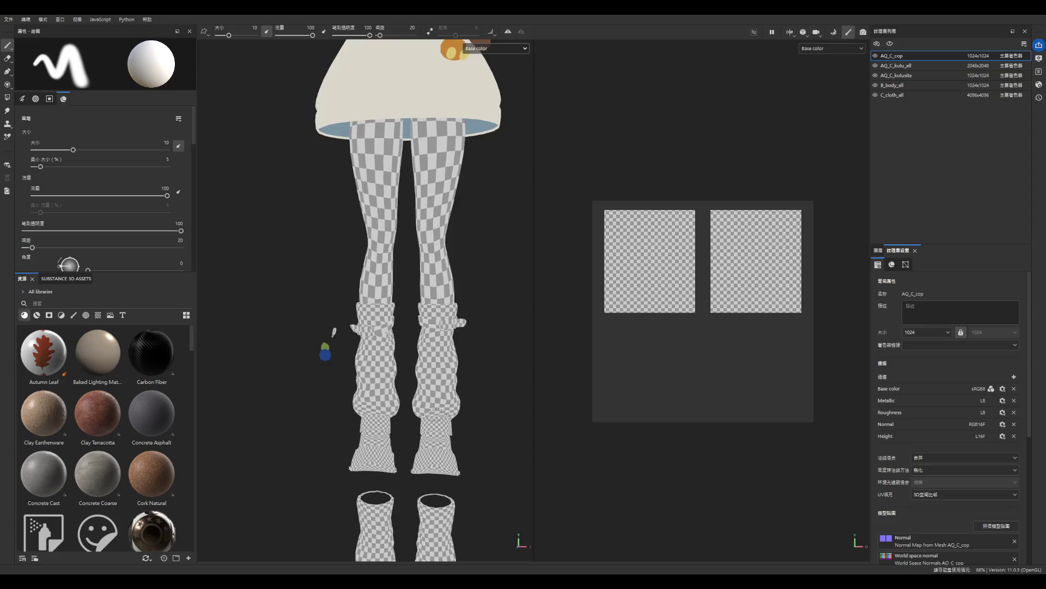
{"action": "scroll", "coordinate": [469, 349], "scroll_direction": "down", "scroll_amount": 1}
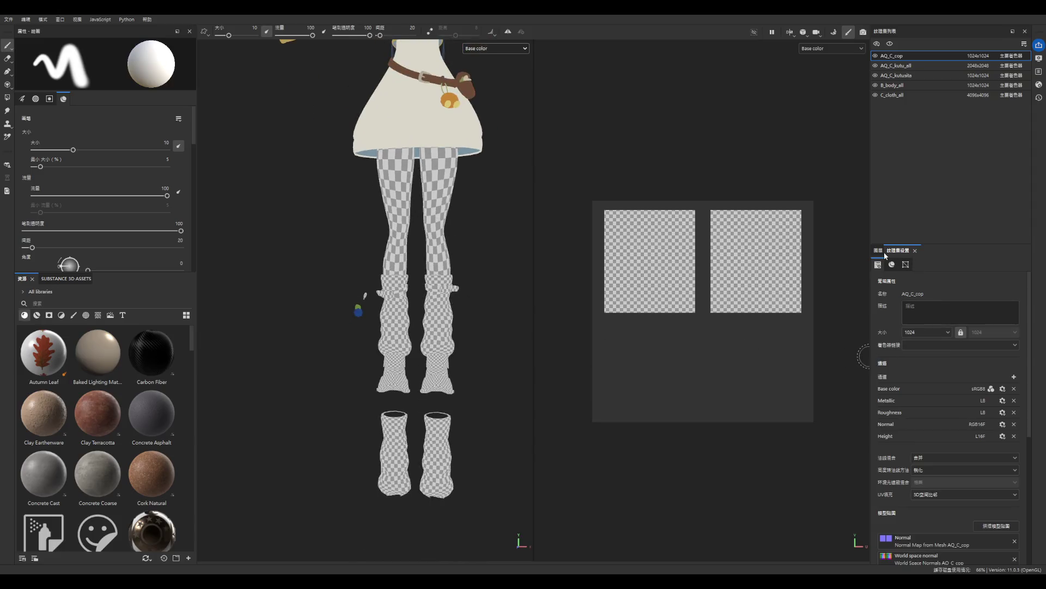
{"action": "left_click", "coordinate": [927, 85]}
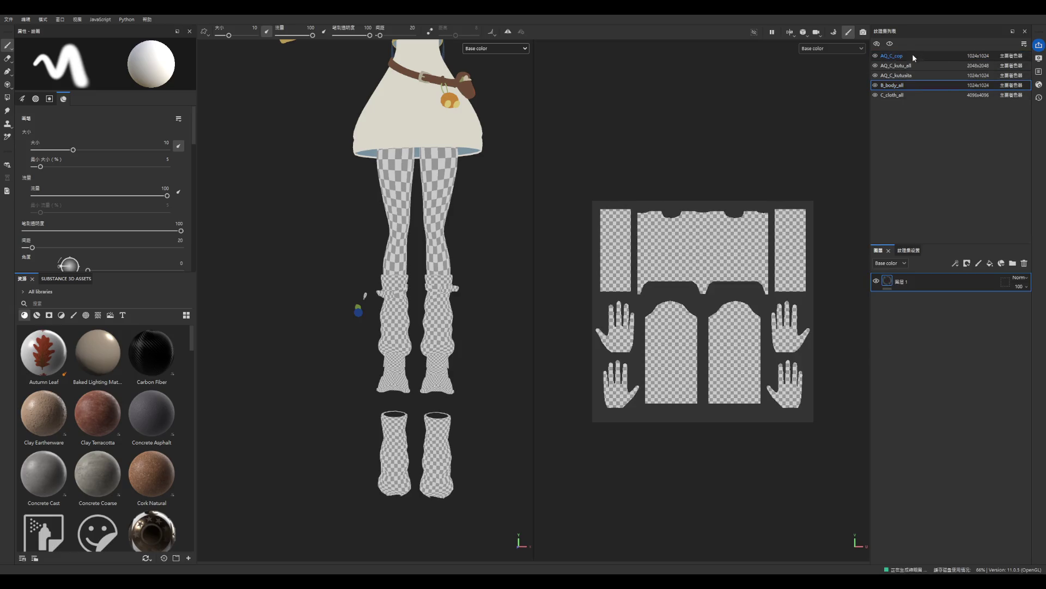
- Select AQ_C_kutu_all, save the project, then view AQ_C_cop's settings and layer stack
{"action": "left_click", "coordinate": [926, 66]}
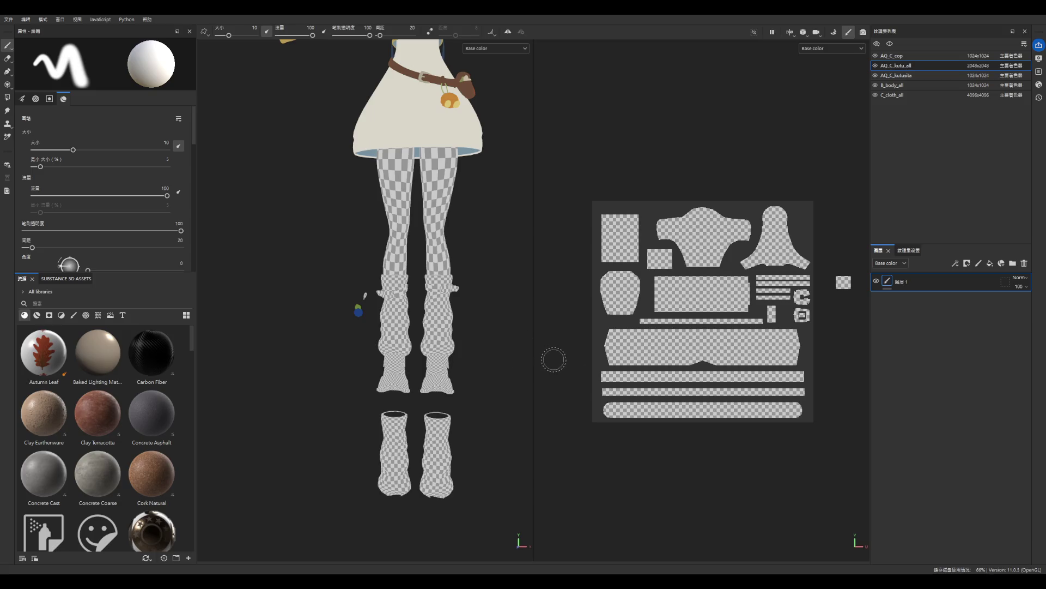
{"action": "key", "text": "ctrl+s"}
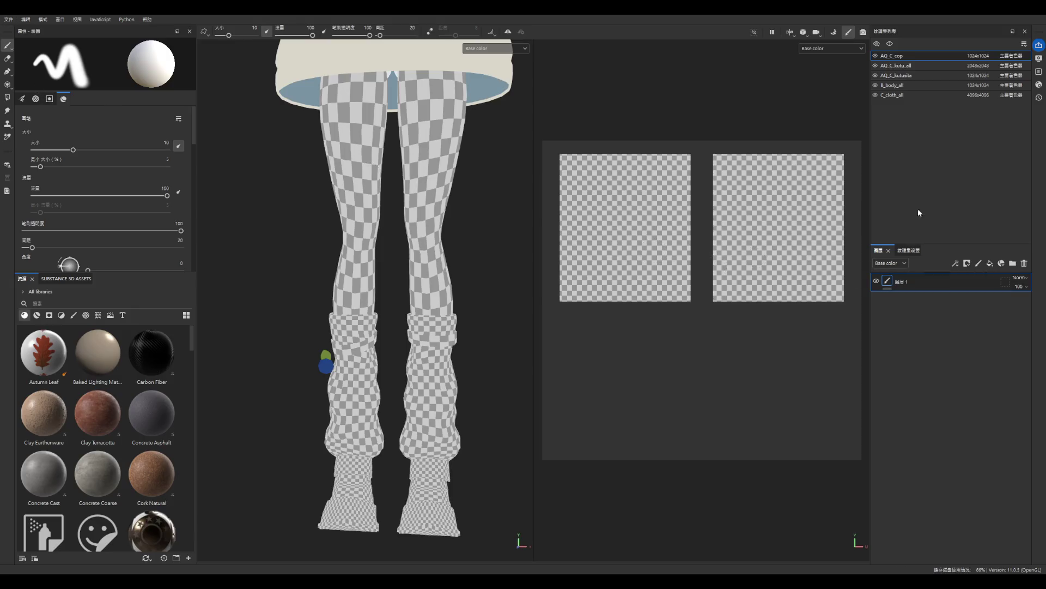
{"action": "left_click", "coordinate": [909, 250]}
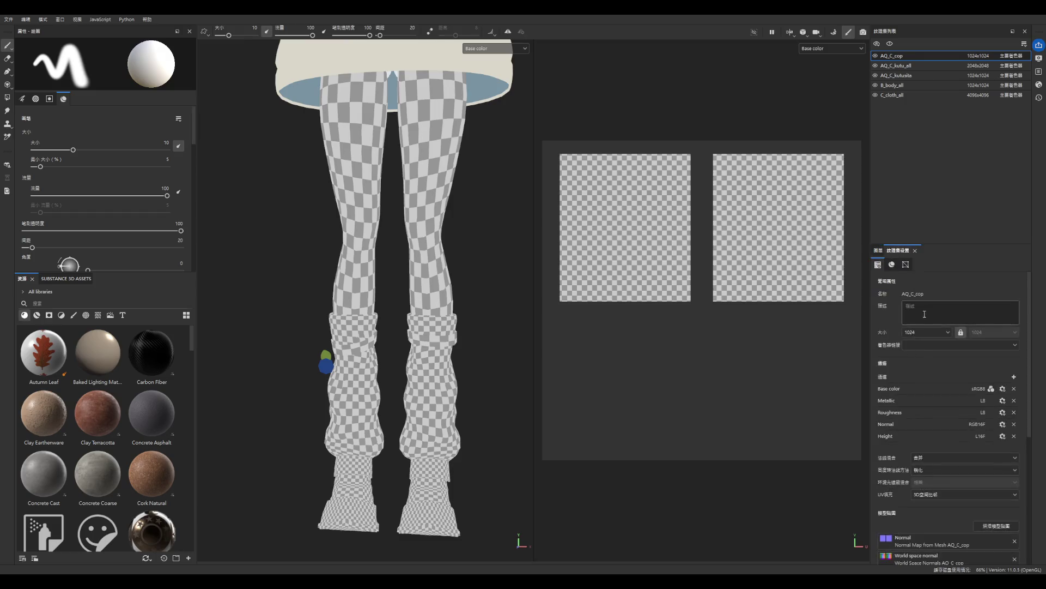
{"action": "left_click", "coordinate": [878, 250]}
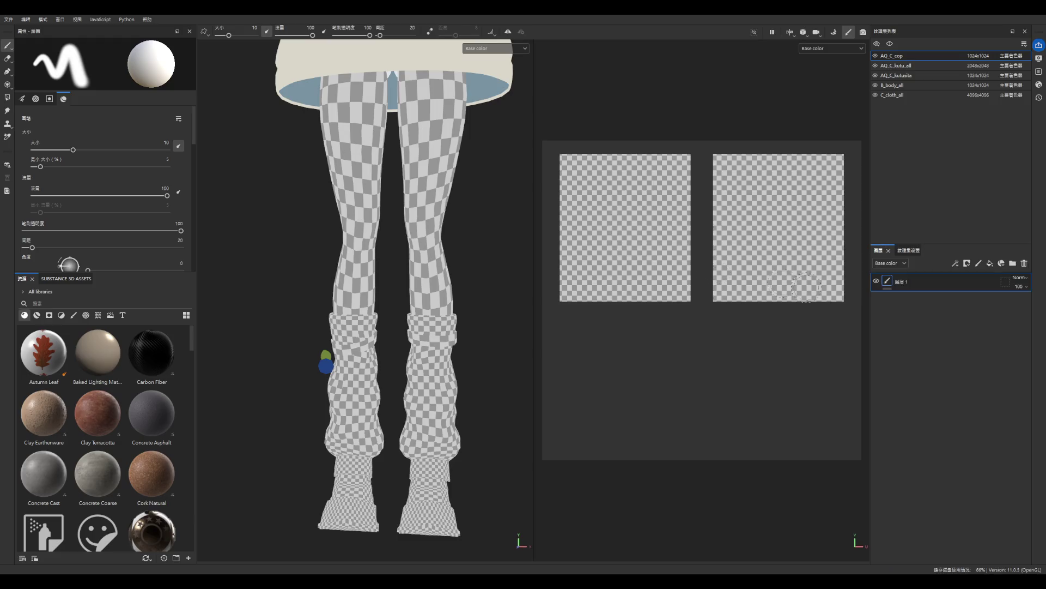
{"action": "scroll", "coordinate": [436, 322], "scroll_direction": "down", "scroll_amount": 5}
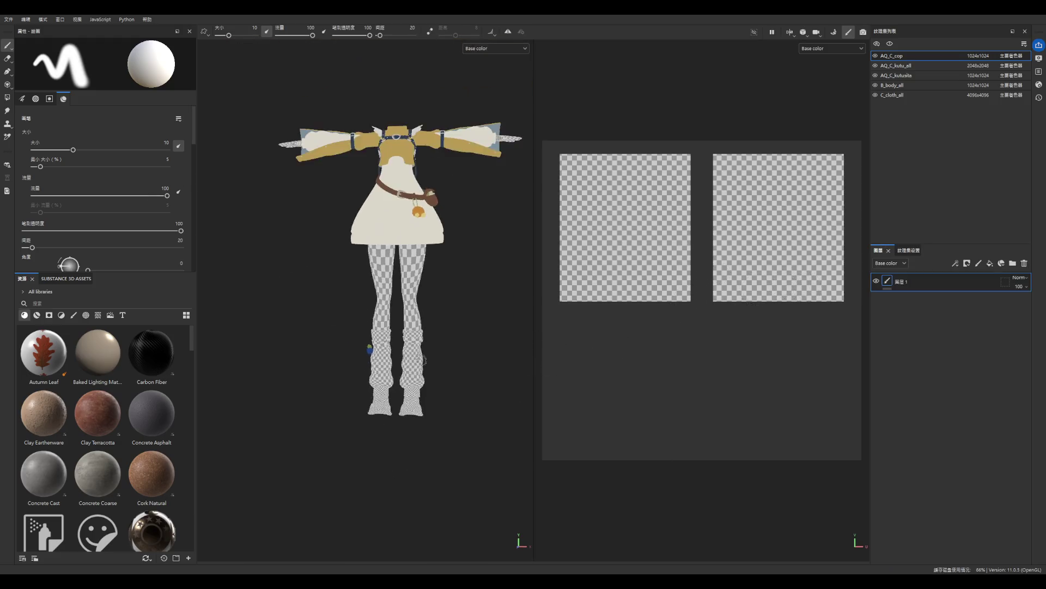
{"action": "scroll", "coordinate": [436, 322], "scroll_direction": "down", "scroll_amount": 3}
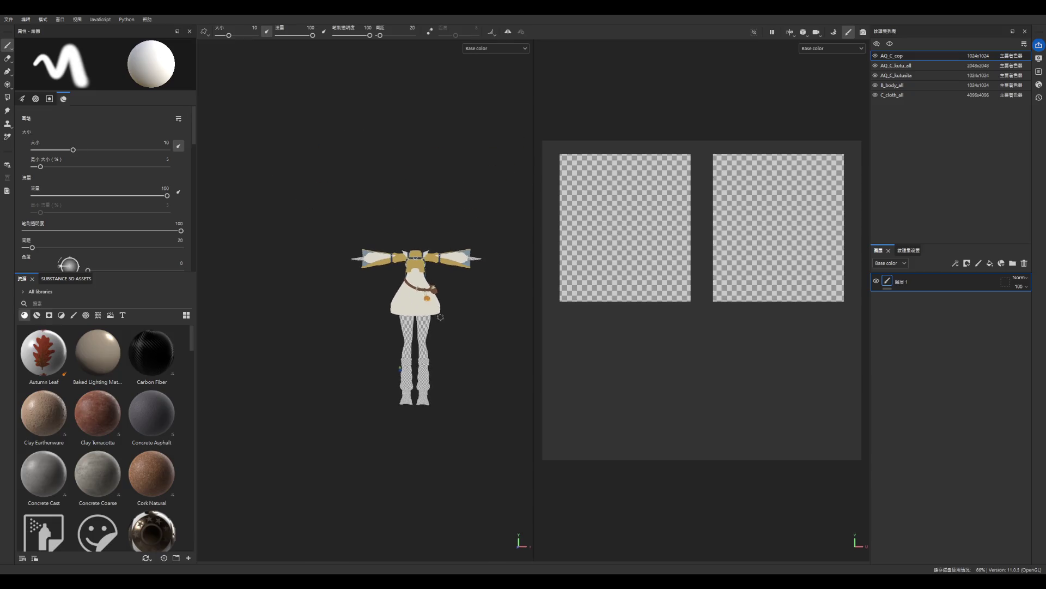
{"action": "scroll", "coordinate": [390, 473], "scroll_direction": "up", "scroll_amount": 6}
{"action": "scroll", "coordinate": [414, 457], "scroll_direction": "up", "scroll_amount": 4}
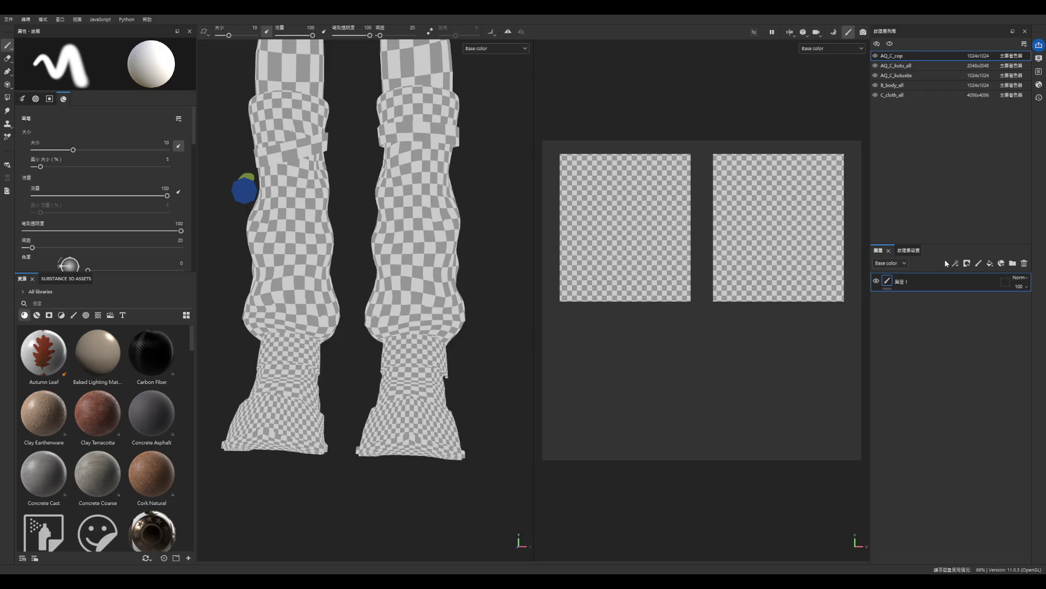
- Add a fill layer above 图层 1, re-adding it after removing the first attempt
{"action": "left_click", "coordinate": [991, 264]}
{"action": "left_click", "coordinate": [1024, 264]}
{"action": "left_click", "coordinate": [990, 264]}
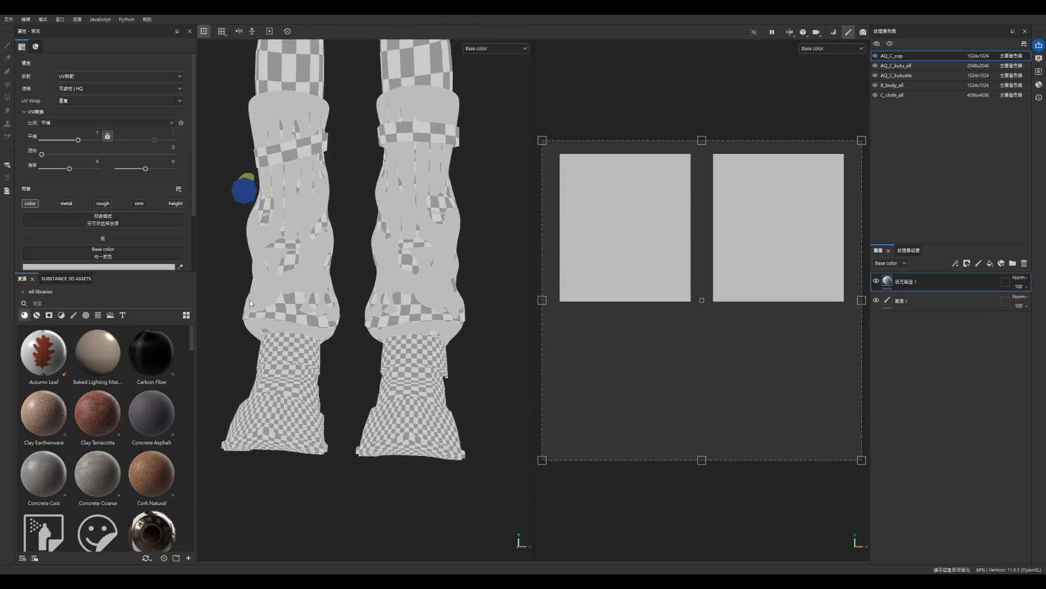
{"action": "scroll", "coordinate": [583, 426], "scroll_direction": "down", "scroll_amount": 2}
{"action": "scroll", "coordinate": [424, 462], "scroll_direction": "down", "scroll_amount": 5}
{"action": "scroll", "coordinate": [455, 397], "scroll_direction": "up", "scroll_amount": 3}
{"action": "scroll", "coordinate": [416, 442], "scroll_direction": "down", "scroll_amount": 2}
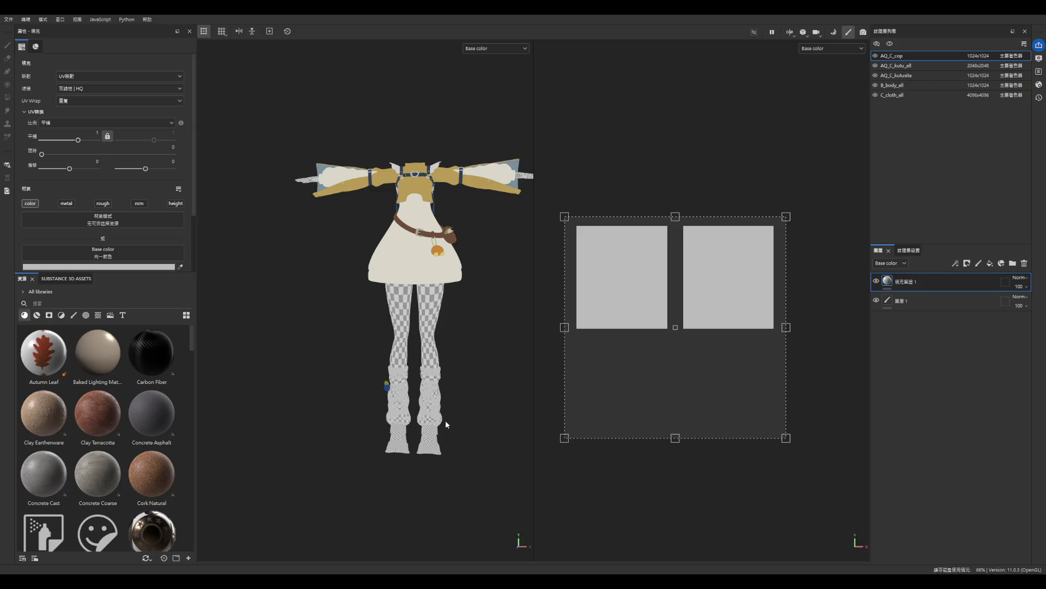
{"action": "scroll", "coordinate": [445, 420], "scroll_direction": "up", "scroll_amount": 2}
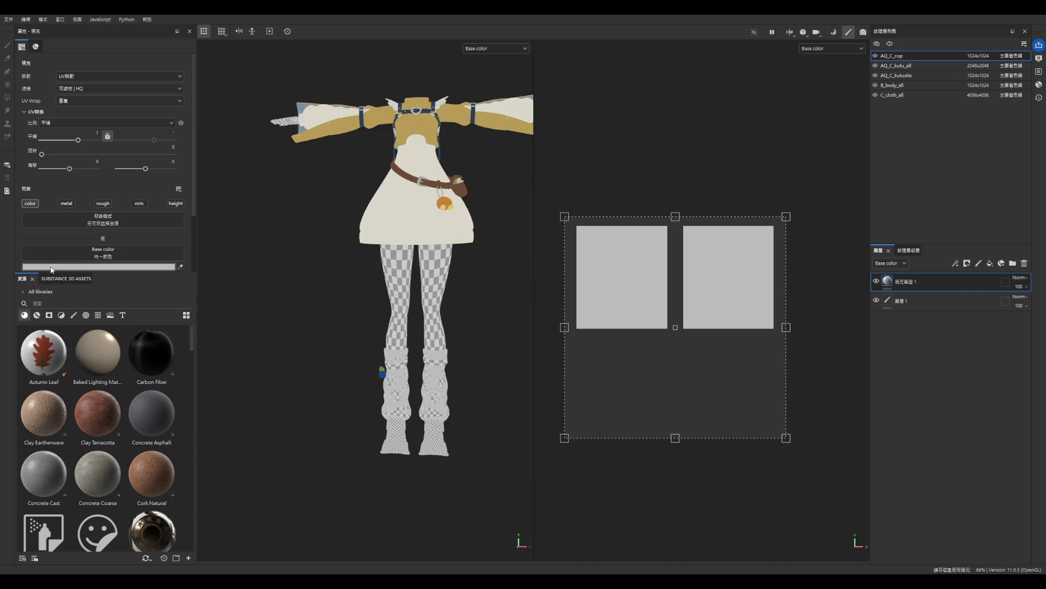
- Toggle visibility of AQ_C_kutu_all and AQ_C_kutusita off and back on
{"action": "left_click", "coordinate": [876, 65]}
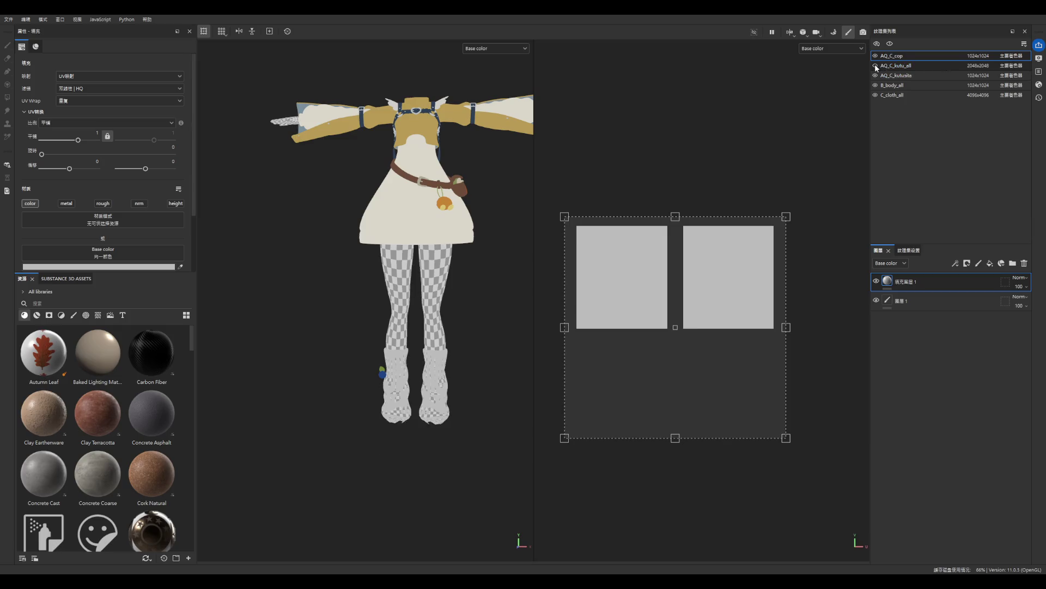
{"action": "left_click", "coordinate": [876, 66]}
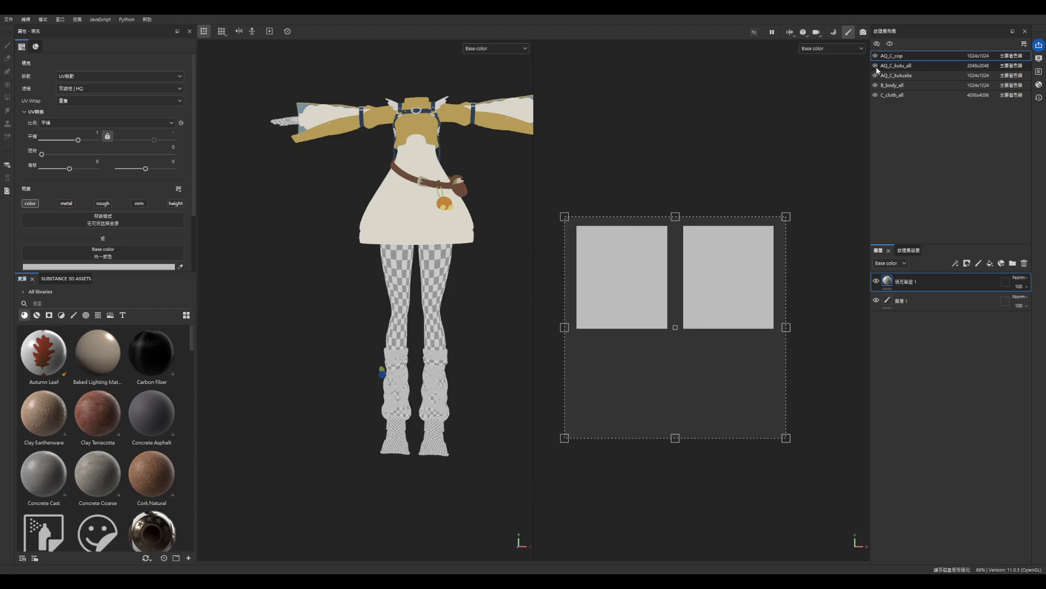
{"action": "left_click", "coordinate": [875, 76]}
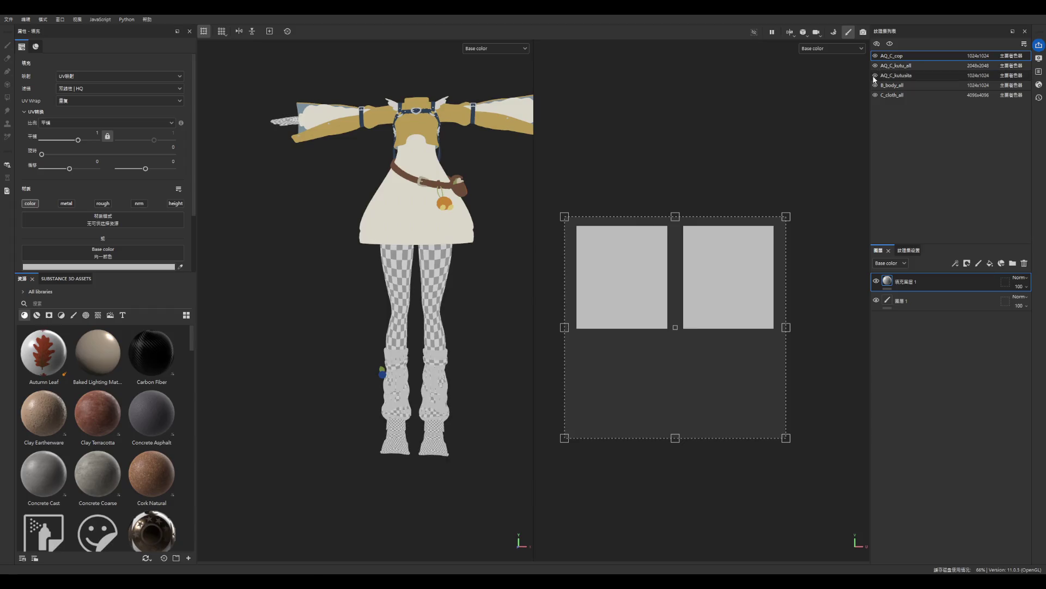
{"action": "left_click", "coordinate": [875, 75]}
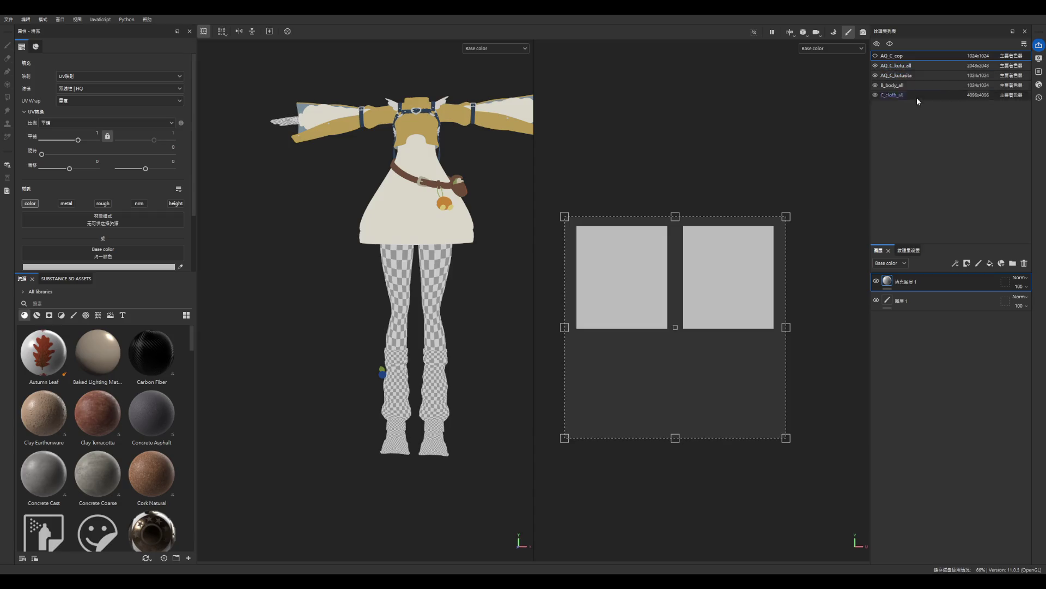
- Toggle AQ_C_kutusita's visibility repeatedly to identify which mesh it controls
{"action": "left_click", "coordinate": [904, 65]}
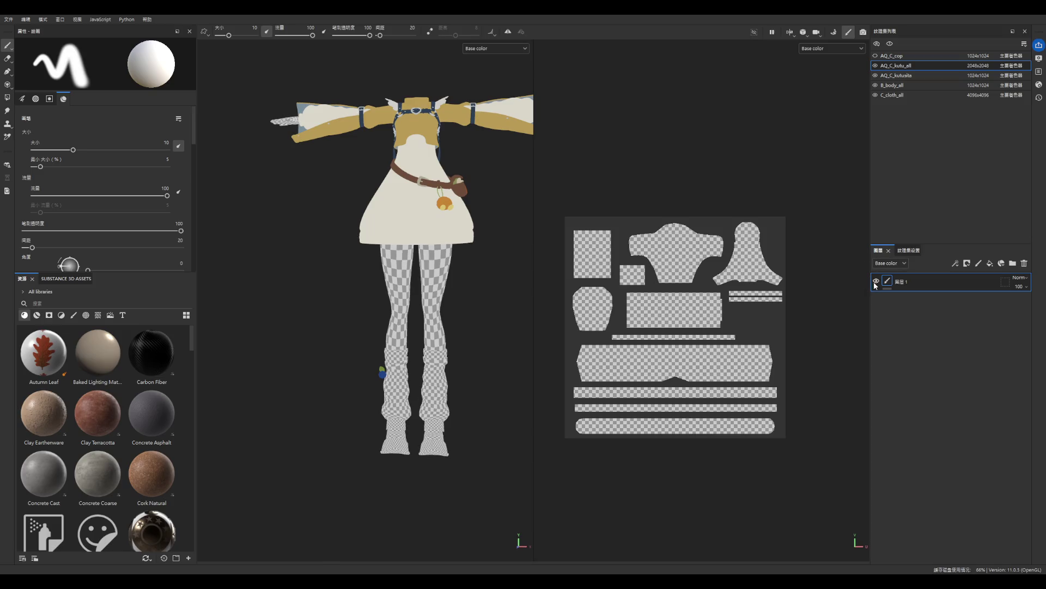
{"action": "left_click", "coordinate": [875, 75]}
{"action": "left_click", "coordinate": [875, 76]}
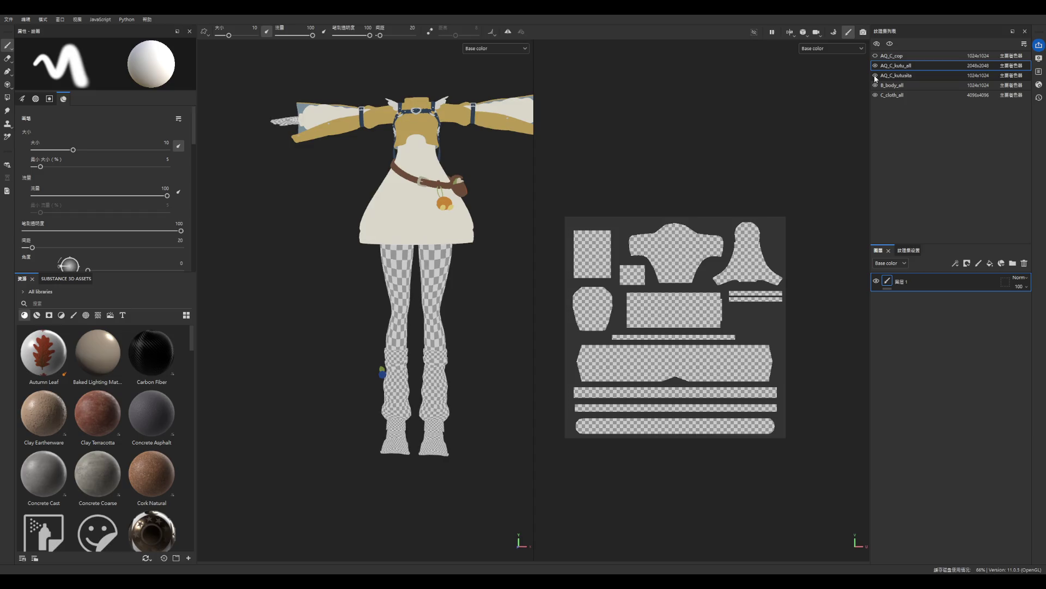
{"action": "left_click", "coordinate": [876, 75]}
{"action": "left_click", "coordinate": [876, 75]}
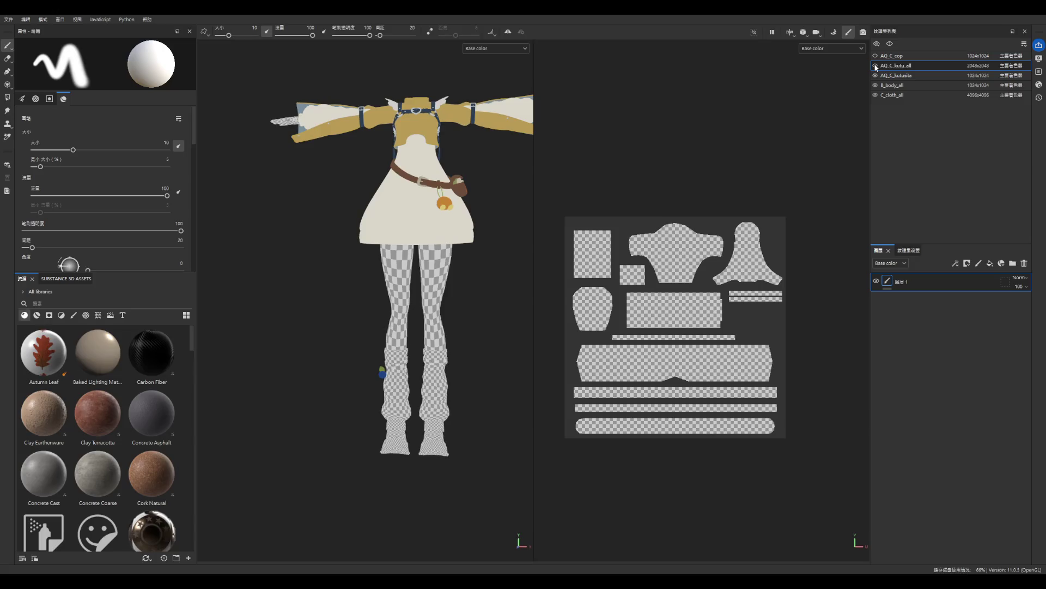
{"action": "left_click", "coordinate": [876, 76]}
{"action": "left_click", "coordinate": [876, 76]}
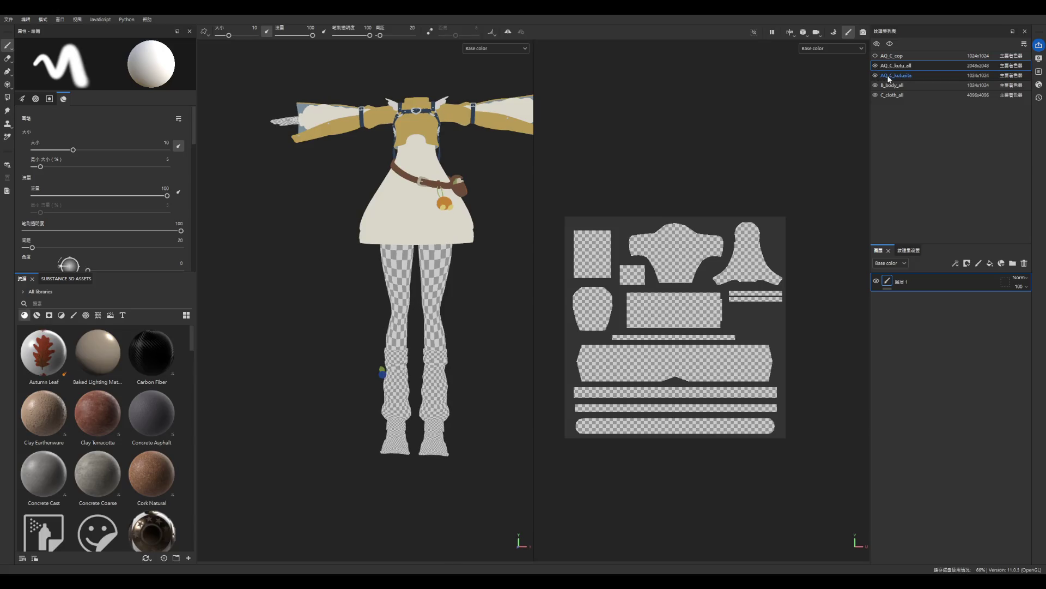
- Switch to the AQ_C_cop texture set to show its layers
{"action": "left_click", "coordinate": [909, 77]}
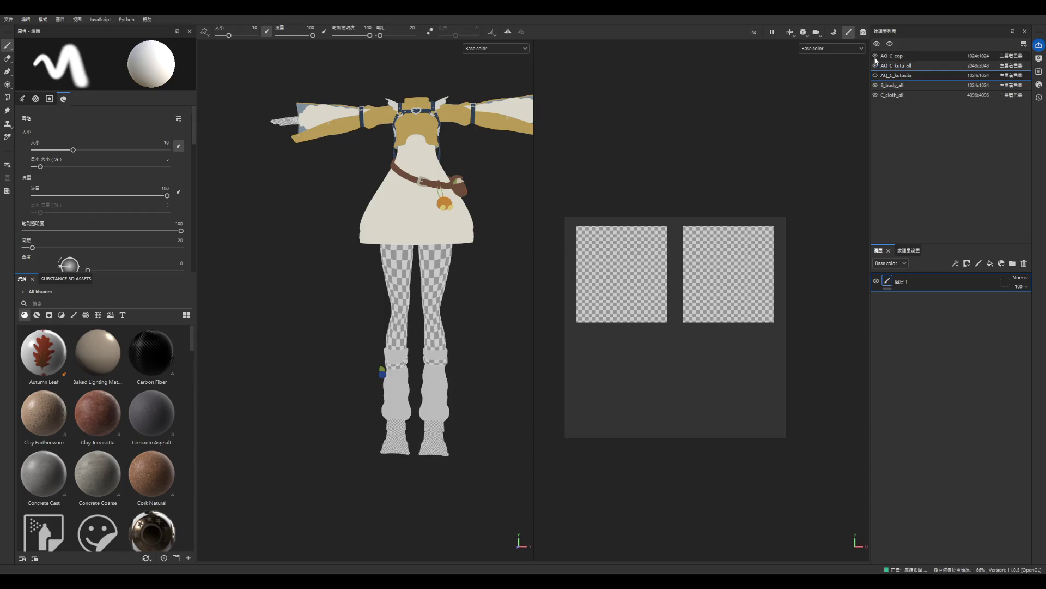
{"action": "left_click", "coordinate": [903, 57]}
{"action": "scroll", "coordinate": [425, 436], "scroll_direction": "up", "scroll_amount": 5}
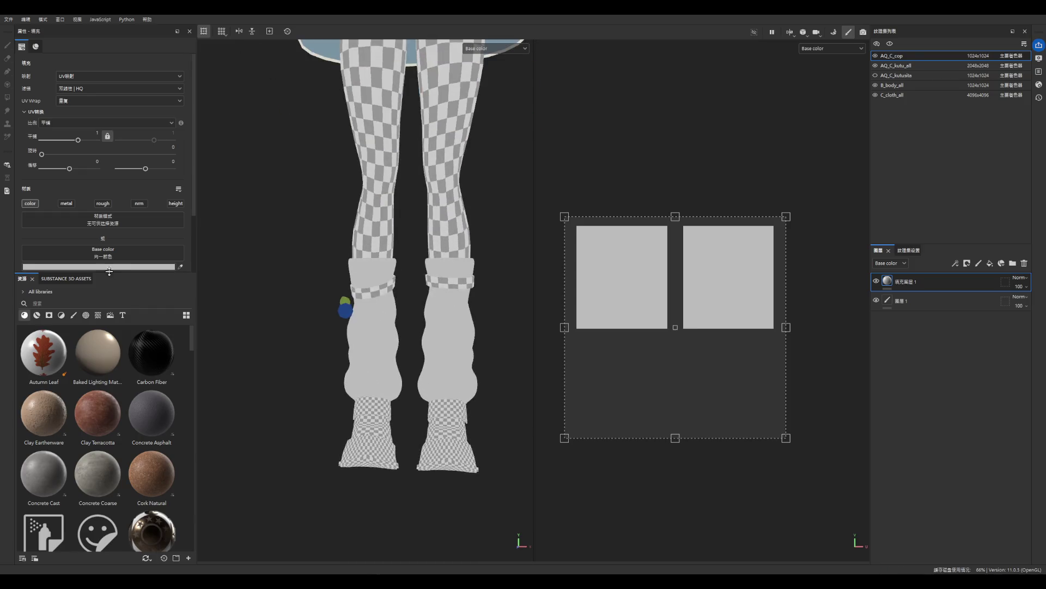
{"action": "scroll", "coordinate": [384, 321], "scroll_direction": "down", "scroll_amount": 5}
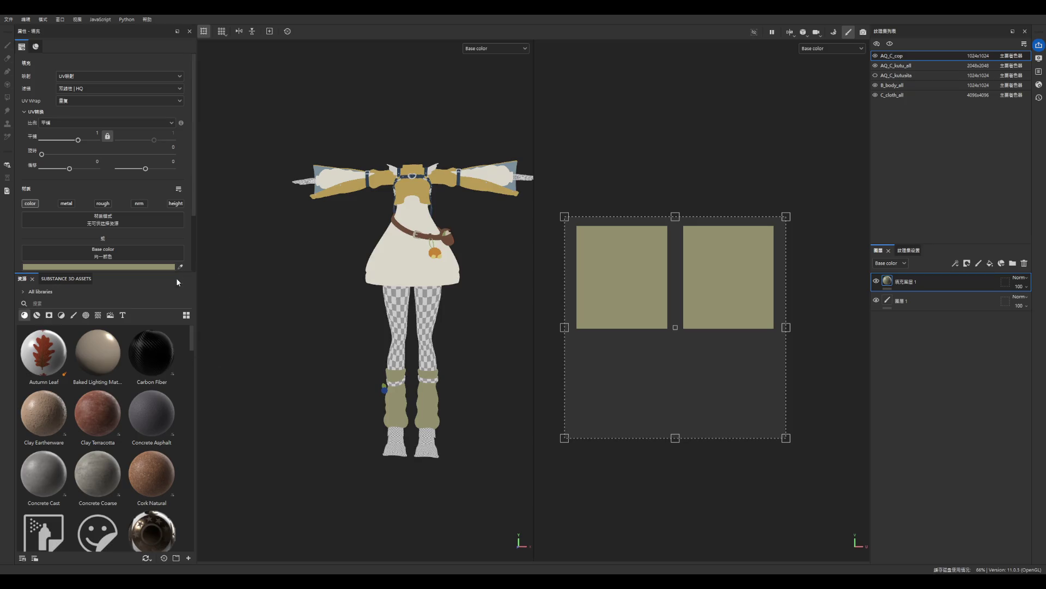
- Try golden, cream and blue-grey colours sampled from the model as the sock fill's base colour
{"action": "left_click", "coordinate": [417, 205]}
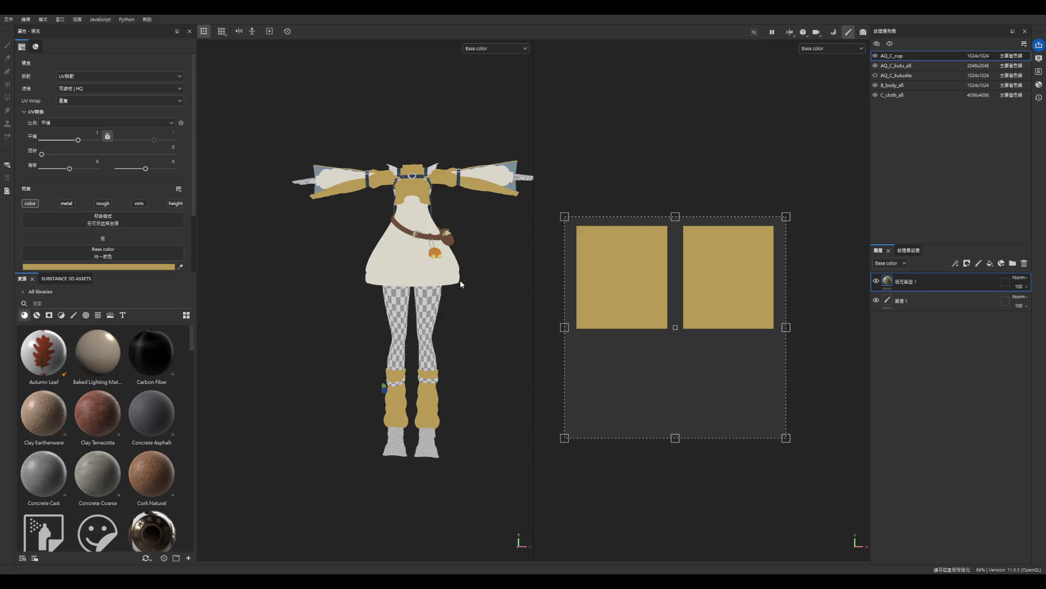
{"action": "scroll", "coordinate": [462, 288], "scroll_direction": "down", "scroll_amount": 3}
{"action": "scroll", "coordinate": [403, 310], "scroll_direction": "up", "scroll_amount": 2}
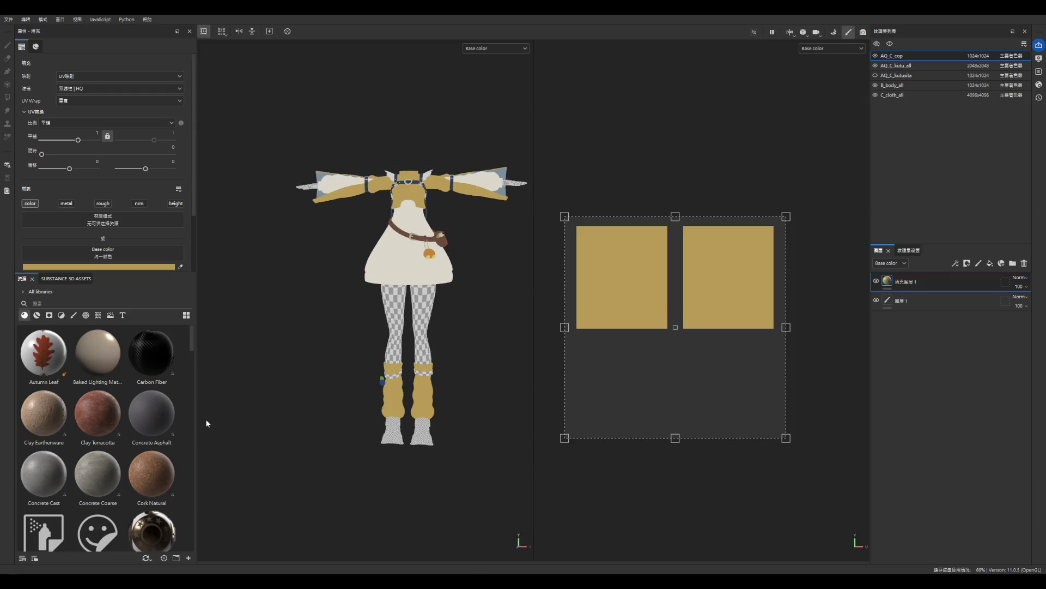
{"action": "left_click", "coordinate": [382, 264]}
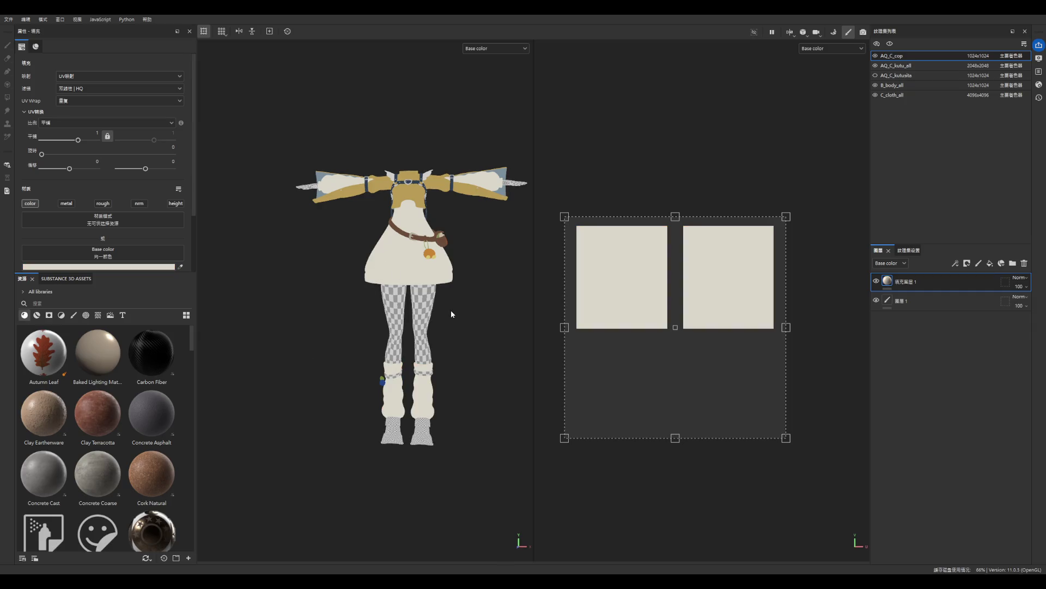
{"action": "scroll", "coordinate": [208, 382], "scroll_direction": "up", "scroll_amount": 1}
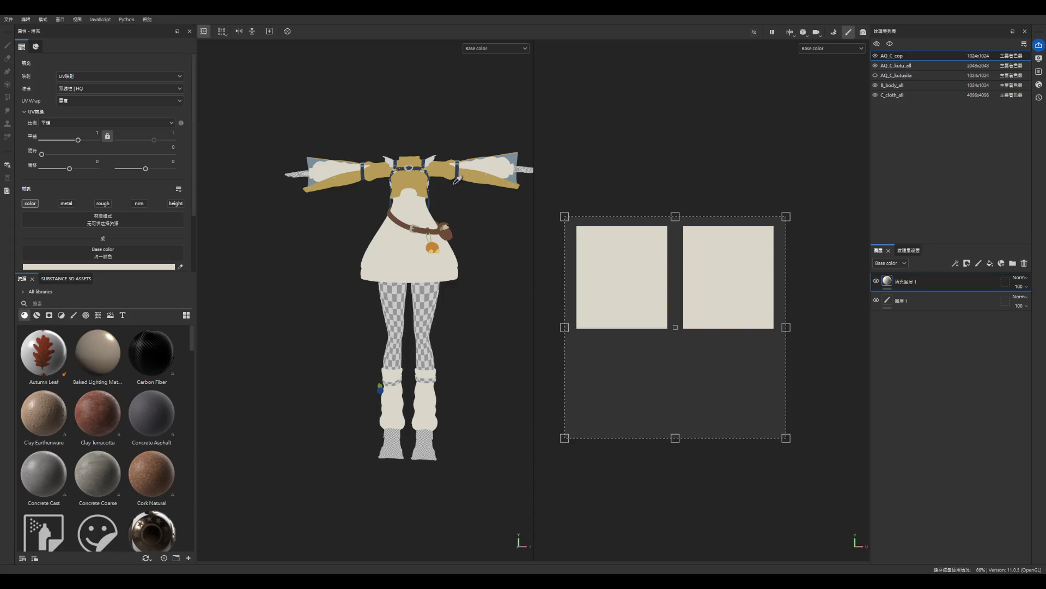
{"action": "left_click", "coordinate": [510, 163]}
{"action": "scroll", "coordinate": [439, 319], "scroll_direction": "down", "scroll_amount": 2}
{"action": "scroll", "coordinate": [439, 320], "scroll_direction": "down", "scroll_amount": 2}
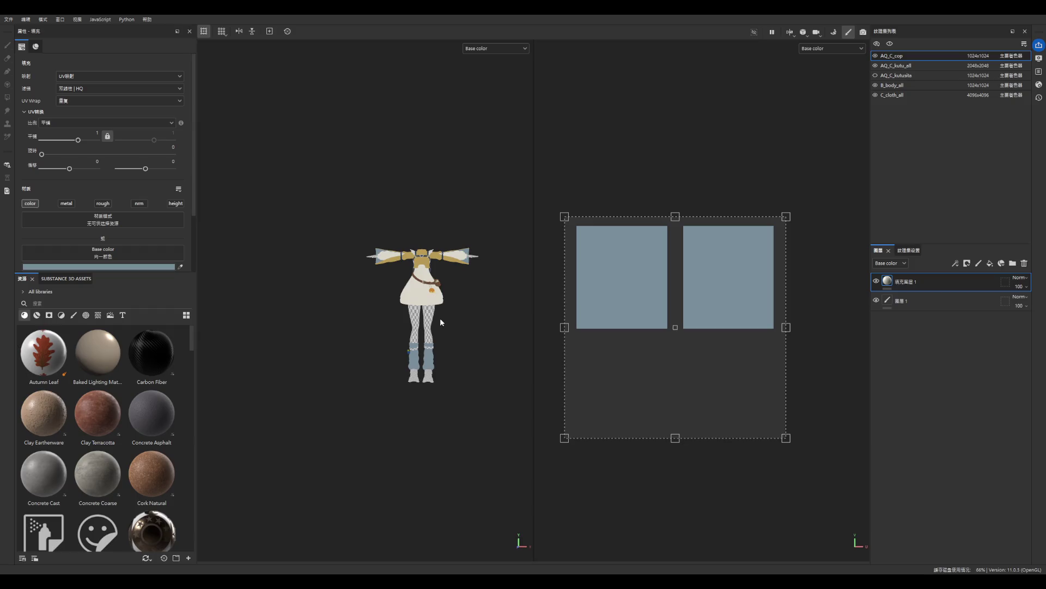
{"action": "scroll", "coordinate": [415, 334], "scroll_direction": "up", "scroll_amount": 2}
{"action": "scroll", "coordinate": [416, 335], "scroll_direction": "up", "scroll_amount": 3}
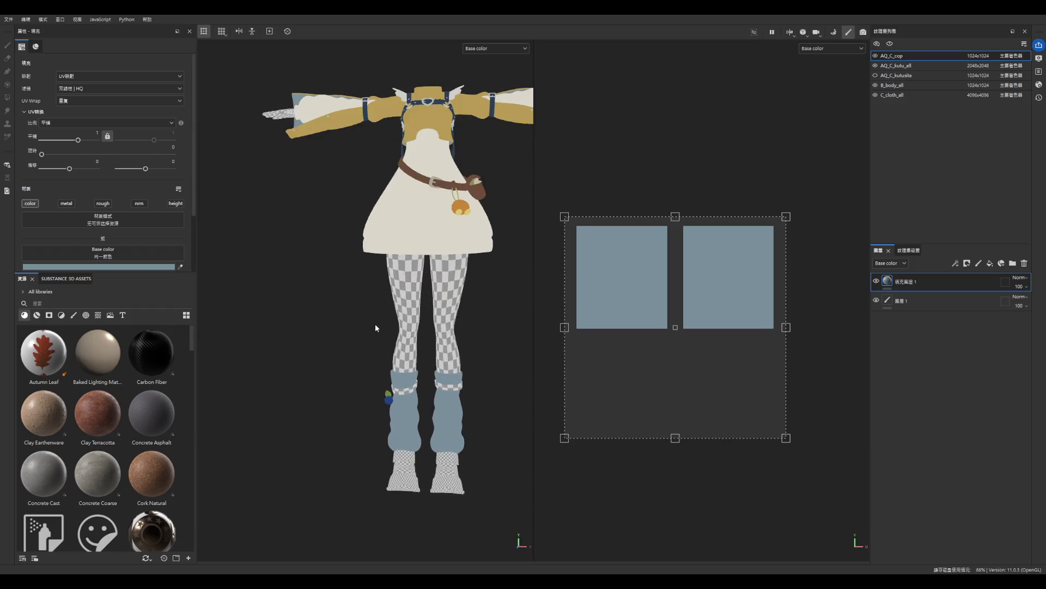
{"action": "scroll", "coordinate": [422, 352], "scroll_direction": "up", "scroll_amount": 1}
{"action": "scroll", "coordinate": [432, 426], "scroll_direction": "down", "scroll_amount": 6}
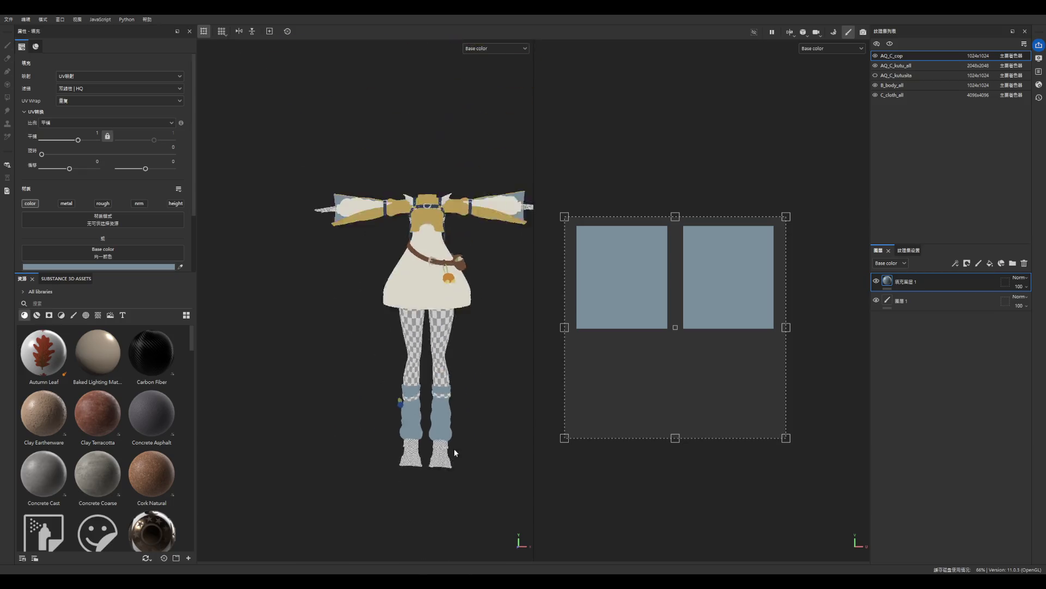
{"action": "scroll", "coordinate": [439, 403], "scroll_direction": "up", "scroll_amount": 1}
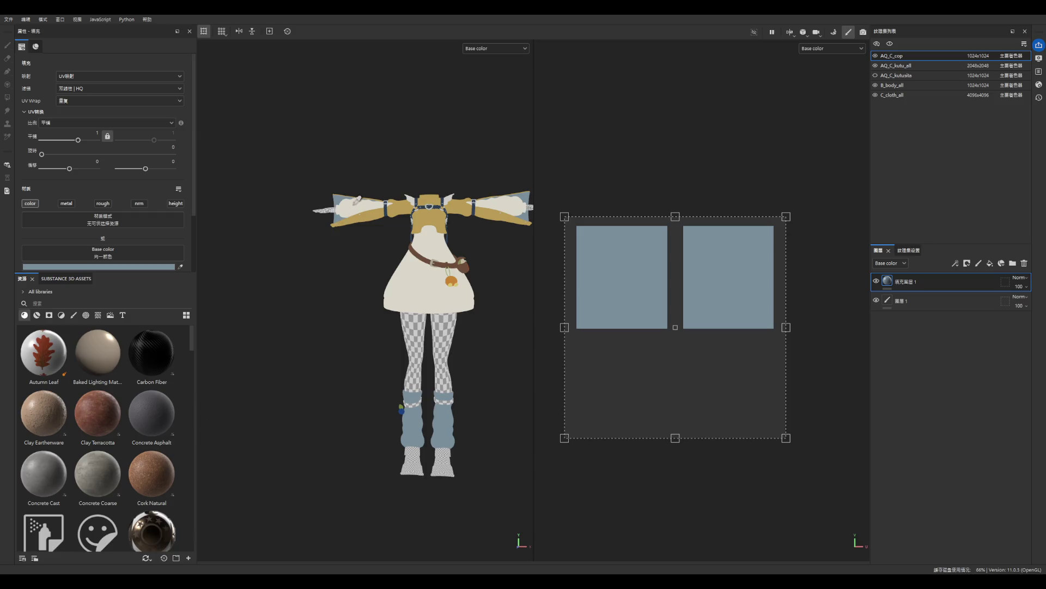
{"action": "left_click", "coordinate": [532, 208]}
{"action": "scroll", "coordinate": [459, 415], "scroll_direction": "down", "scroll_amount": 2}
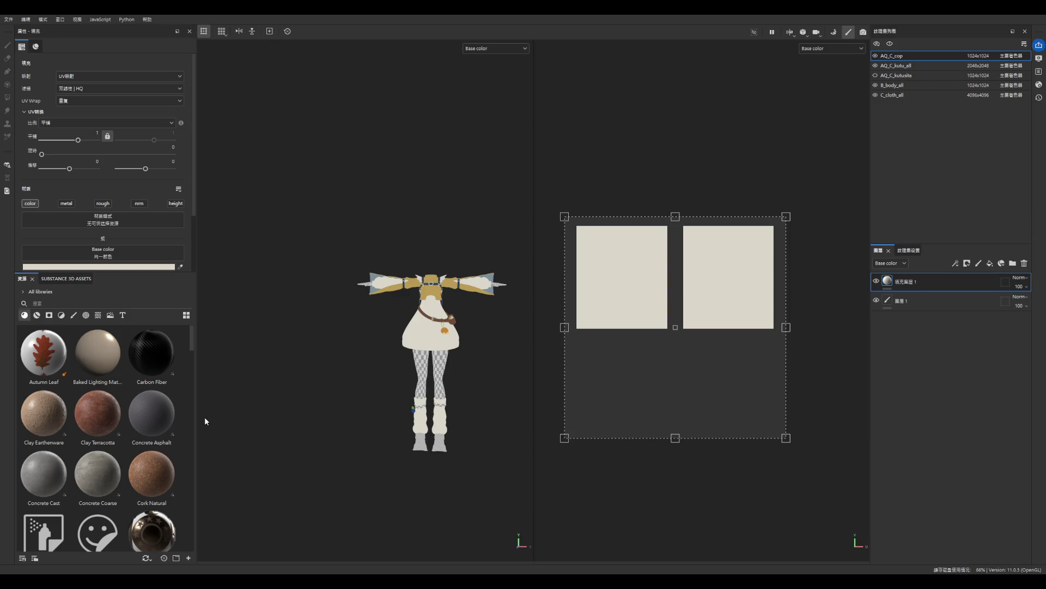
{"action": "left_click", "coordinate": [463, 283]}
{"action": "scroll", "coordinate": [455, 370], "scroll_direction": "up", "scroll_amount": 2}
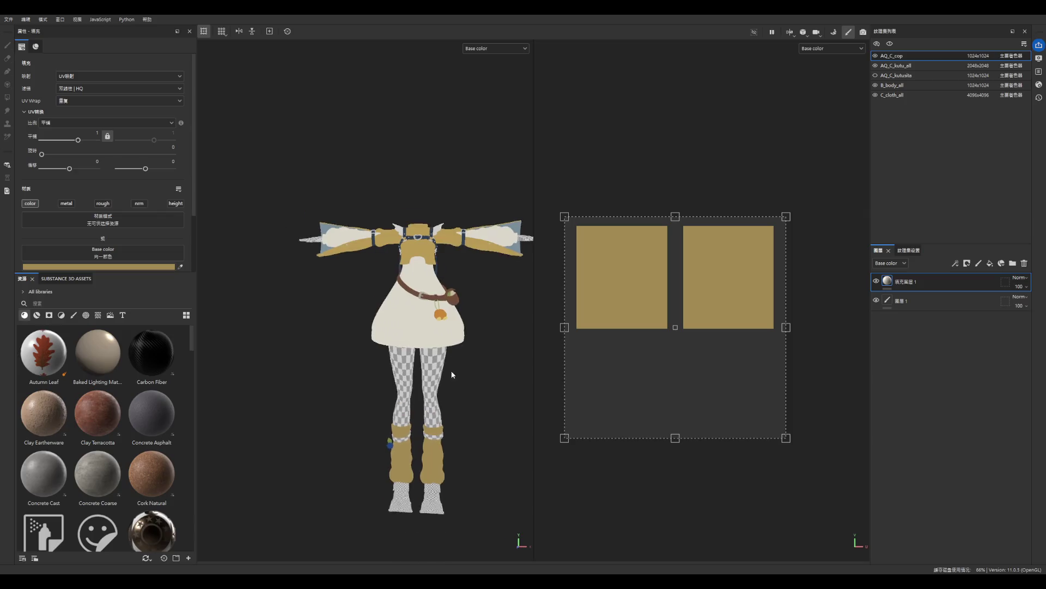
{"action": "scroll", "coordinate": [455, 370], "scroll_direction": "up", "scroll_amount": 2}
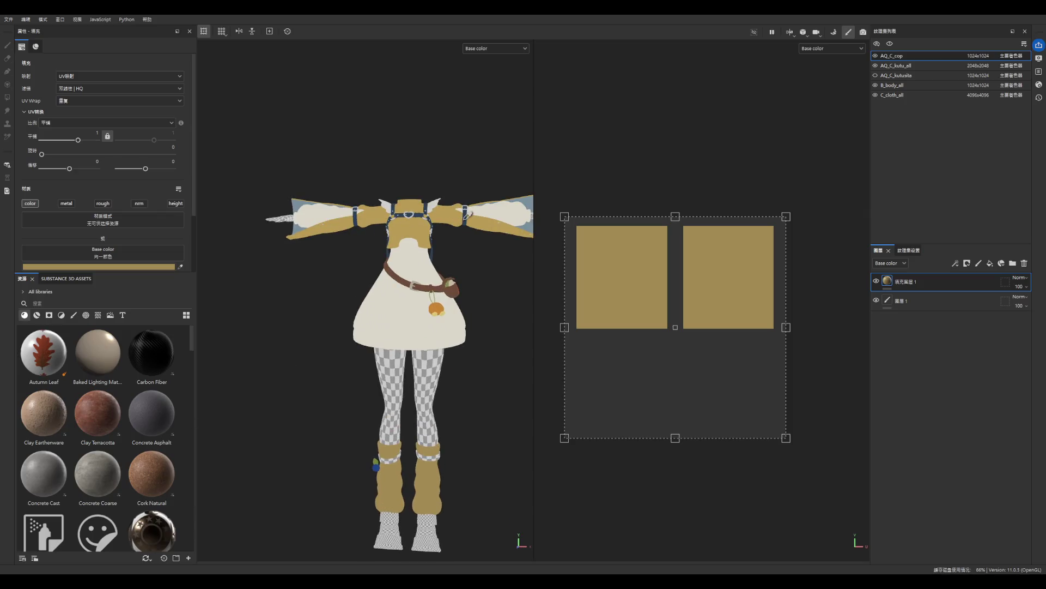
- Sample a dark navy from the model as the socks' base colour
{"action": "left_click", "coordinate": [459, 236]}
{"action": "scroll", "coordinate": [417, 309], "scroll_direction": "down", "scroll_amount": 3}
{"action": "scroll", "coordinate": [405, 427], "scroll_direction": "up", "scroll_amount": 4}
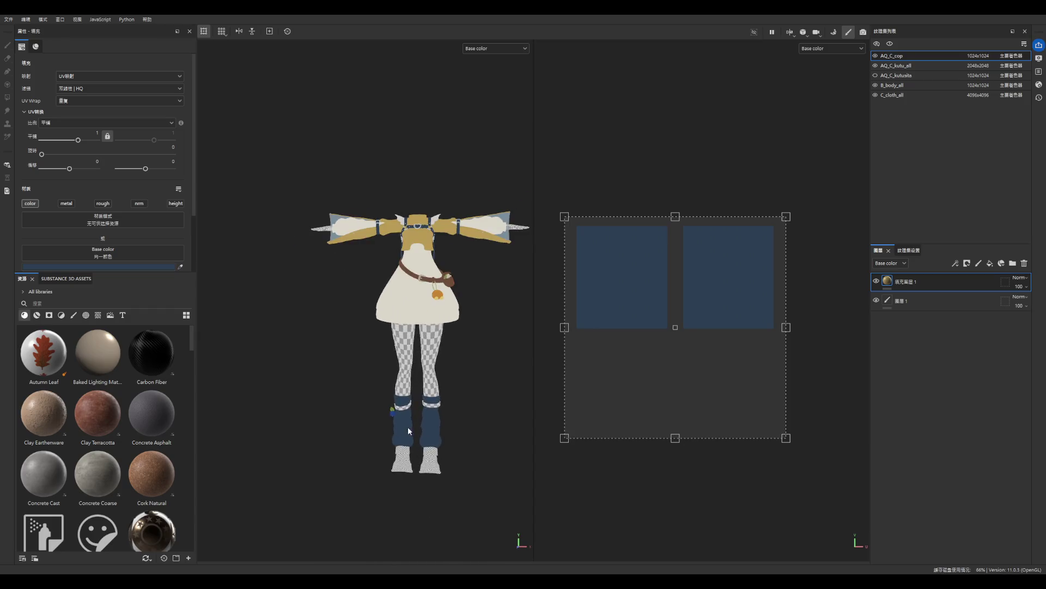
{"action": "scroll", "coordinate": [415, 453], "scroll_direction": "down", "scroll_amount": 2}
{"action": "scroll", "coordinate": [466, 403], "scroll_direction": "up", "scroll_amount": 3}
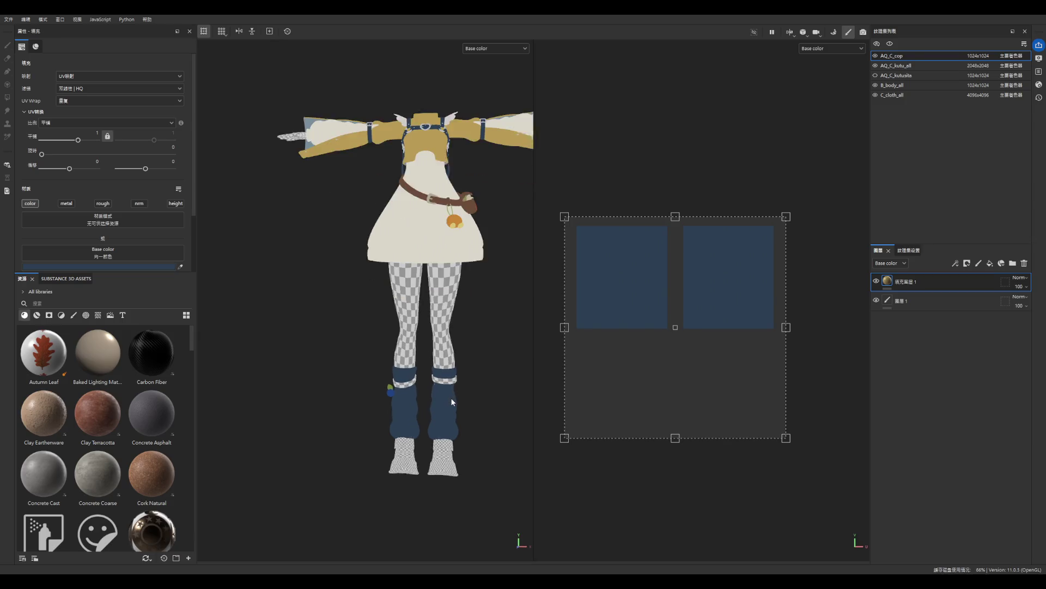
{"action": "scroll", "coordinate": [444, 388], "scroll_direction": "down", "scroll_amount": 3}
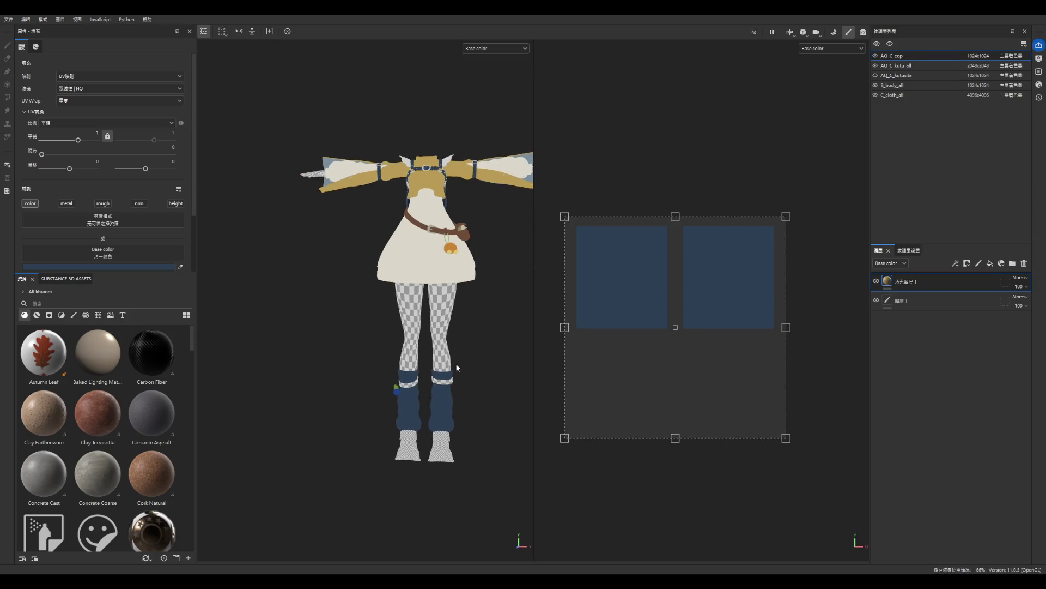
{"action": "scroll", "coordinate": [452, 341], "scroll_direction": "up", "scroll_amount": 3}
{"action": "scroll", "coordinate": [438, 404], "scroll_direction": "down", "scroll_amount": 2}
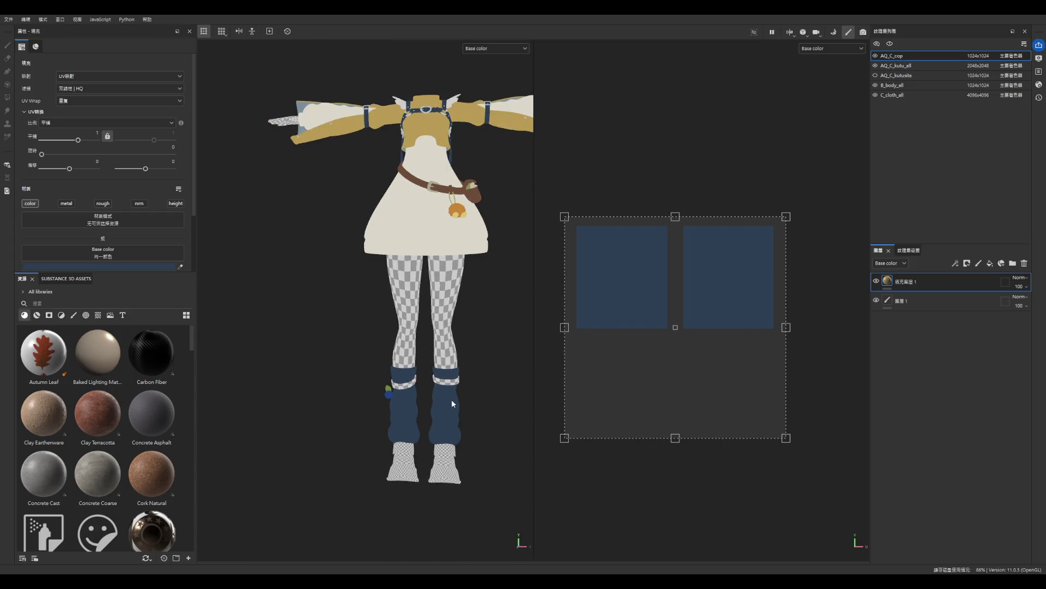
{"action": "scroll", "coordinate": [451, 403], "scroll_direction": "down", "scroll_amount": 2}
{"action": "scroll", "coordinate": [445, 393], "scroll_direction": "up", "scroll_amount": 5}
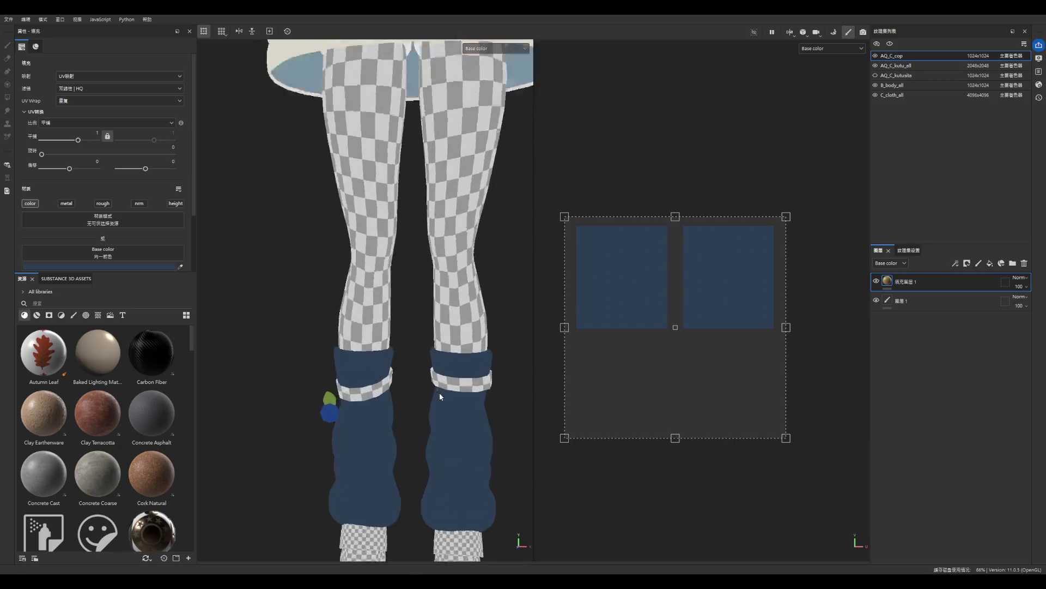
{"action": "scroll", "coordinate": [443, 393], "scroll_direction": "up", "scroll_amount": 4}
{"action": "scroll", "coordinate": [429, 384], "scroll_direction": "down", "scroll_amount": 5}
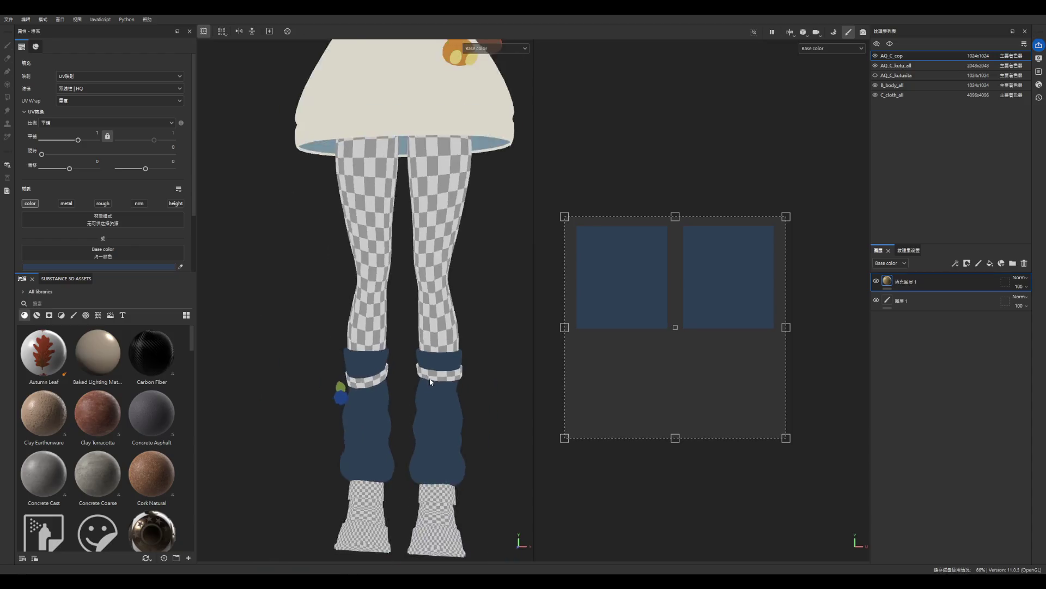
{"action": "scroll", "coordinate": [436, 387], "scroll_direction": "down", "scroll_amount": 6}
{"action": "scroll", "coordinate": [458, 376], "scroll_direction": "up", "scroll_amount": 2}
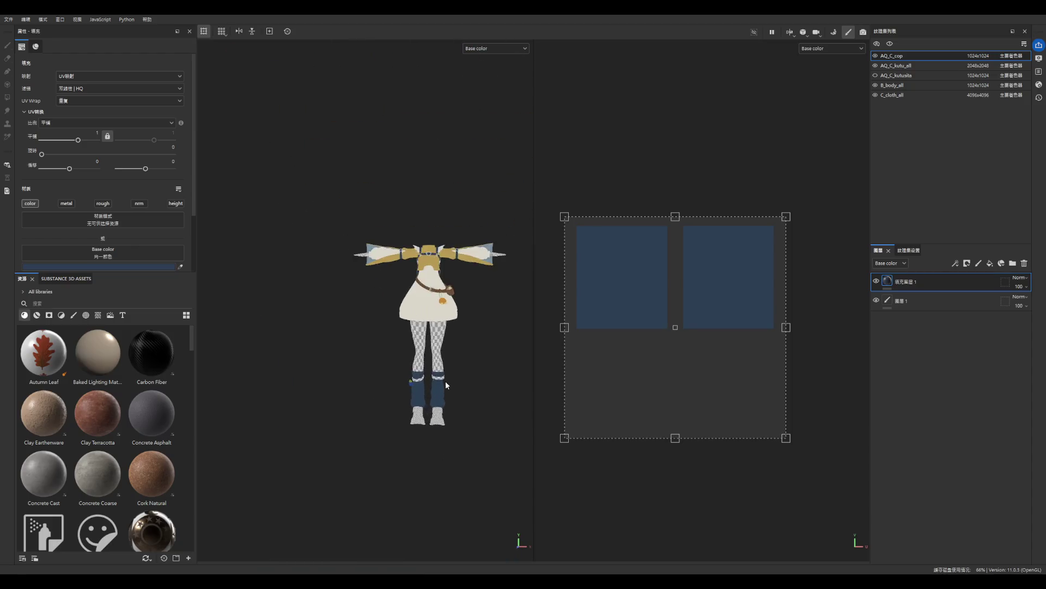
{"action": "scroll", "coordinate": [446, 385], "scroll_direction": "up", "scroll_amount": 4}
- Reselect the sock fill layer and switch to the AQ_C_kutu_all texture set
{"action": "left_click", "coordinate": [911, 301]}
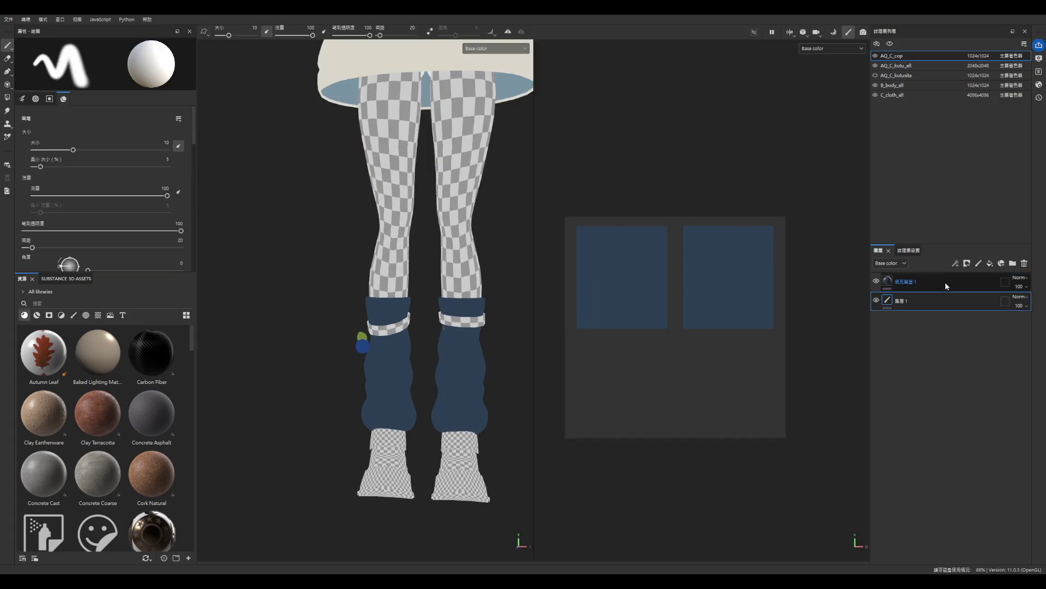
{"action": "left_click", "coordinate": [940, 281]}
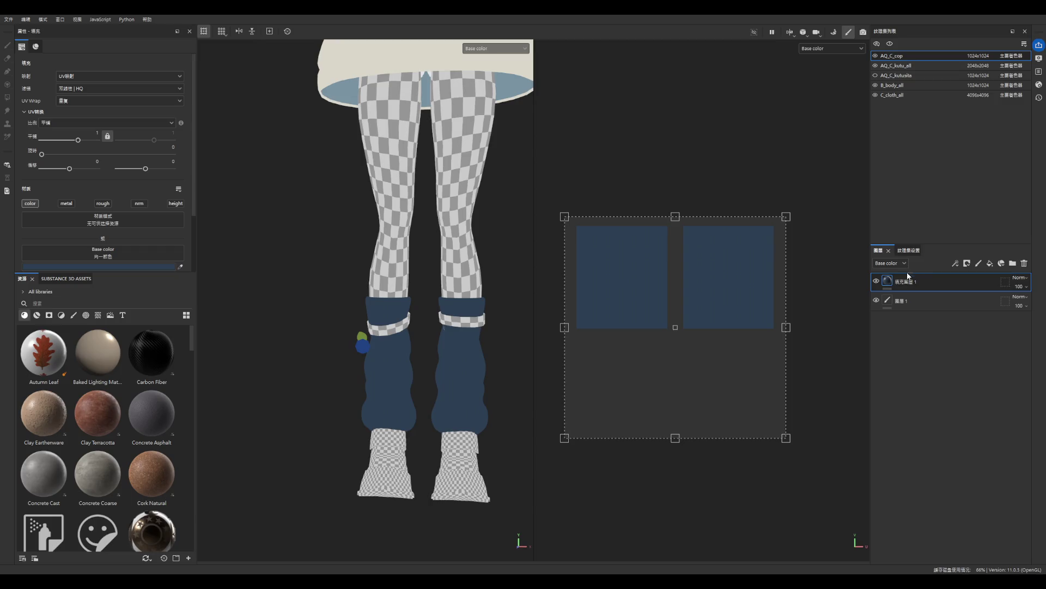
{"action": "left_click", "coordinate": [902, 65]}
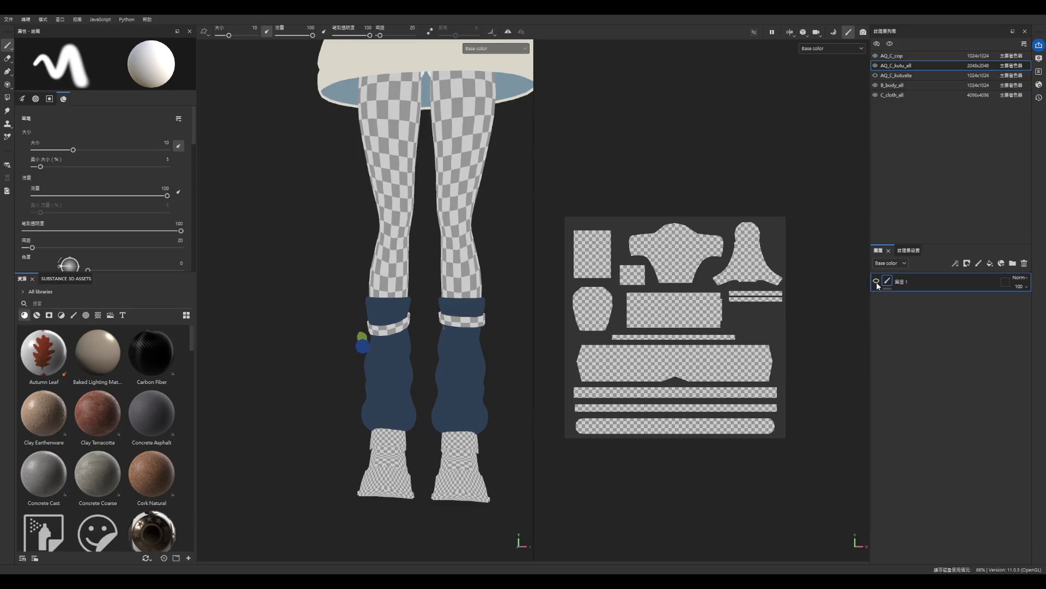
- Add a new fill layer with a black mask to AQ_C_kutu_all
{"action": "scroll", "coordinate": [428, 493], "scroll_direction": "up", "scroll_amount": 3}
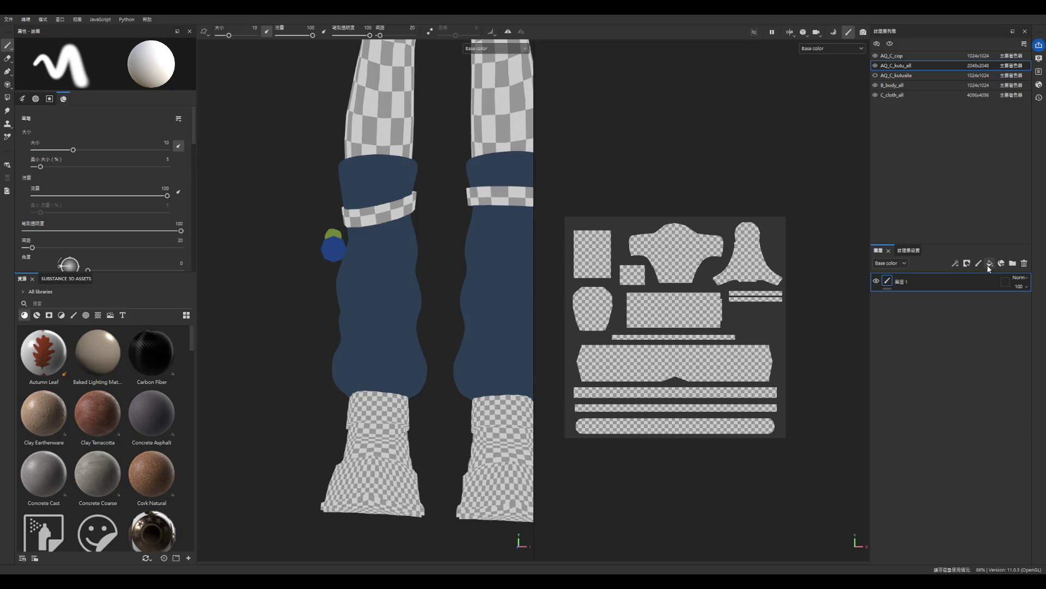
{"action": "left_click", "coordinate": [988, 264]}
{"action": "scroll", "coordinate": [429, 372], "scroll_direction": "down", "scroll_amount": 4}
{"action": "scroll", "coordinate": [467, 406], "scroll_direction": "up", "scroll_amount": 5}
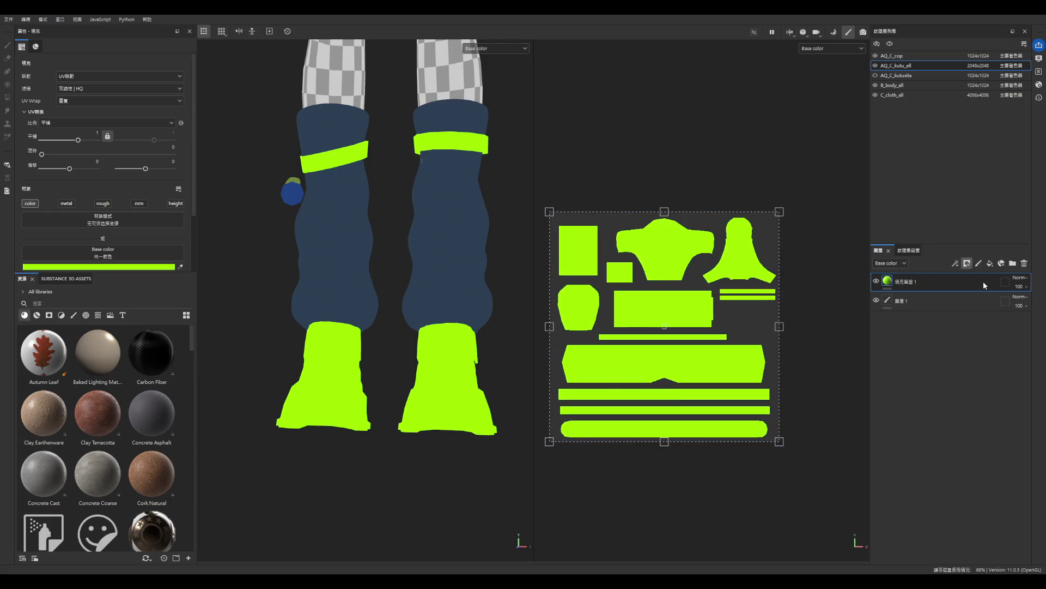
{"action": "left_click", "coordinate": [967, 263]}
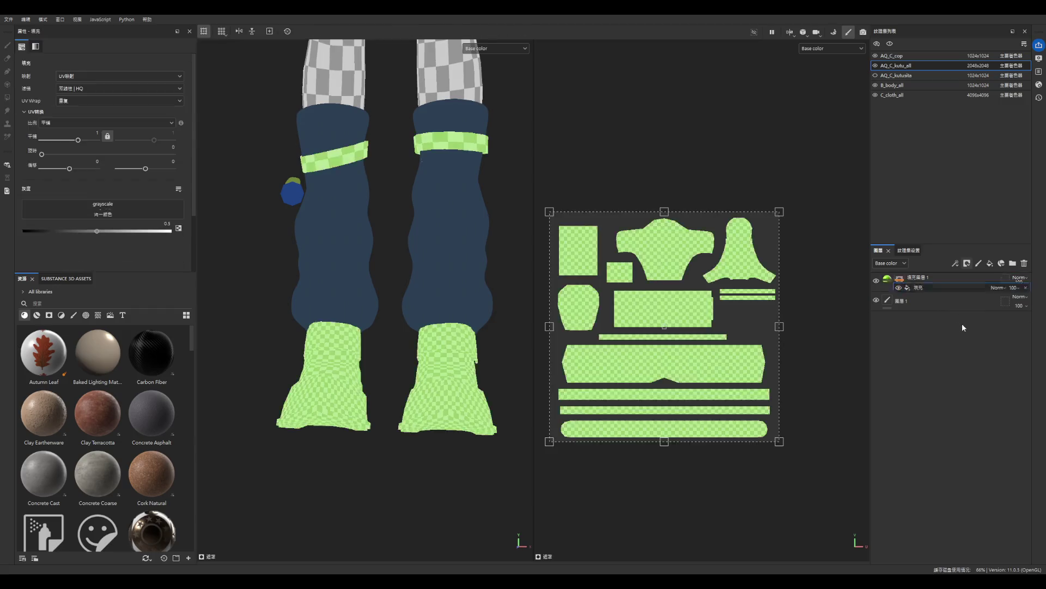
- Add a paint effect to fill layer 1's mask and polygon-fill the large sole UV island
{"action": "right_click", "coordinate": [930, 281]}
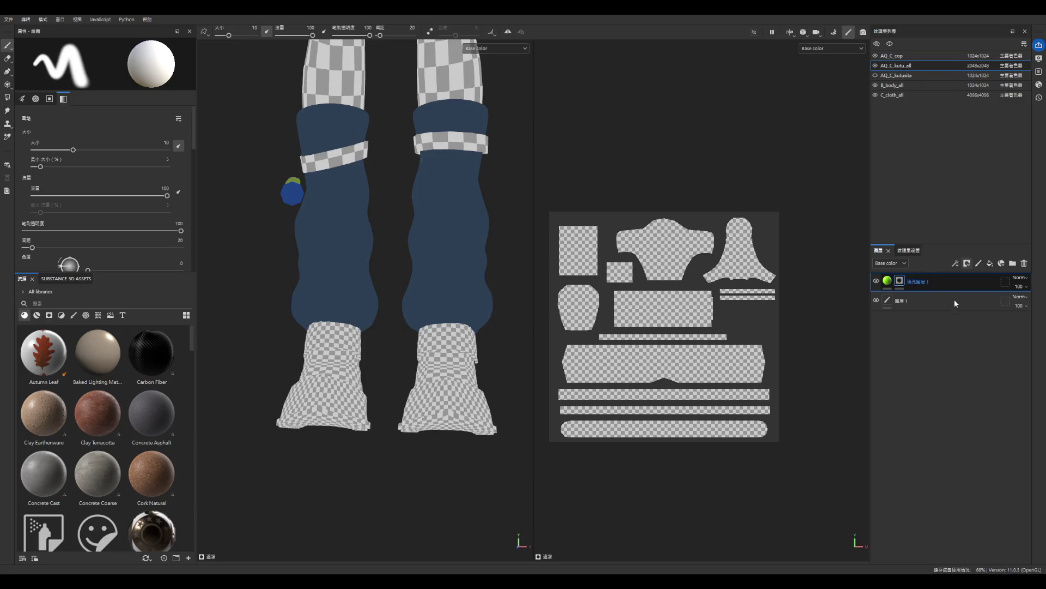
{"action": "left_click", "coordinate": [968, 312]}
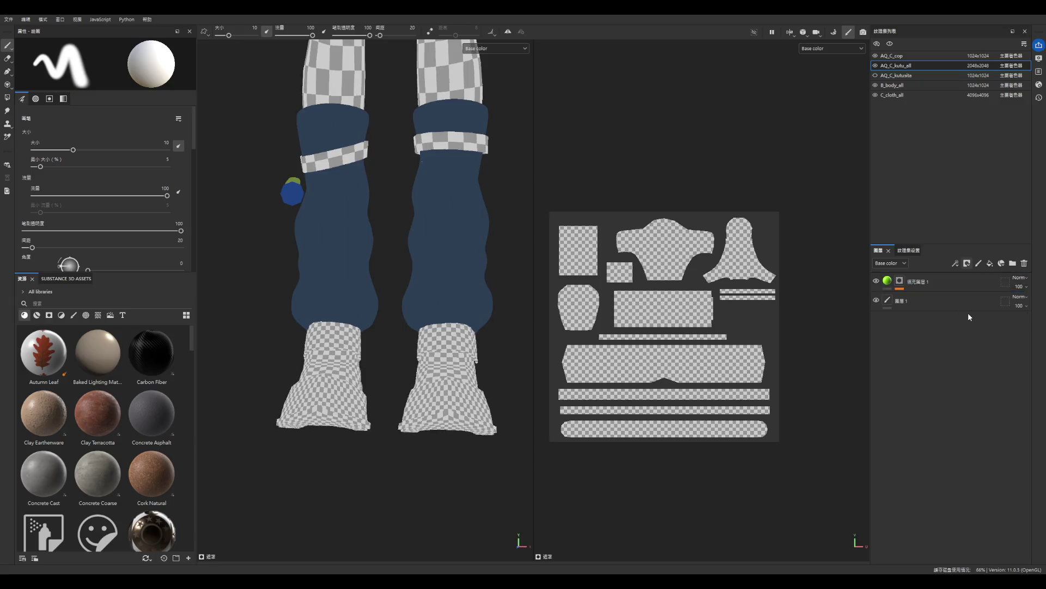
{"action": "left_click", "coordinate": [7, 97]}
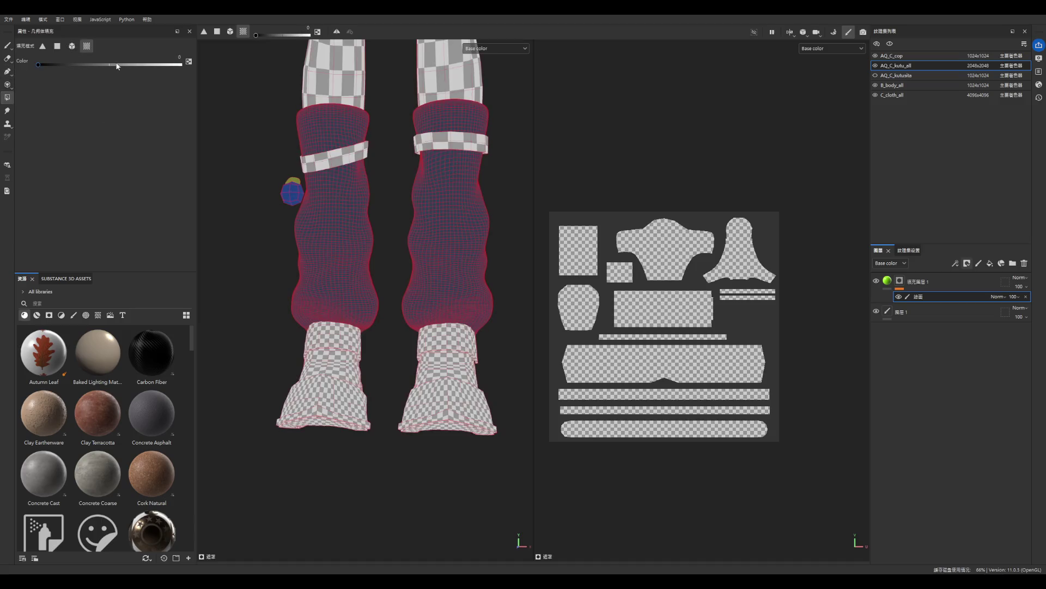
{"action": "left_click", "coordinate": [657, 362]}
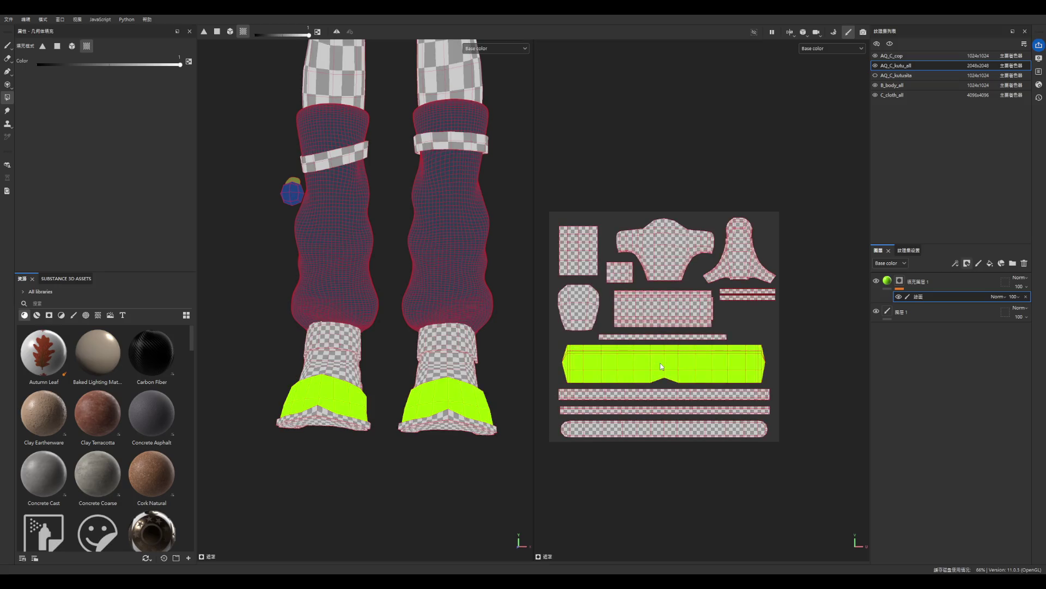
{"action": "scroll", "coordinate": [421, 405], "scroll_direction": "down", "scroll_amount": 2}
{"action": "scroll", "coordinate": [483, 392], "scroll_direction": "up", "scroll_amount": 1}
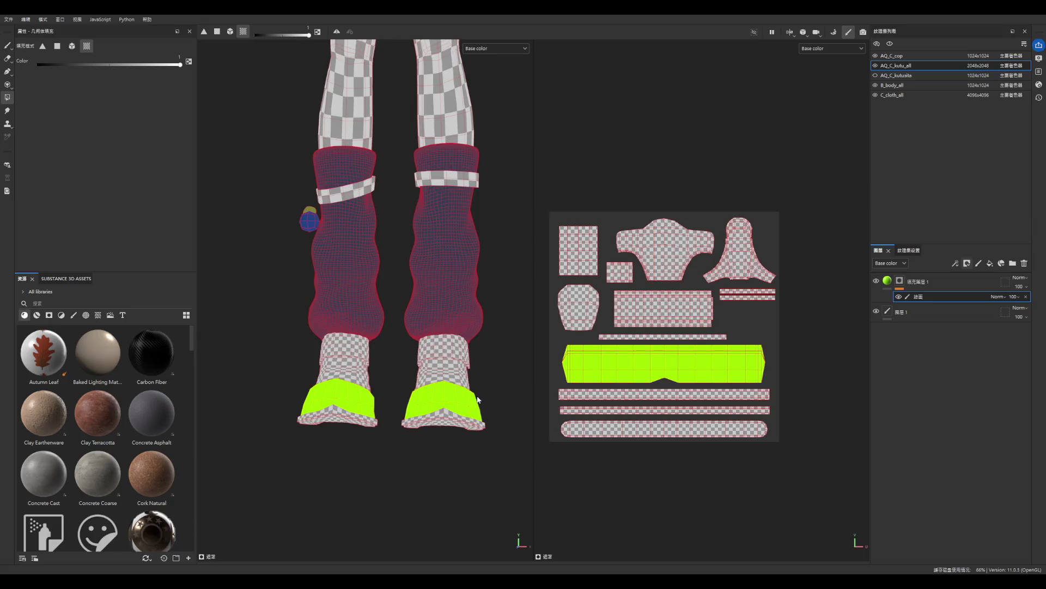
{"action": "scroll", "coordinate": [423, 343], "scroll_direction": "down", "scroll_amount": 4}
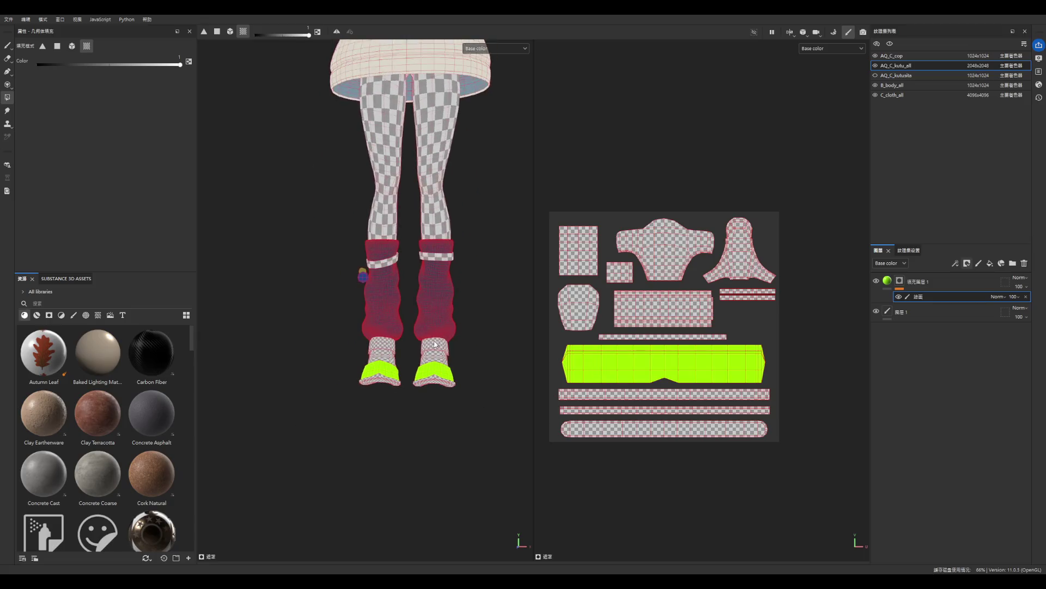
{"action": "scroll", "coordinate": [423, 352], "scroll_direction": "up", "scroll_amount": 3}
- Toggle the shoe, sock and leg-warmer meshes to check them, then select AQ_C_cop
{"action": "left_click", "coordinate": [875, 65]}
{"action": "left_click", "coordinate": [875, 65]}
{"action": "left_click", "coordinate": [876, 56]}
{"action": "left_click", "coordinate": [875, 75]}
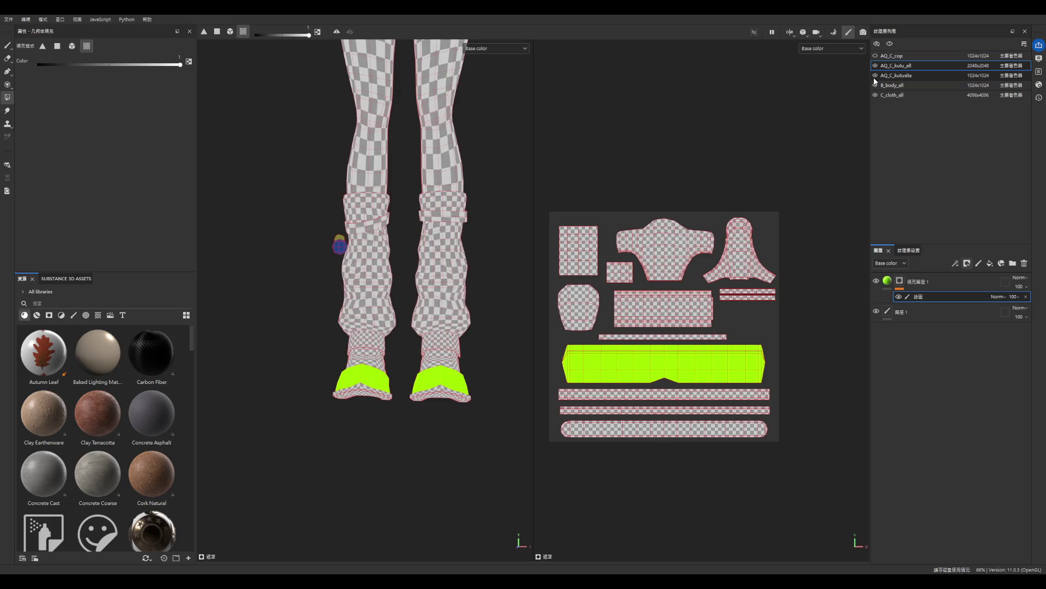
{"action": "left_click", "coordinate": [875, 76]}
{"action": "left_click", "coordinate": [875, 75]}
{"action": "left_click", "coordinate": [897, 58]}
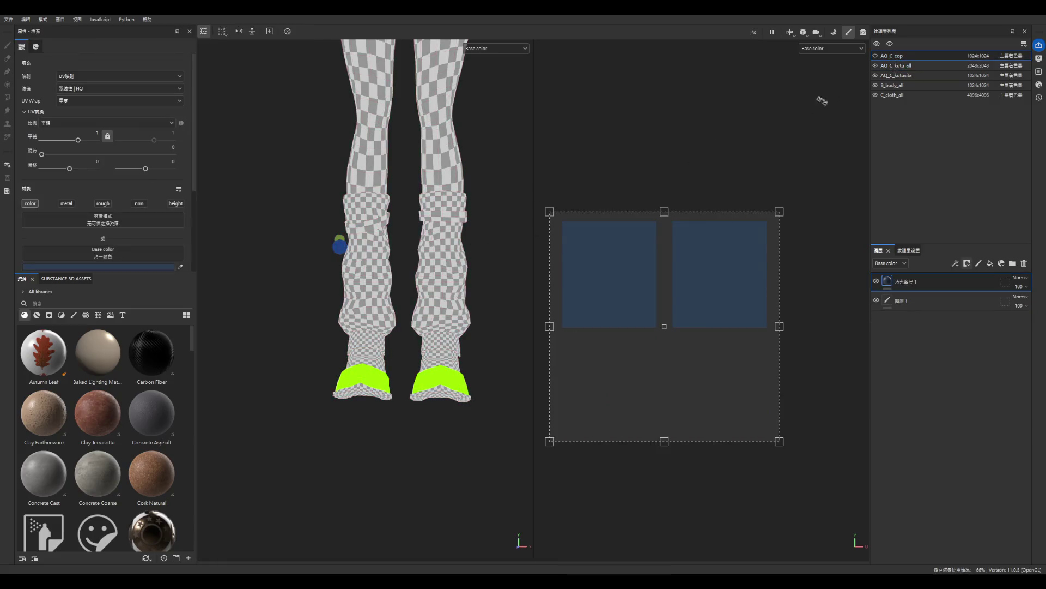
- Add a fill layer to AQ_C_kutusita and set its base colour to navy
{"action": "left_click", "coordinate": [896, 75]}
{"action": "left_click", "coordinate": [987, 264]}
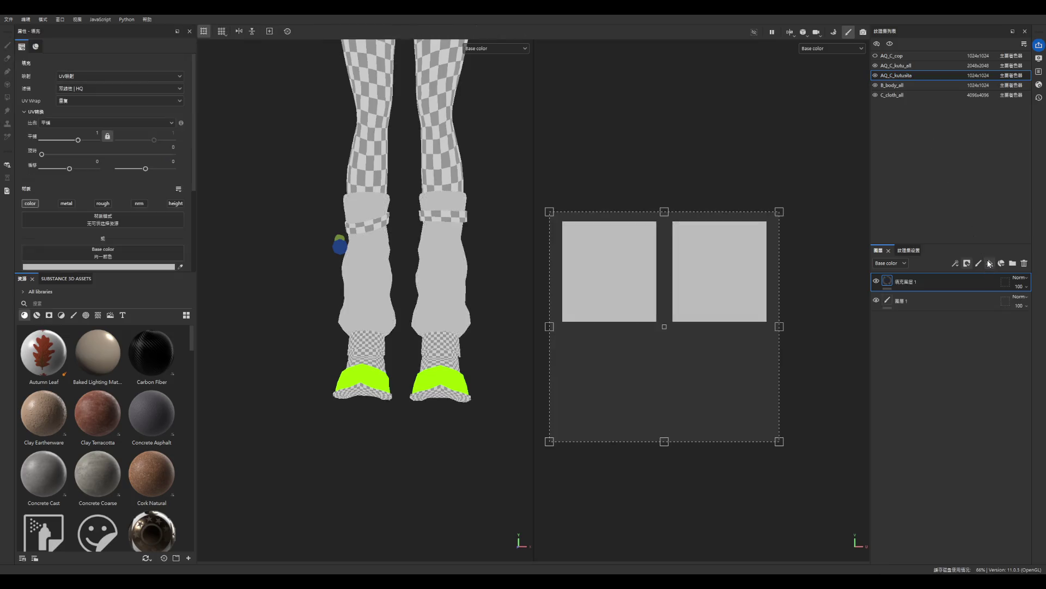
{"action": "scroll", "coordinate": [409, 437], "scroll_direction": "down", "scroll_amount": 5}
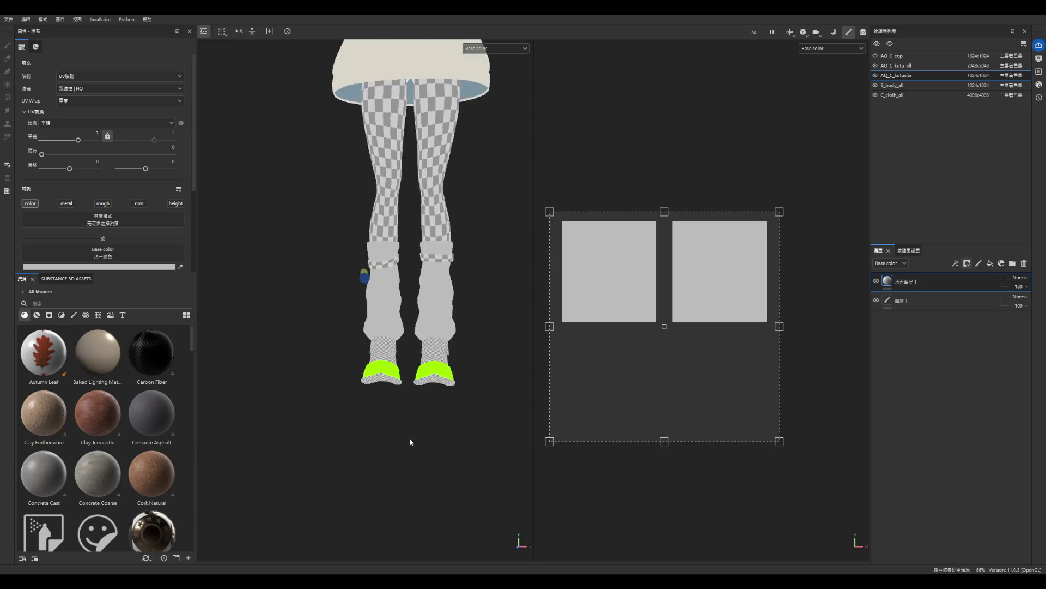
{"action": "scroll", "coordinate": [460, 240], "scroll_direction": "up", "scroll_amount": 2}
{"action": "left_click", "coordinate": [168, 269]}
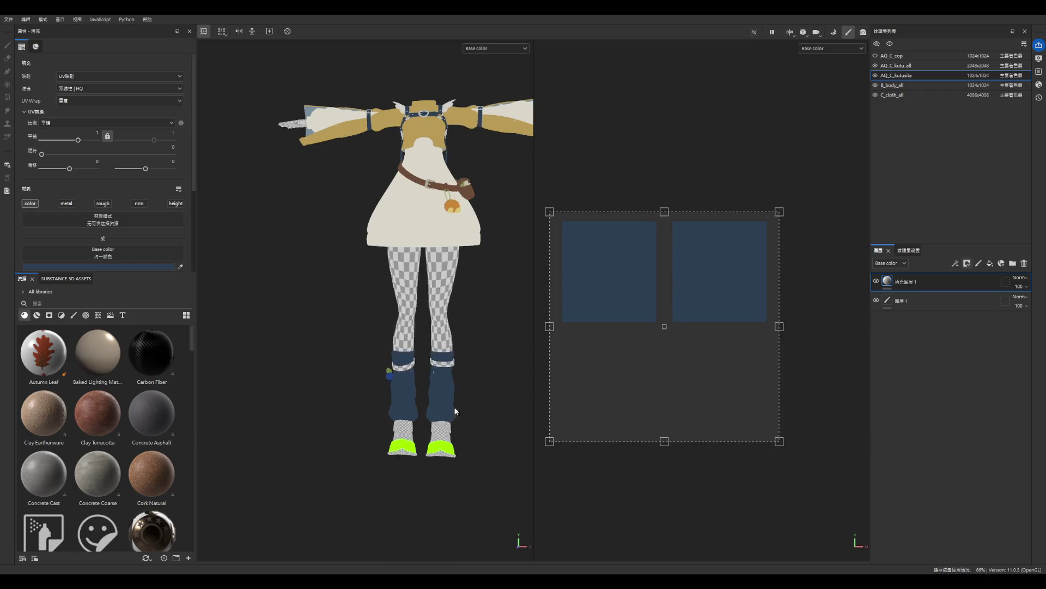
{"action": "scroll", "coordinate": [453, 405], "scroll_direction": "up", "scroll_amount": 5}
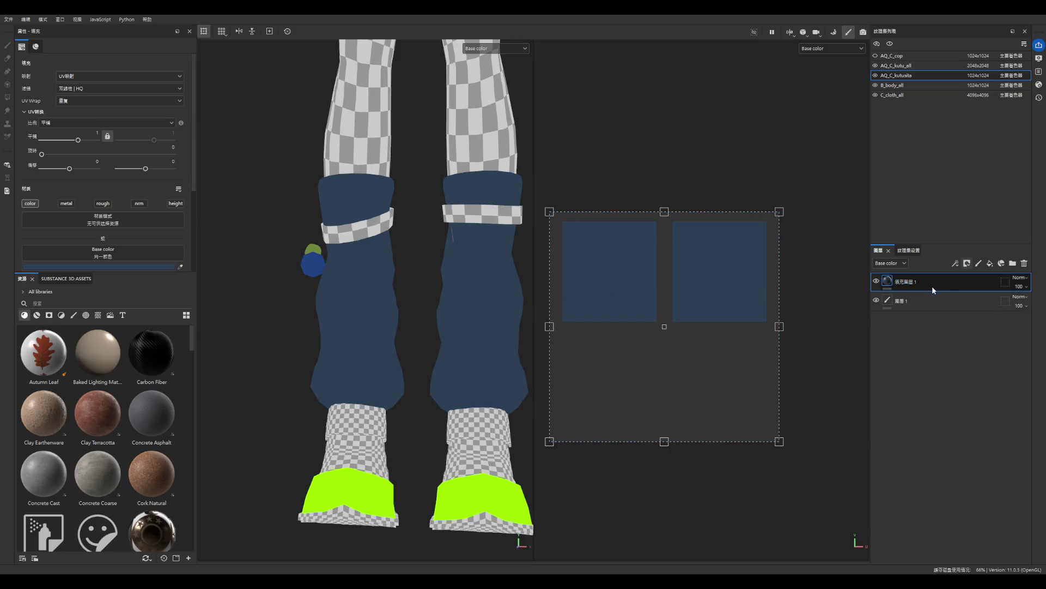
- Toggle the navy leg warmers' visibility and re-frame the legs to compare
{"action": "left_click", "coordinate": [877, 76]}
{"action": "left_click", "coordinate": [876, 76]}
{"action": "left_click", "coordinate": [876, 76]}
{"action": "key", "text": "f"}
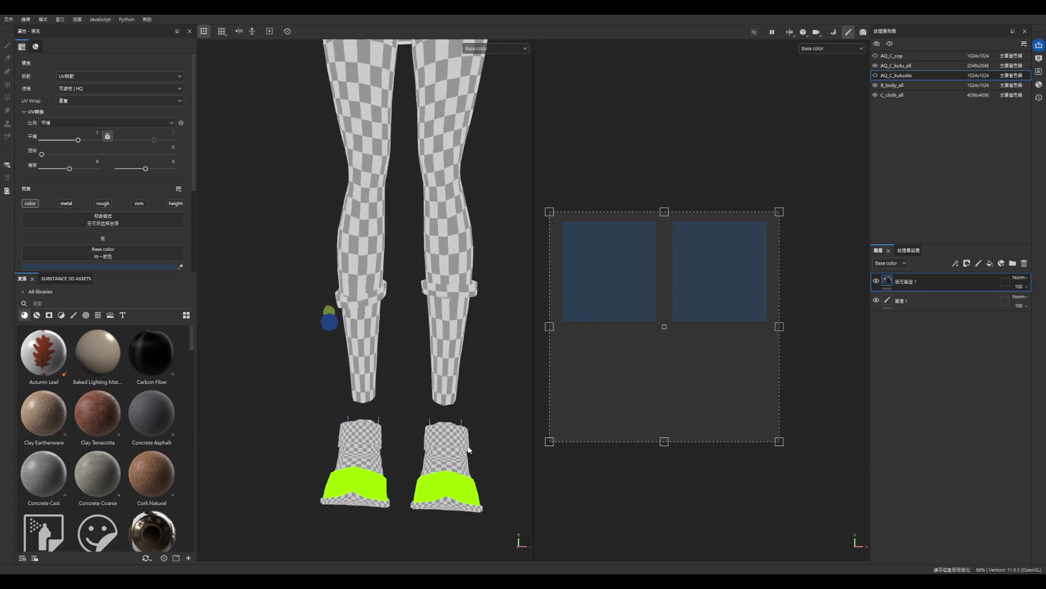
{"action": "left_click", "coordinate": [876, 75]}
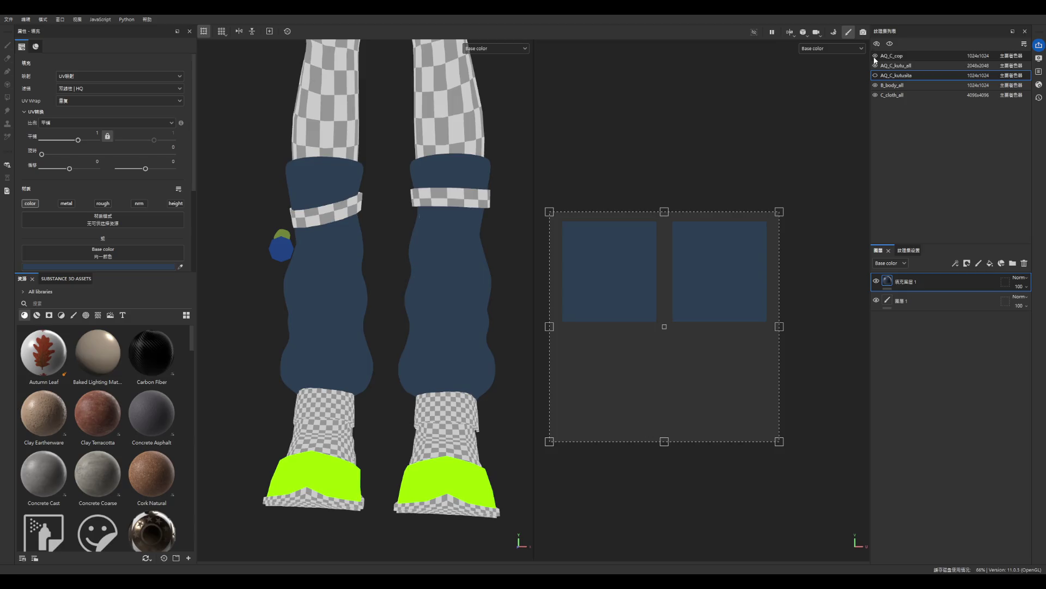
{"action": "left_click", "coordinate": [894, 85]}
{"action": "left_click", "coordinate": [907, 76]}
- In AQ_C_kutu_all, change the green sole fill to dark navy
{"action": "left_click", "coordinate": [902, 66]}
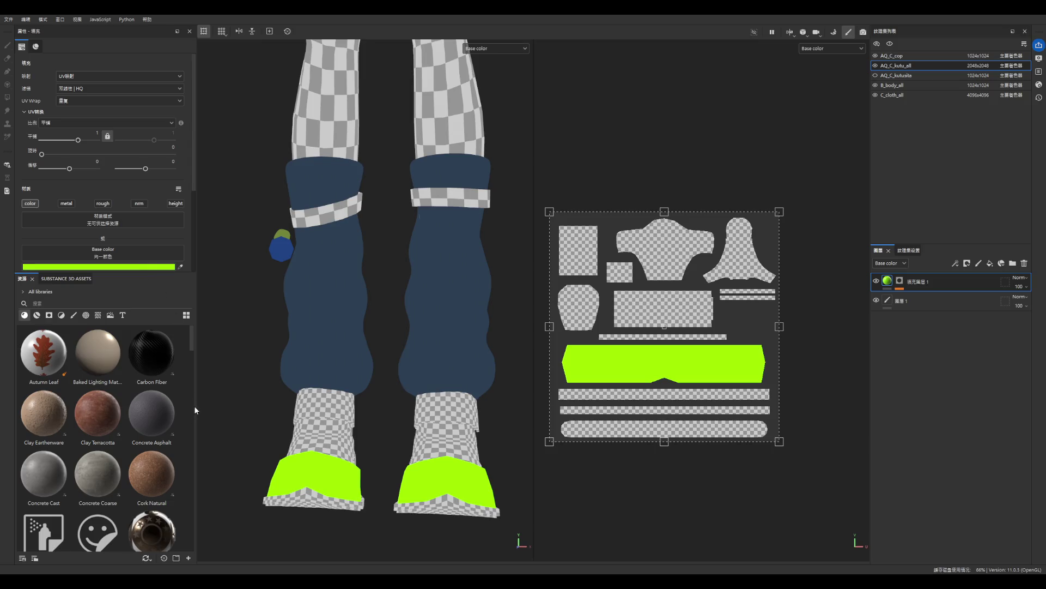
{"action": "key", "text": "ctrl+z"}
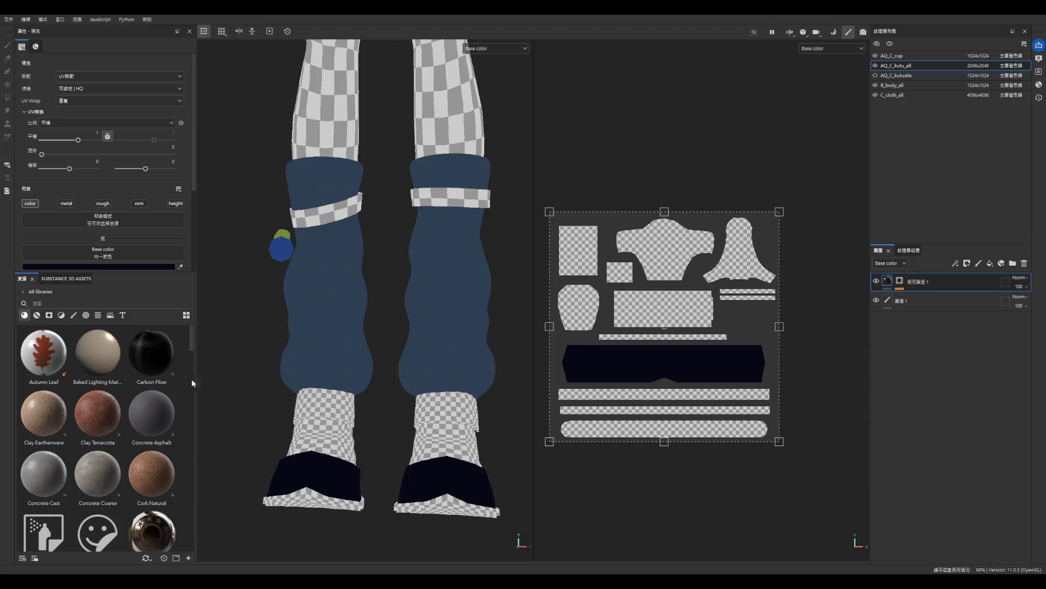
{"action": "key", "text": "ctrl+z"}
{"action": "key", "text": "ctrl+z"}
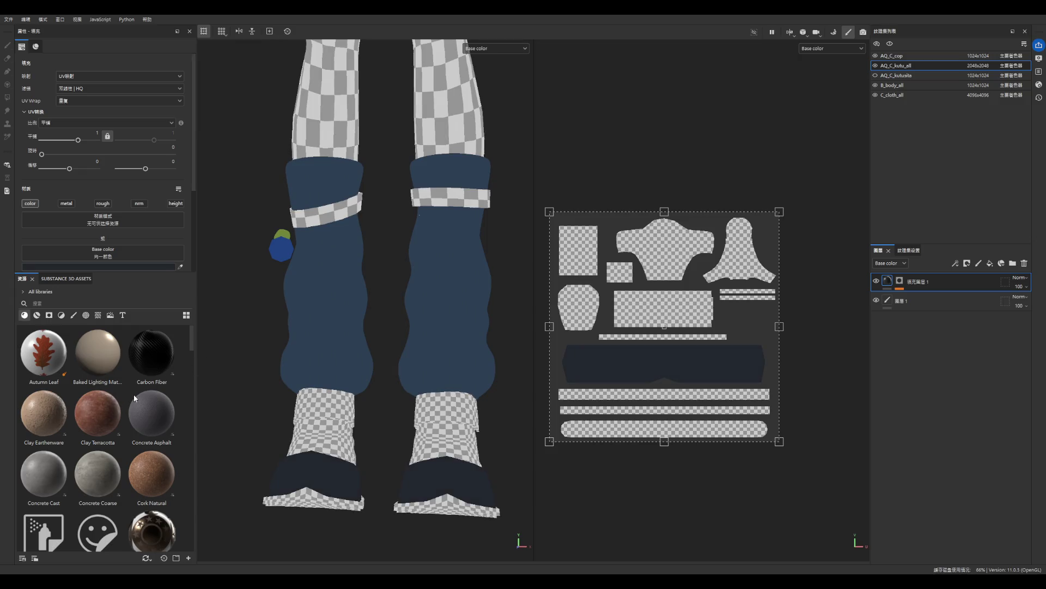
{"action": "scroll", "coordinate": [403, 357], "scroll_direction": "down", "scroll_amount": 5}
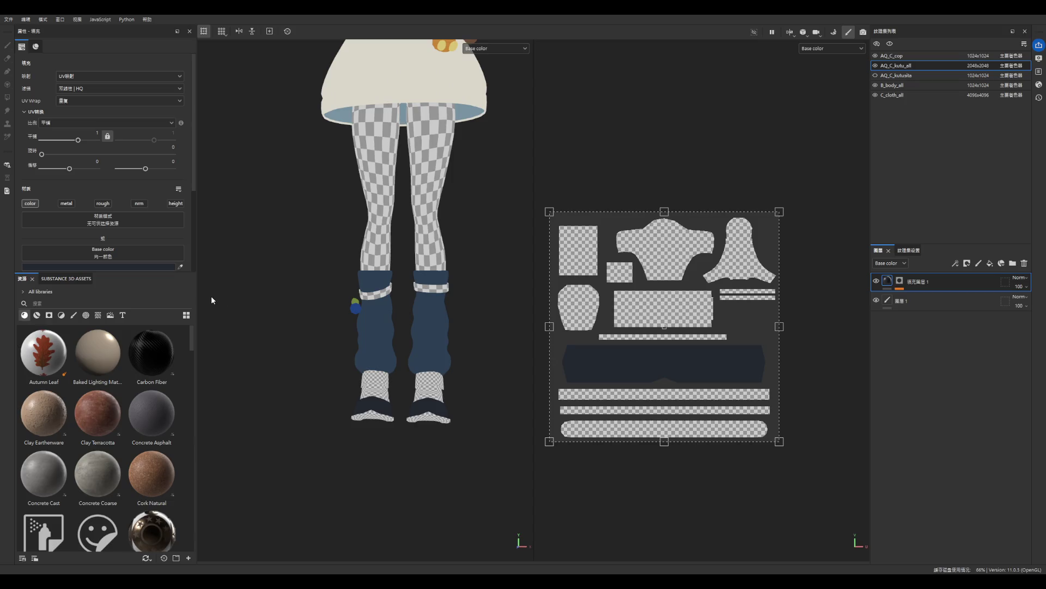
- Orbit around the legs and toggle the AQ_C_kutu_all boot to inspect the sole
{"action": "scroll", "coordinate": [480, 337], "scroll_direction": "up", "scroll_amount": 2}
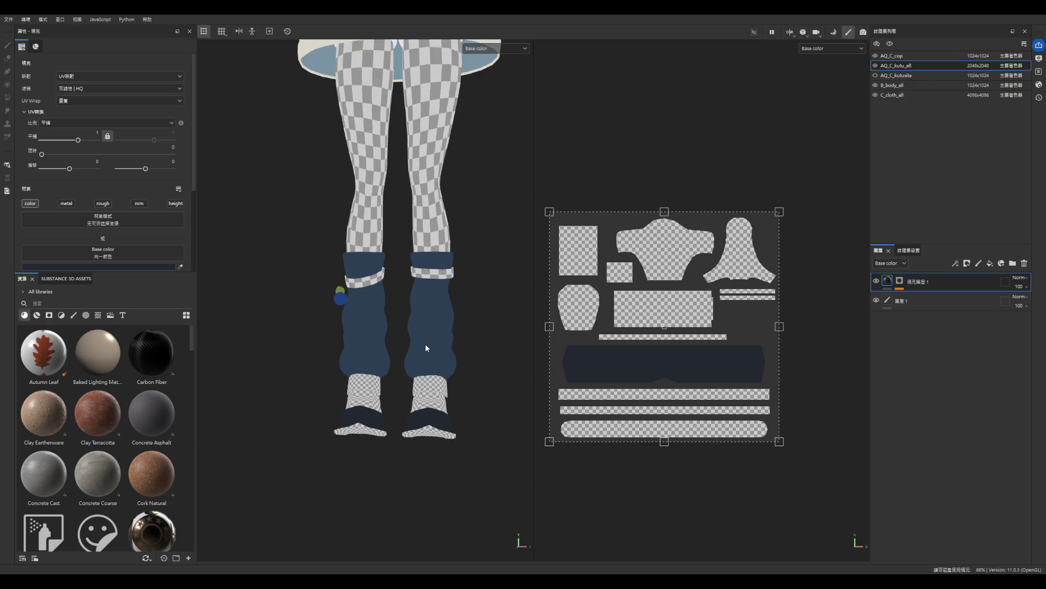
{"action": "mouse_move", "coordinate": [412, 350]}
{"action": "left_mouse_down", "text": "alt"}
{"action": "mouse_move", "coordinate": [350, 327]}
{"action": "mouse_move", "coordinate": [277, 322]}
{"action": "left_mouse_up", "text": "alt"}
{"action": "scroll", "coordinate": [472, 407], "scroll_direction": "up", "scroll_amount": 5}
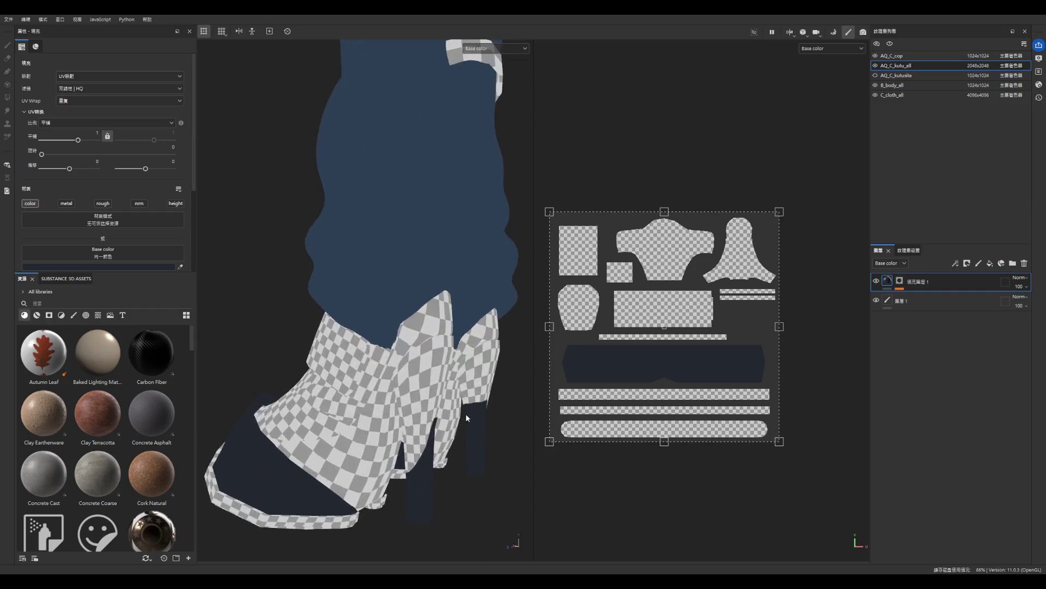
{"action": "scroll", "coordinate": [475, 409], "scroll_direction": "down", "scroll_amount": 2}
{"action": "scroll", "coordinate": [719, 384], "scroll_direction": "up", "scroll_amount": 2}
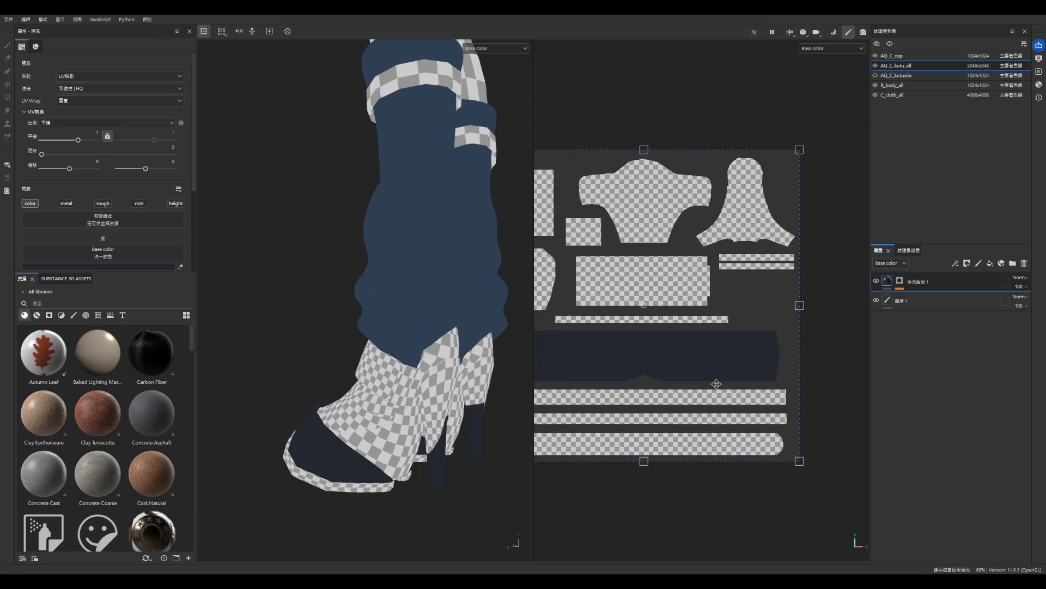
{"action": "left_click", "coordinate": [875, 66]}
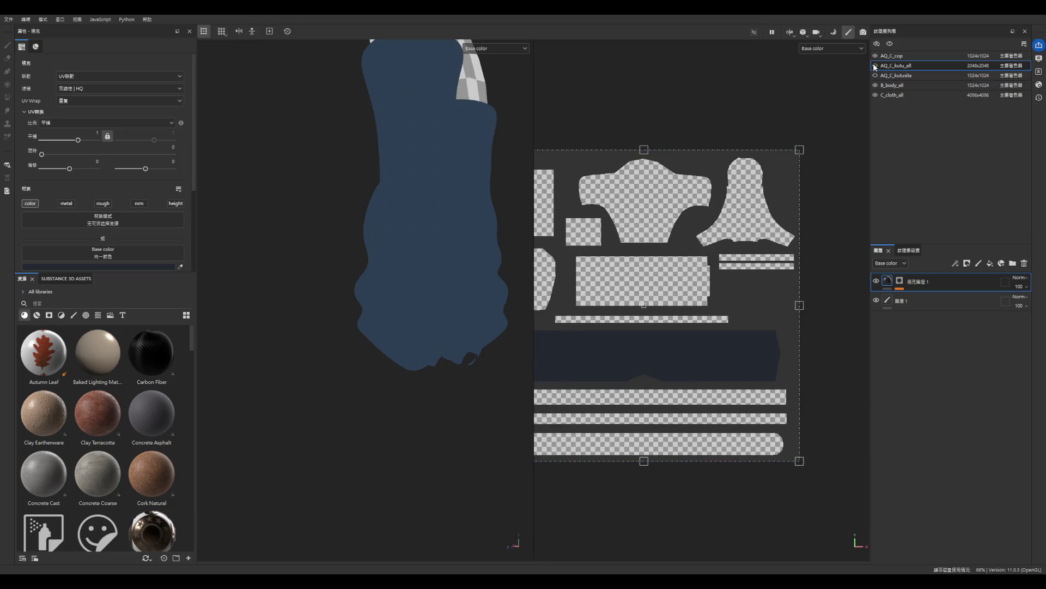
{"action": "left_click", "coordinate": [875, 66]}
{"action": "scroll", "coordinate": [763, 305], "scroll_direction": "down", "scroll_amount": 1}
{"action": "scroll", "coordinate": [600, 349], "scroll_direction": "up", "scroll_amount": 1}
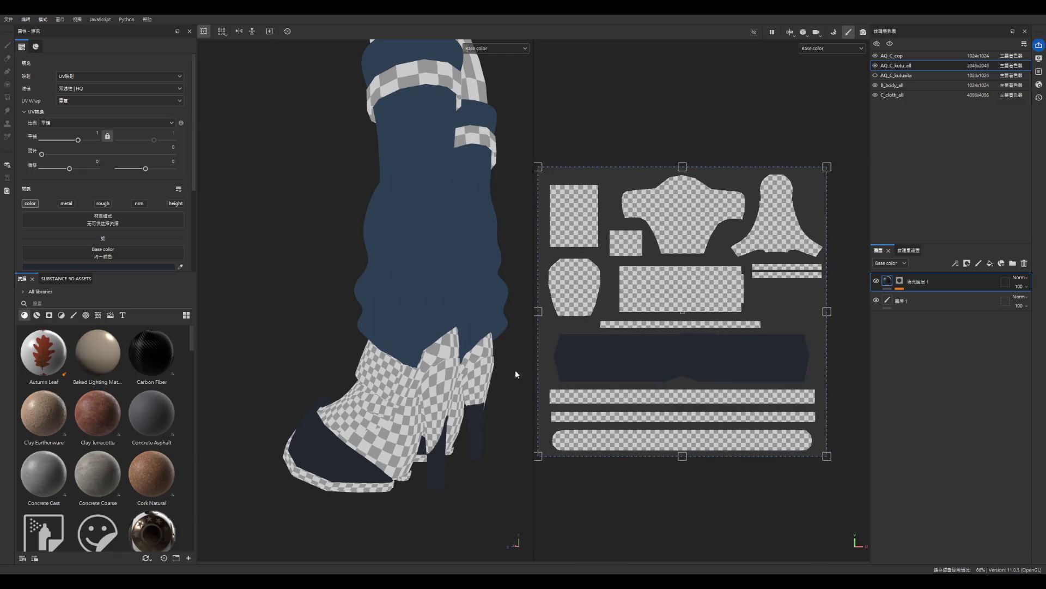
{"action": "scroll", "coordinate": [458, 444], "scroll_direction": "up", "scroll_amount": 5}
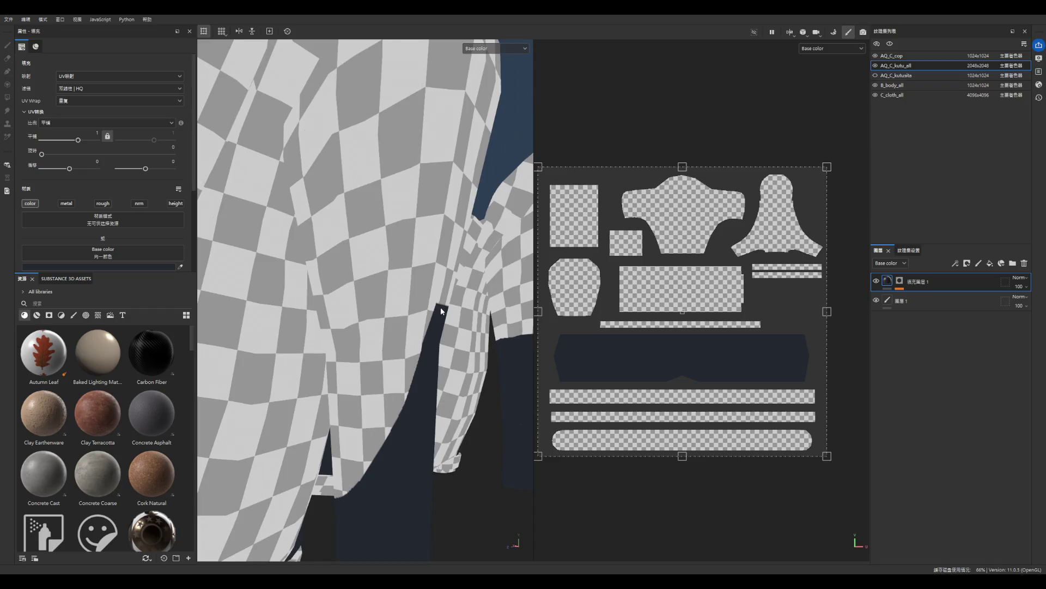
{"action": "scroll", "coordinate": [442, 308], "scroll_direction": "down", "scroll_amount": 4}
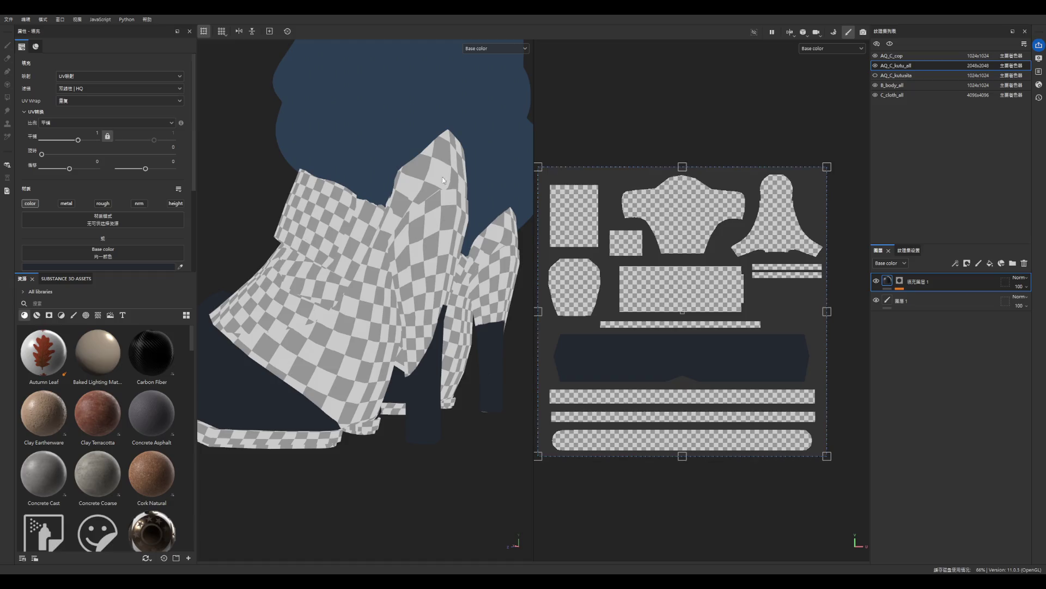
- Toggle the navy sole fill to compare, then add a second fill layer that turns the boot grey
{"action": "left_click", "coordinate": [875, 283]}
{"action": "left_click", "coordinate": [875, 283]}
{"action": "double_click", "coordinate": [875, 283]}
{"action": "left_click", "coordinate": [875, 283]}
{"action": "left_click", "coordinate": [875, 284]}
{"action": "left_click", "coordinate": [875, 283]}
{"action": "left_click", "coordinate": [875, 283]}
{"action": "left_click", "coordinate": [874, 284]}
{"action": "left_click", "coordinate": [874, 284]}
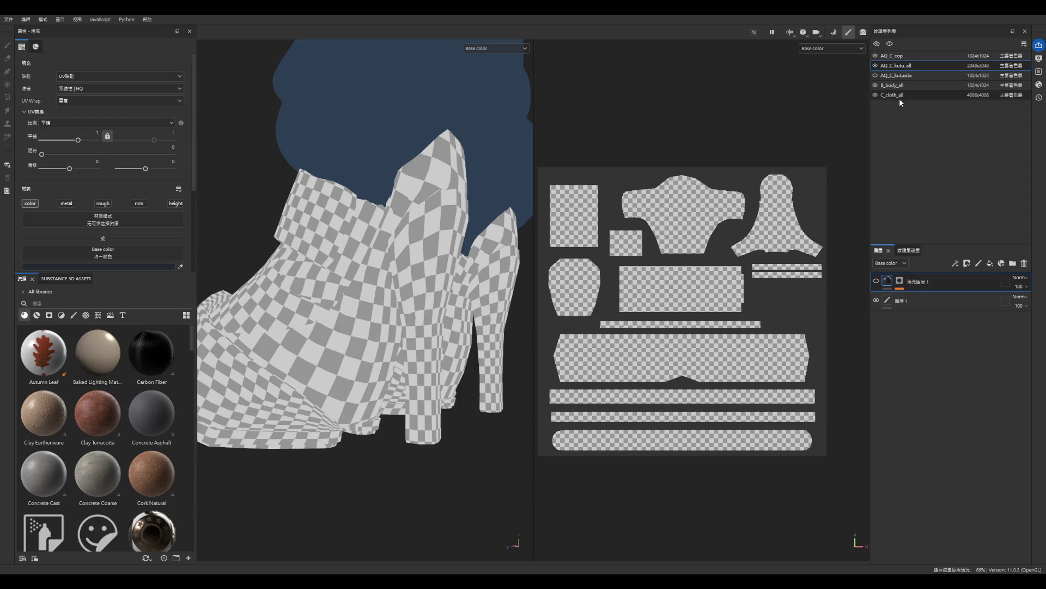
{"action": "left_click", "coordinate": [876, 281]}
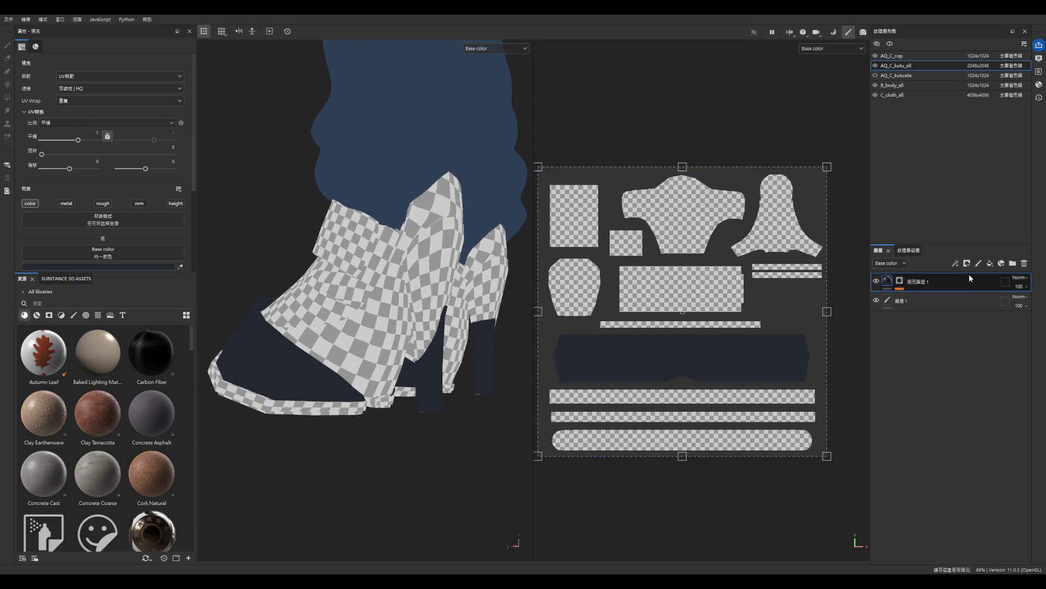
{"action": "left_click", "coordinate": [990, 263]}
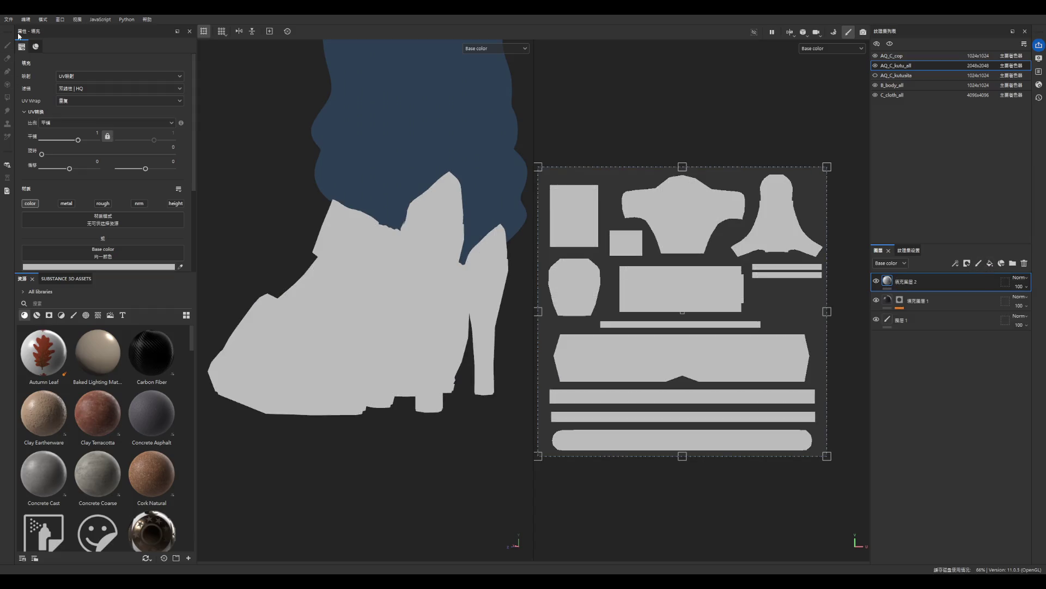
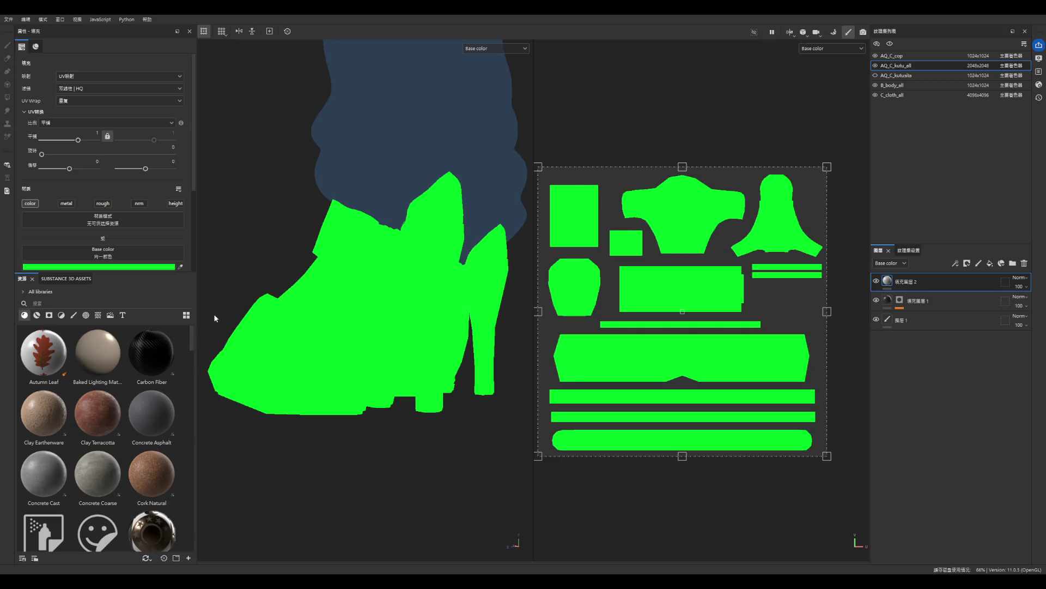
- Mask the green Fill layer 2 and polygon-fill the shoe's side, upper front and toe panels
{"action": "left_click", "coordinate": [967, 263]}
{"action": "left_click", "coordinate": [982, 286]}
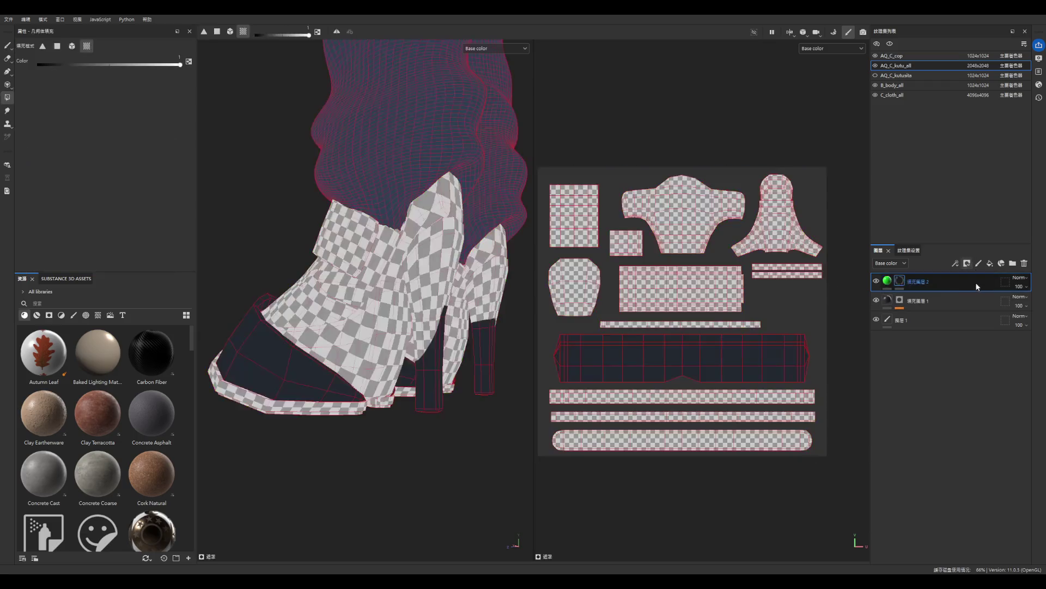
{"action": "right_click", "coordinate": [938, 279]}
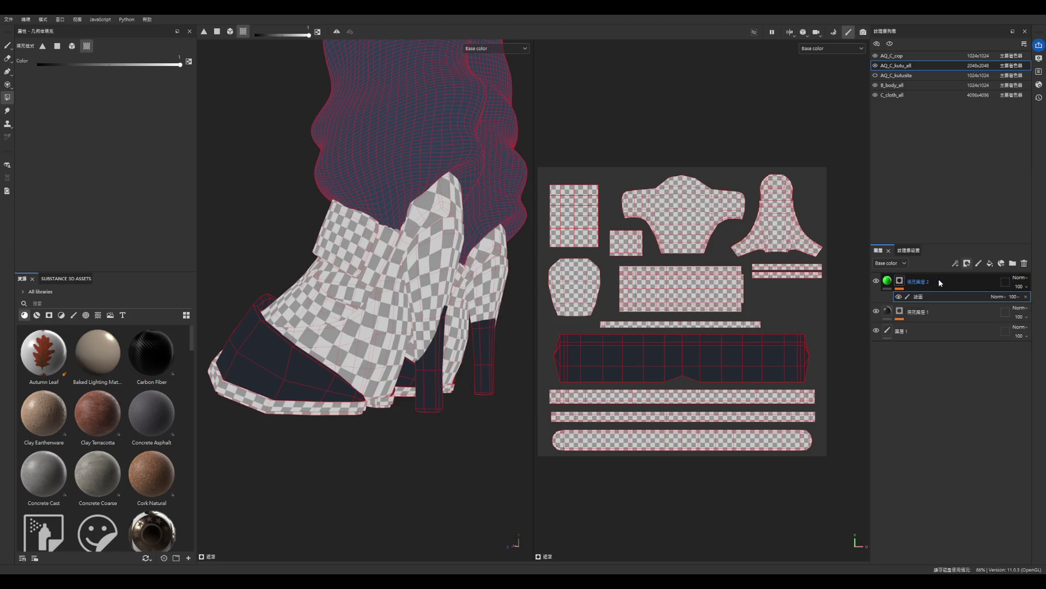
{"action": "left_click_drag", "start_coordinate": [361, 343], "coordinate": [374, 350], "text": "alt"}
{"action": "left_click", "coordinate": [368, 349]}
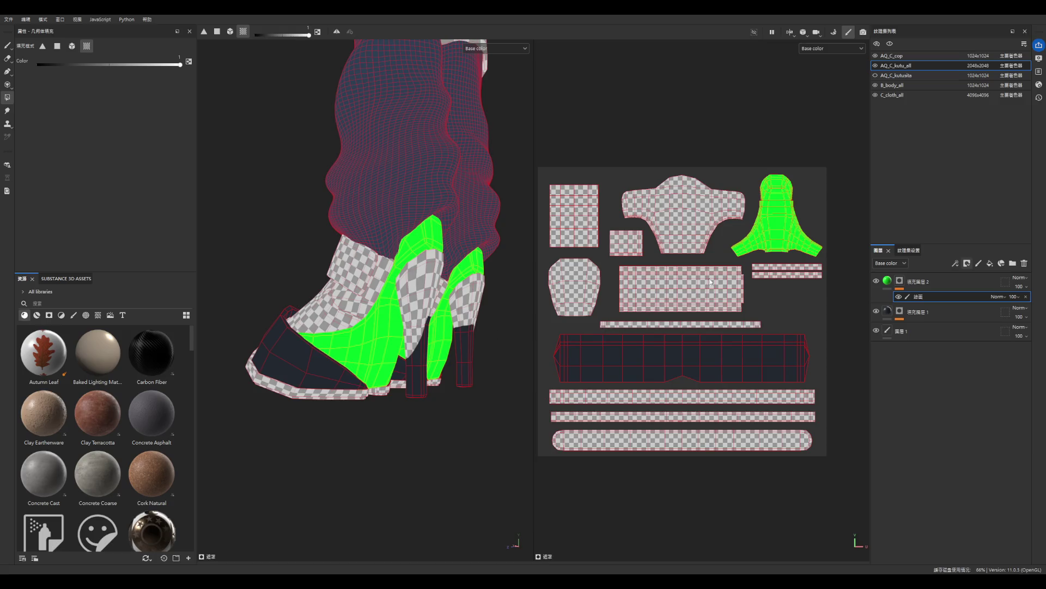
{"action": "scroll", "coordinate": [416, 336], "scroll_direction": "up", "scroll_amount": 5}
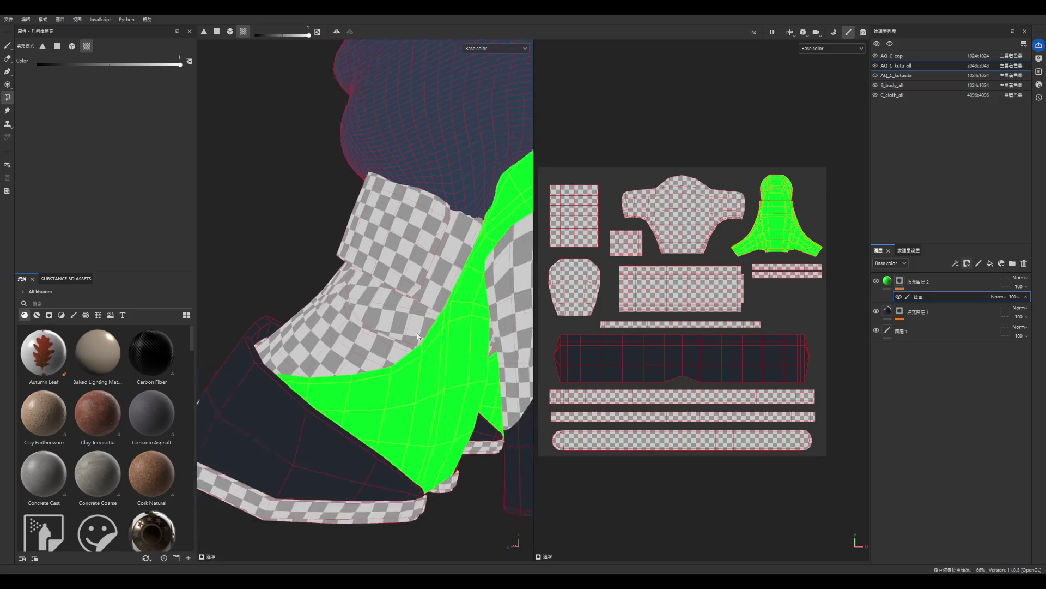
{"action": "scroll", "coordinate": [416, 335], "scroll_direction": "down", "scroll_amount": 3}
{"action": "mouse_move", "coordinate": [403, 355]}
{"action": "left_mouse_down", "text": "alt"}
{"action": "mouse_move", "coordinate": [444, 344]}
{"action": "mouse_move", "coordinate": [591, 346]}
{"action": "mouse_move", "coordinate": [696, 325]}
{"action": "mouse_move", "coordinate": [490, 355]}
{"action": "mouse_move", "coordinate": [628, 340]}
{"action": "mouse_move", "coordinate": [518, 322]}
{"action": "mouse_move", "coordinate": [293, 327]}
{"action": "mouse_move", "coordinate": [236, 296]}
{"action": "mouse_move", "coordinate": [211, 198]}
{"action": "mouse_move", "coordinate": [229, 229]}
{"action": "left_mouse_up", "text": "alt"}
{"action": "left_click", "coordinate": [351, 359]}
{"action": "left_click", "coordinate": [415, 403]}
{"action": "mouse_move", "coordinate": [357, 305]}
{"action": "left_mouse_down", "text": "alt"}
{"action": "mouse_move", "coordinate": [377, 292]}
{"action": "mouse_move", "coordinate": [367, 334]}
{"action": "mouse_move", "coordinate": [319, 357]}
{"action": "mouse_move", "coordinate": [327, 327]}
{"action": "mouse_move", "coordinate": [312, 290]}
{"action": "mouse_move", "coordinate": [262, 311]}
{"action": "mouse_move", "coordinate": [293, 346]}
{"action": "mouse_move", "coordinate": [463, 398]}
{"action": "mouse_move", "coordinate": [374, 397]}
{"action": "mouse_move", "coordinate": [457, 416]}
{"action": "mouse_move", "coordinate": [309, 236]}
{"action": "left_mouse_up", "text": "alt"}
{"action": "scroll", "coordinate": [456, 411], "scroll_direction": "down", "scroll_amount": 3}
- Add a paint effect to Fill layer 1's mask and create a new fill layer beneath it
{"action": "right_click", "coordinate": [918, 316]}
{"action": "left_click", "coordinate": [943, 338]}
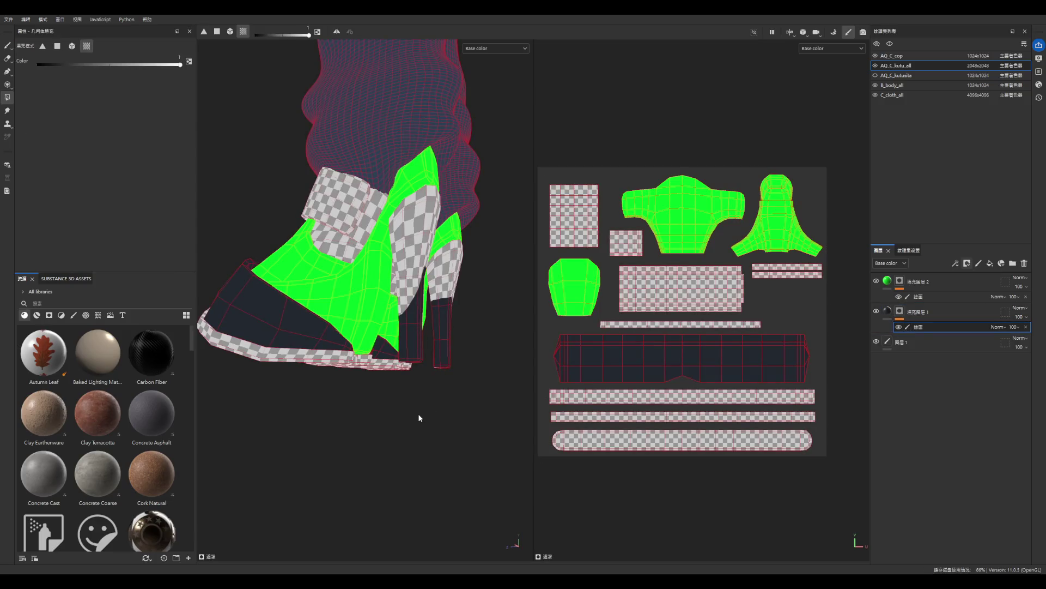
{"action": "mouse_move", "coordinate": [404, 350]}
{"action": "left_mouse_down", "text": "alt"}
{"action": "mouse_move", "coordinate": [357, 315]}
{"action": "mouse_move", "coordinate": [332, 365]}
{"action": "left_mouse_up", "text": "alt"}
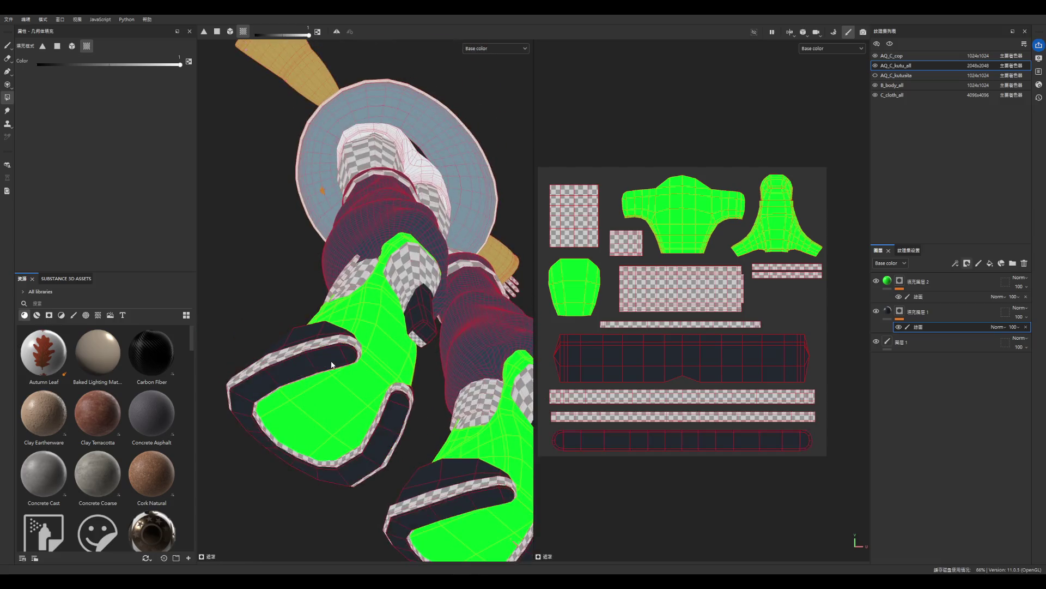
{"action": "left_click_drag", "start_coordinate": [437, 368], "coordinate": [491, 437], "text": "alt"}
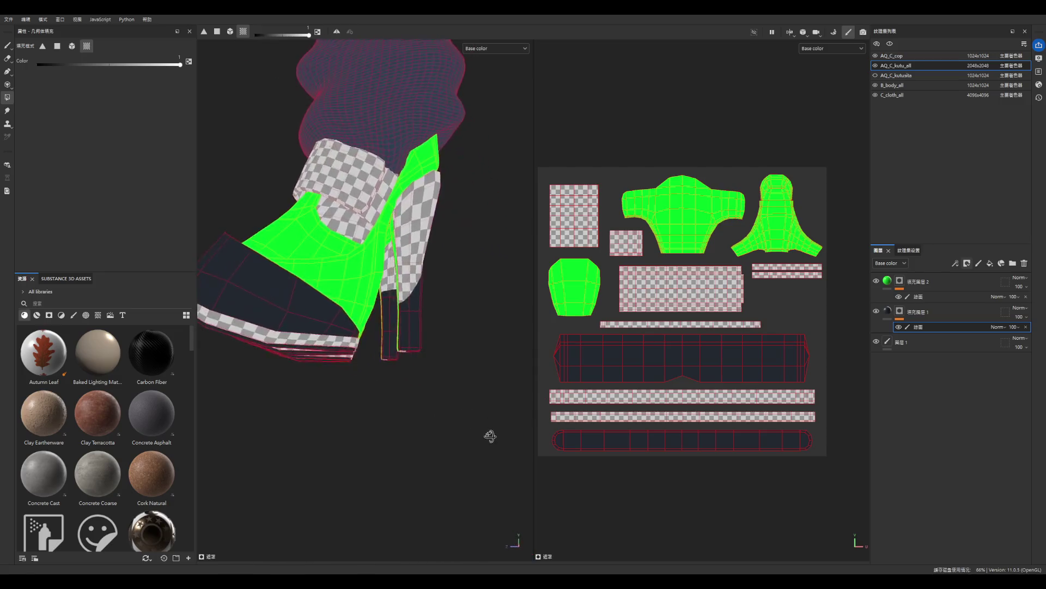
{"action": "left_click", "coordinate": [974, 308]}
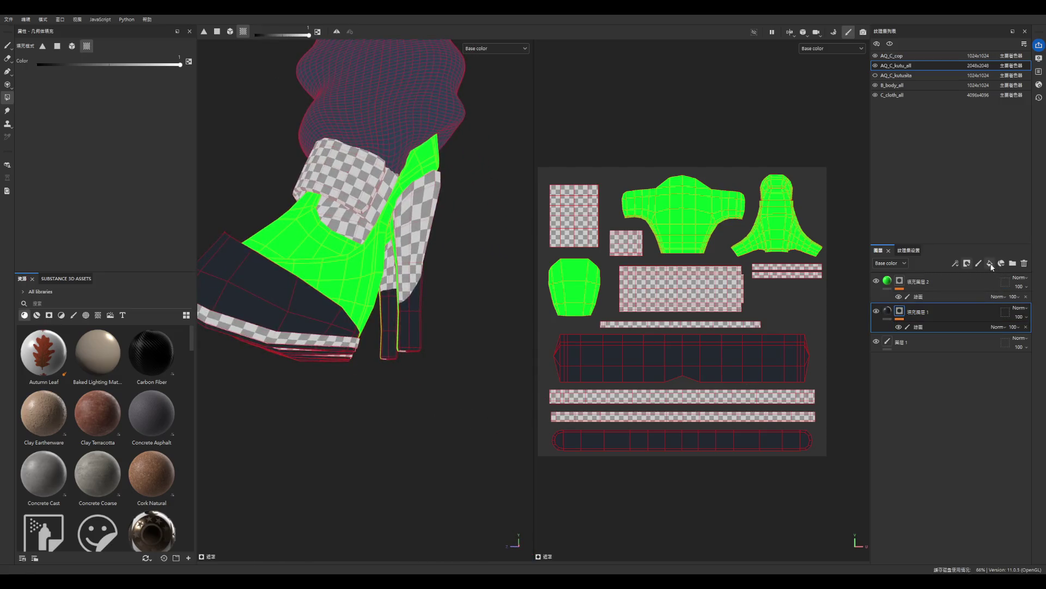
{"action": "left_click", "coordinate": [990, 264]}
{"action": "left_click_drag", "start_coordinate": [934, 314], "coordinate": [934, 354]}
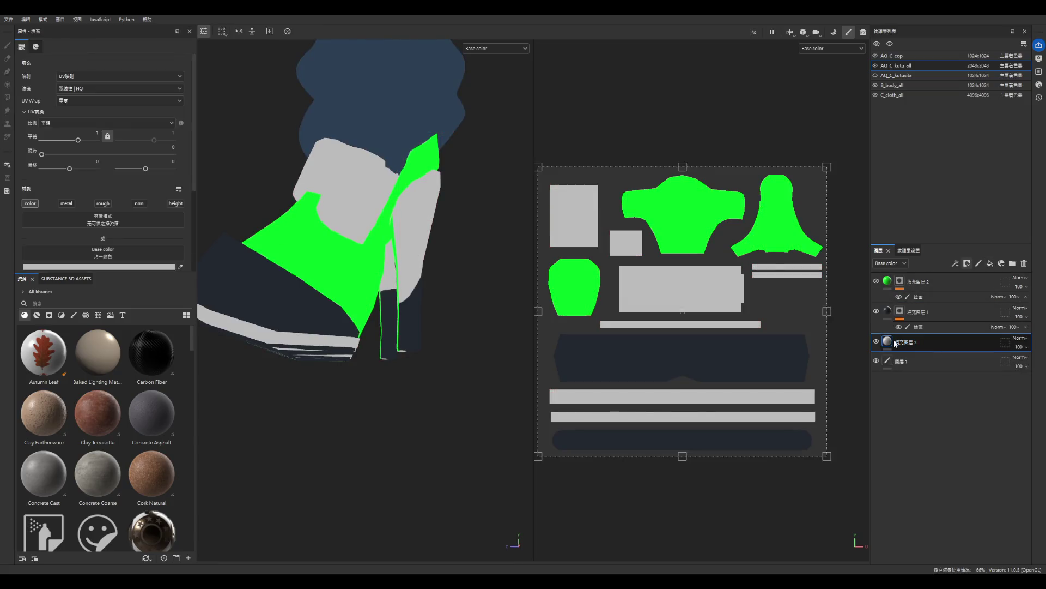
- Colour Fill layer 3 mid grey and polygon-fill its mask onto the sole edge and heel strip
{"action": "left_click", "coordinate": [120, 265]}
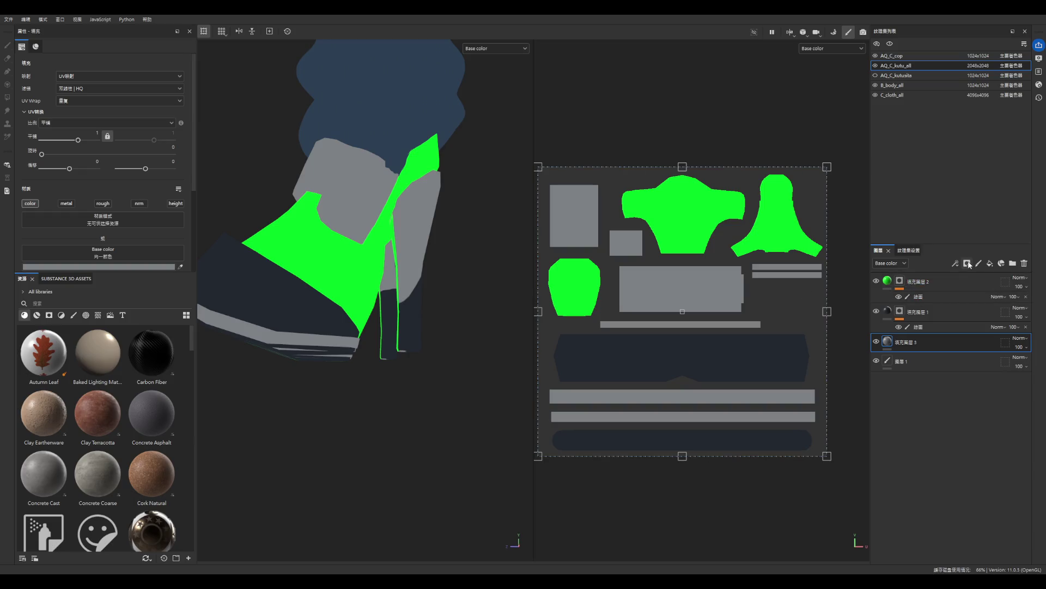
{"action": "key", "text": "4"}
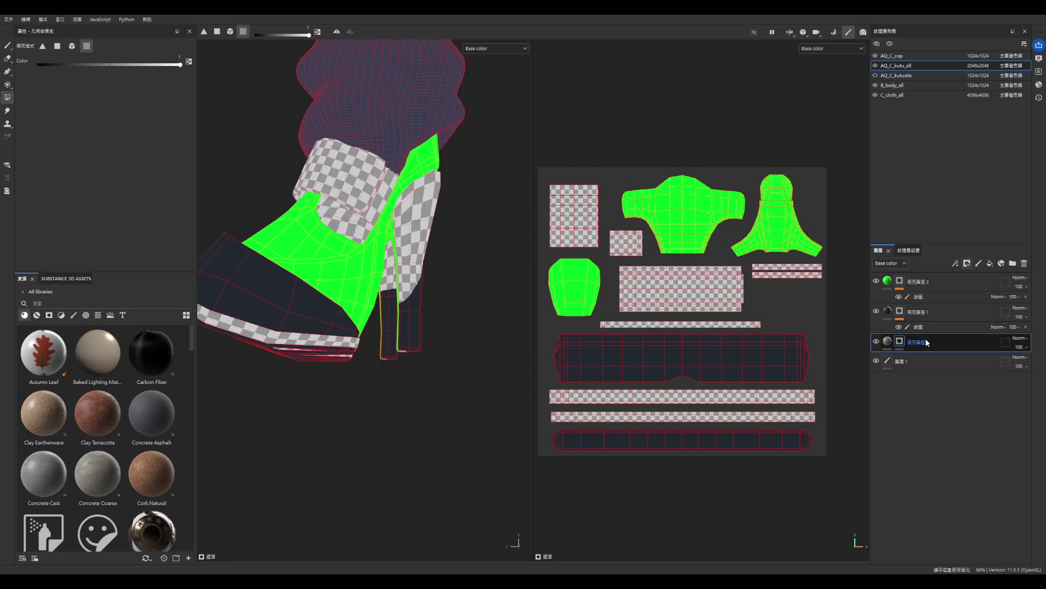
{"action": "left_click", "coordinate": [301, 339]}
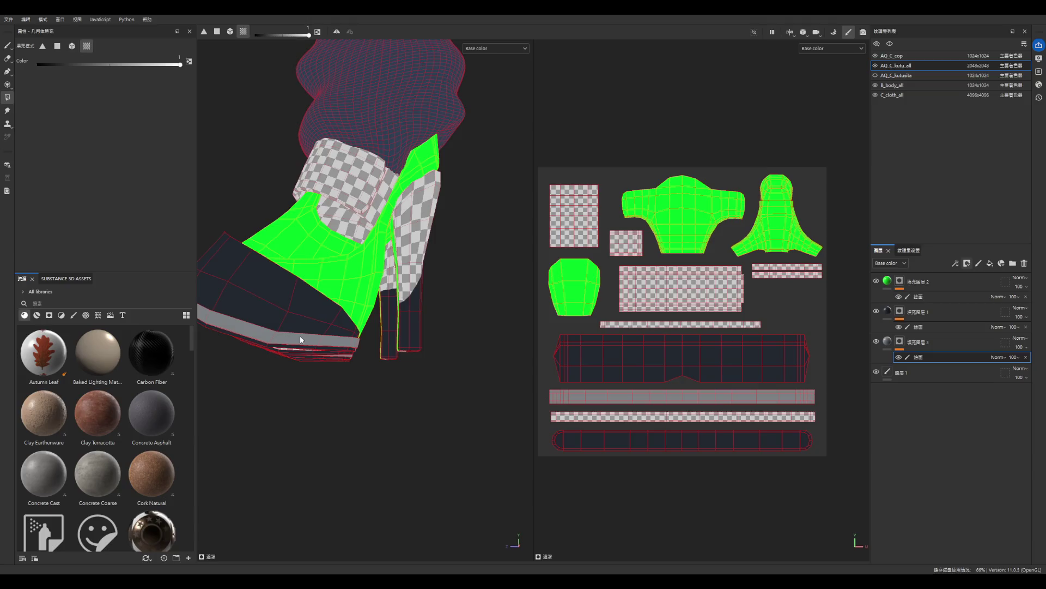
{"action": "left_click", "coordinate": [630, 414]}
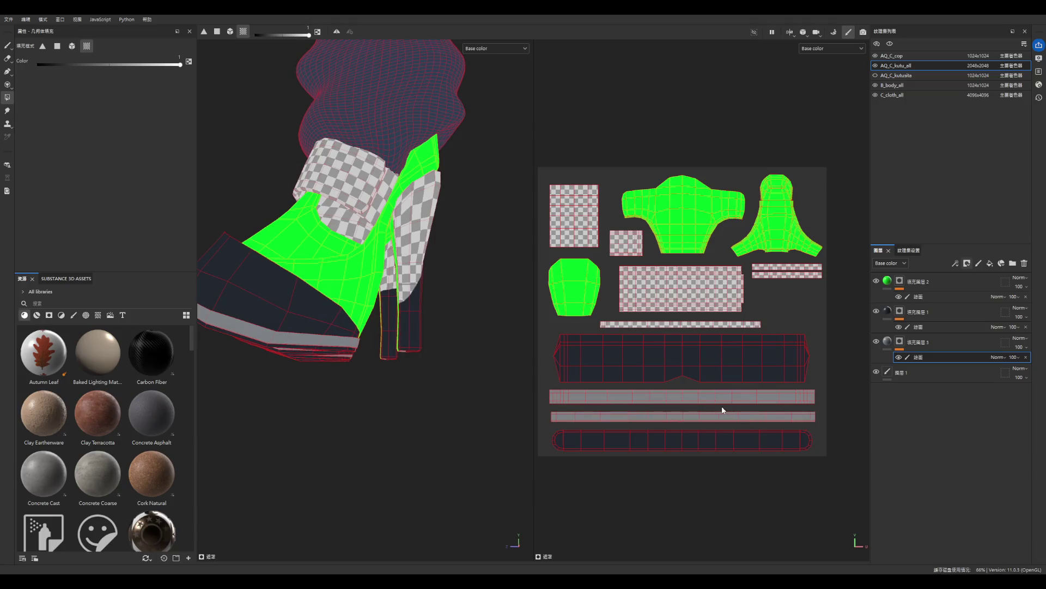
{"action": "left_click", "coordinate": [683, 327]}
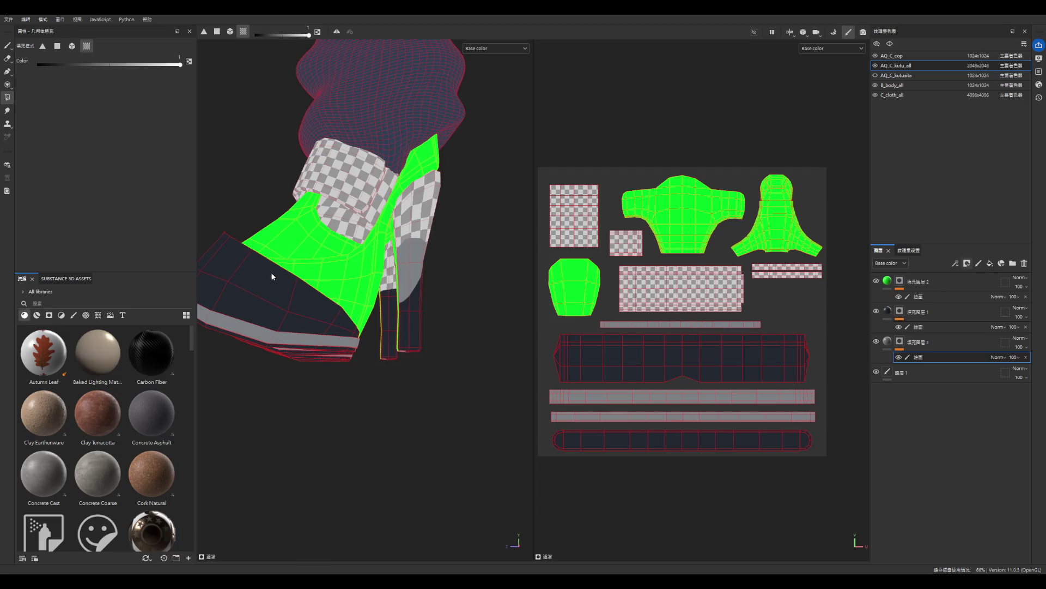
{"action": "left_click_drag", "start_coordinate": [282, 275], "coordinate": [445, 298], "text": "alt"}
{"action": "mouse_move", "coordinate": [397, 272]}
{"action": "left_mouse_down", "text": "alt"}
{"action": "mouse_move", "coordinate": [363, 215]}
{"action": "mouse_move", "coordinate": [330, 193]}
{"action": "mouse_move", "coordinate": [398, 246]}
{"action": "mouse_move", "coordinate": [460, 346]}
{"action": "mouse_move", "coordinate": [407, 375]}
{"action": "mouse_move", "coordinate": [436, 173]}
{"action": "left_mouse_up", "text": "alt"}
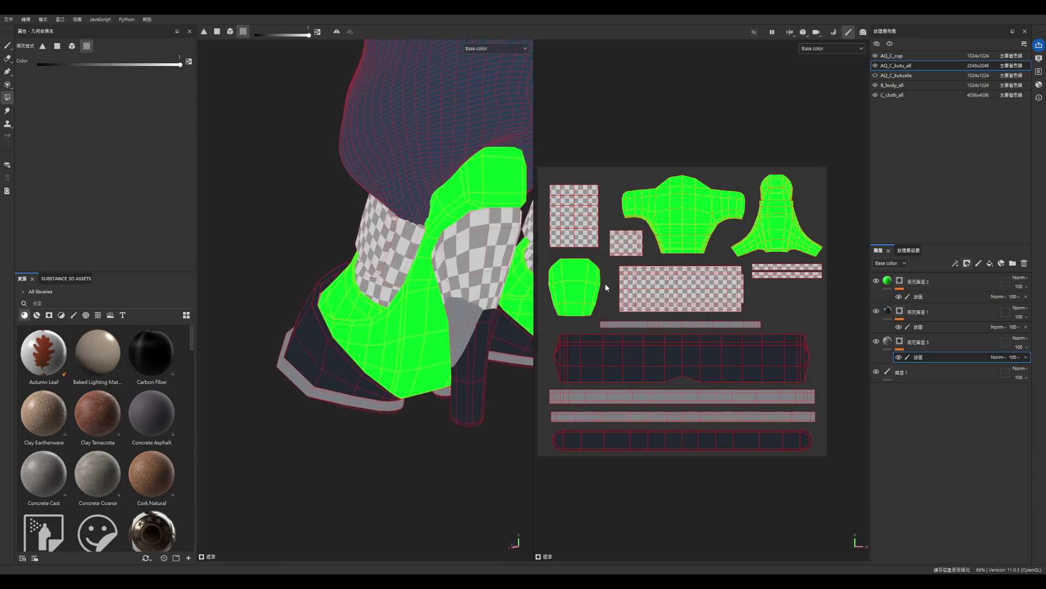
{"action": "left_click", "coordinate": [927, 281]}
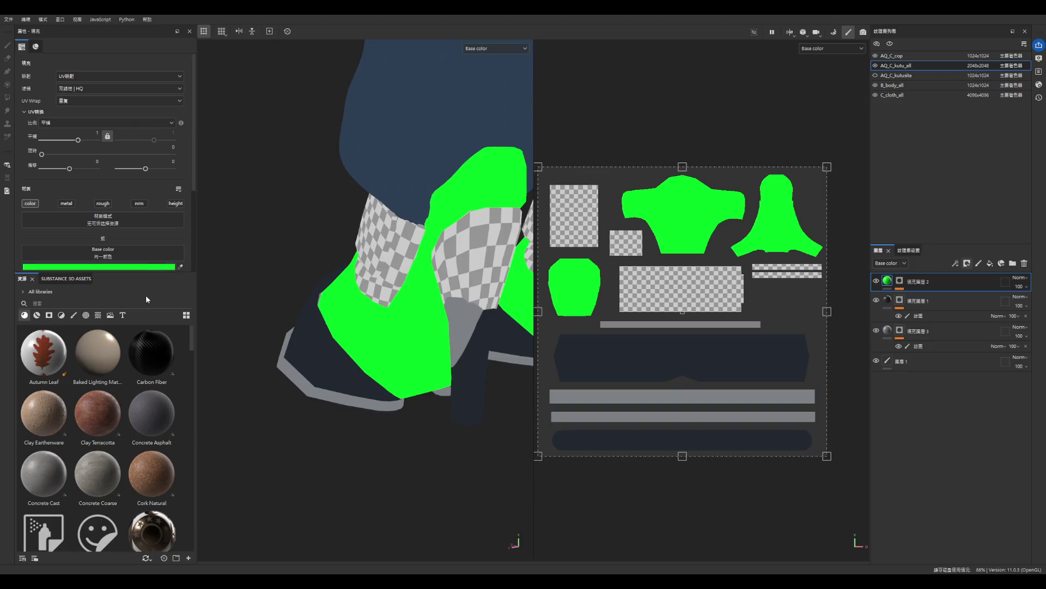
- Undo the trial colours and eyedrop a light grey from the model into Fill layer 2
{"action": "key", "text": "ctrl+z"}
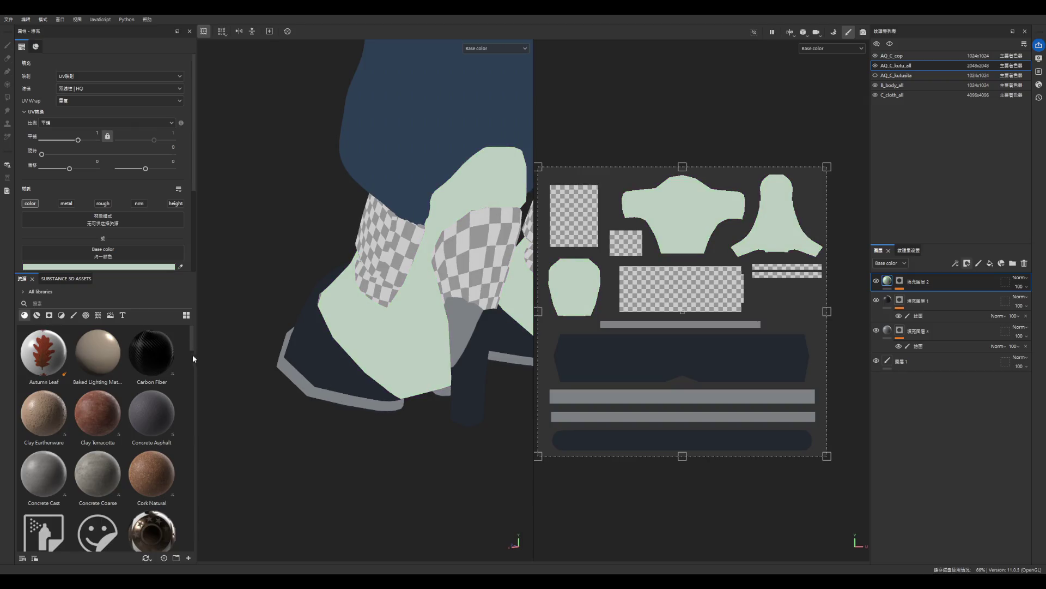
{"action": "key", "text": "ctrl+z"}
{"action": "scroll", "coordinate": [440, 363], "scroll_direction": "down", "scroll_amount": 10}
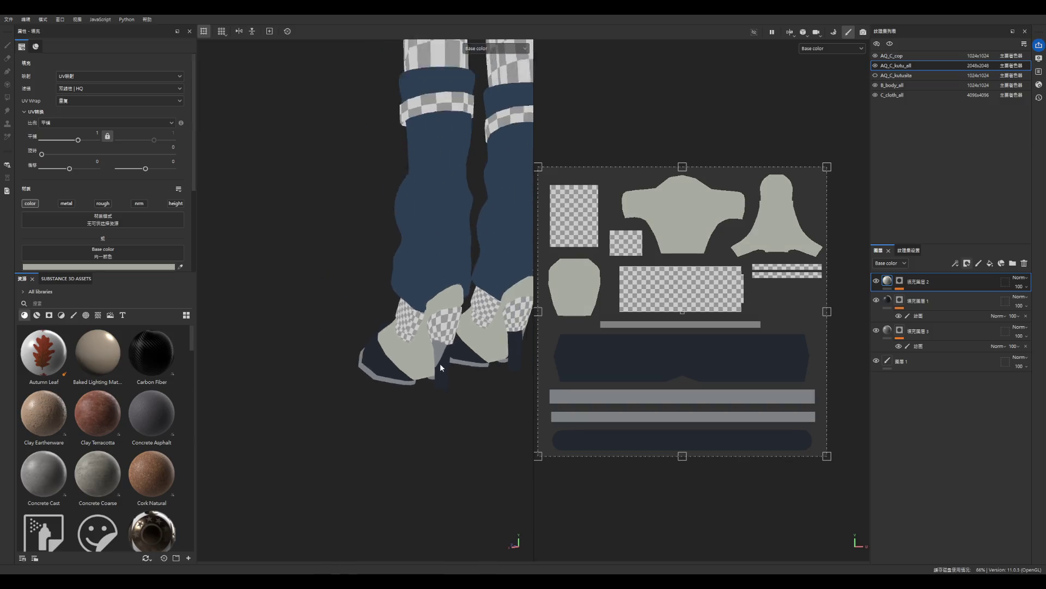
{"action": "scroll", "coordinate": [379, 357], "scroll_direction": "up", "scroll_amount": 5}
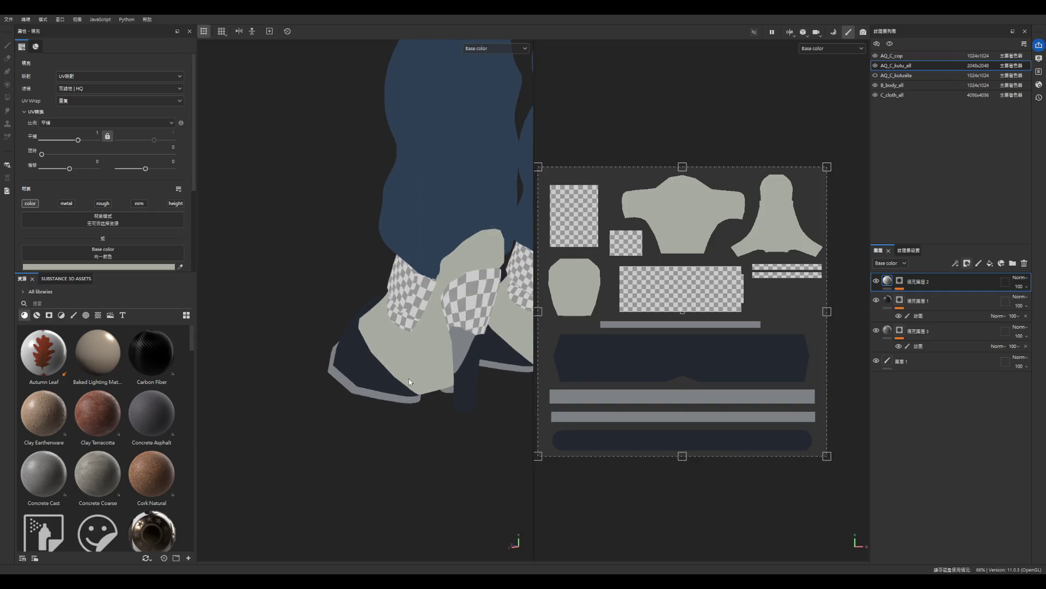
{"action": "mouse_move", "coordinate": [436, 414]}
{"action": "left_mouse_down", "text": "alt"}
{"action": "mouse_move", "coordinate": [462, 402]}
{"action": "mouse_move", "coordinate": [413, 373]}
{"action": "left_mouse_up", "text": "alt"}
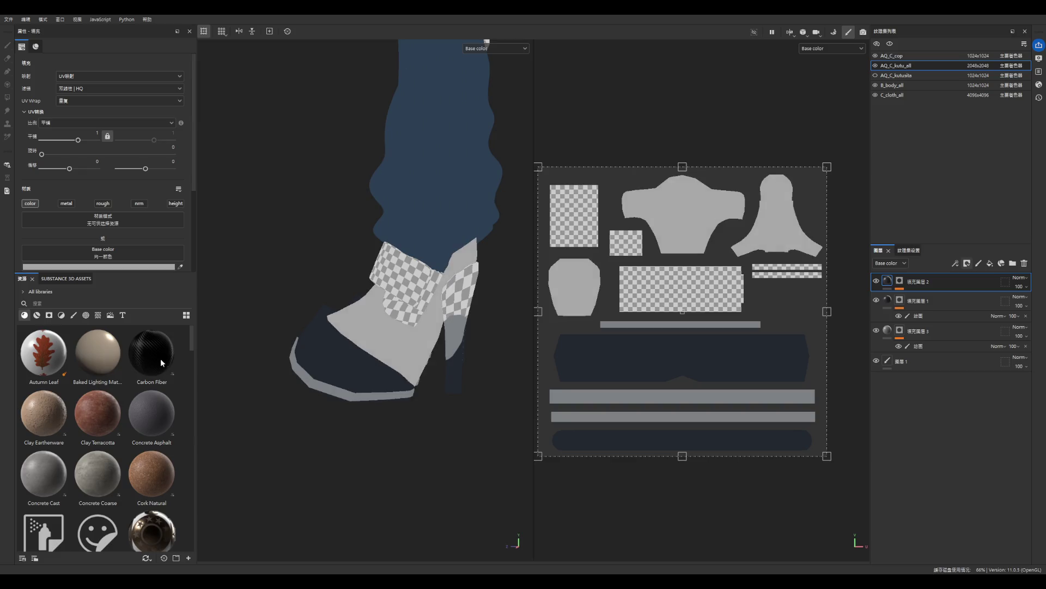
{"action": "key", "text": "f"}
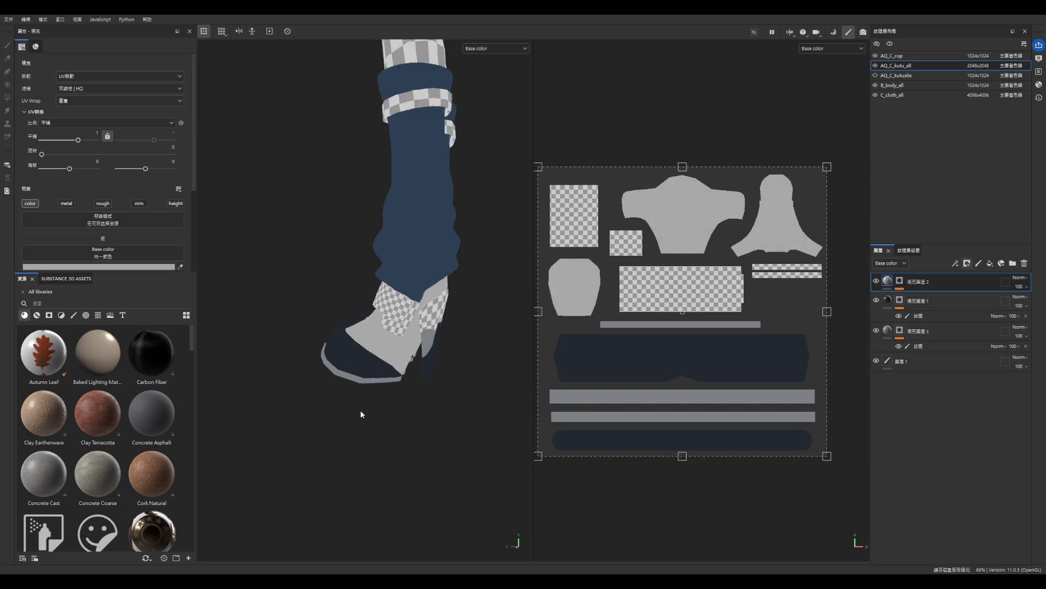
{"action": "scroll", "coordinate": [395, 186], "scroll_direction": "up", "scroll_amount": 2}
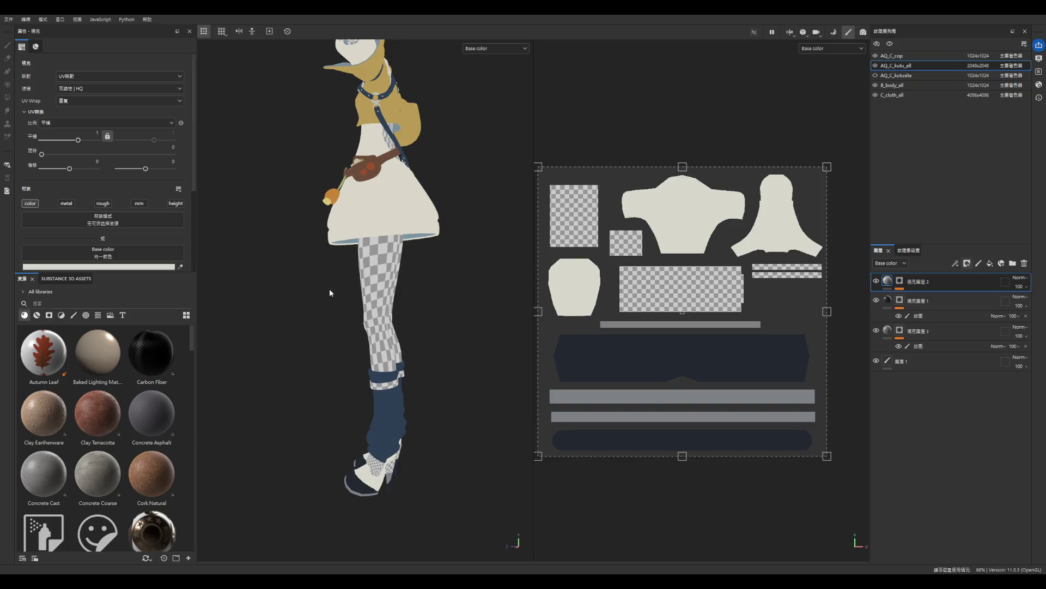
{"action": "left_click", "coordinate": [181, 266]}
{"action": "left_click", "coordinate": [351, 367]}
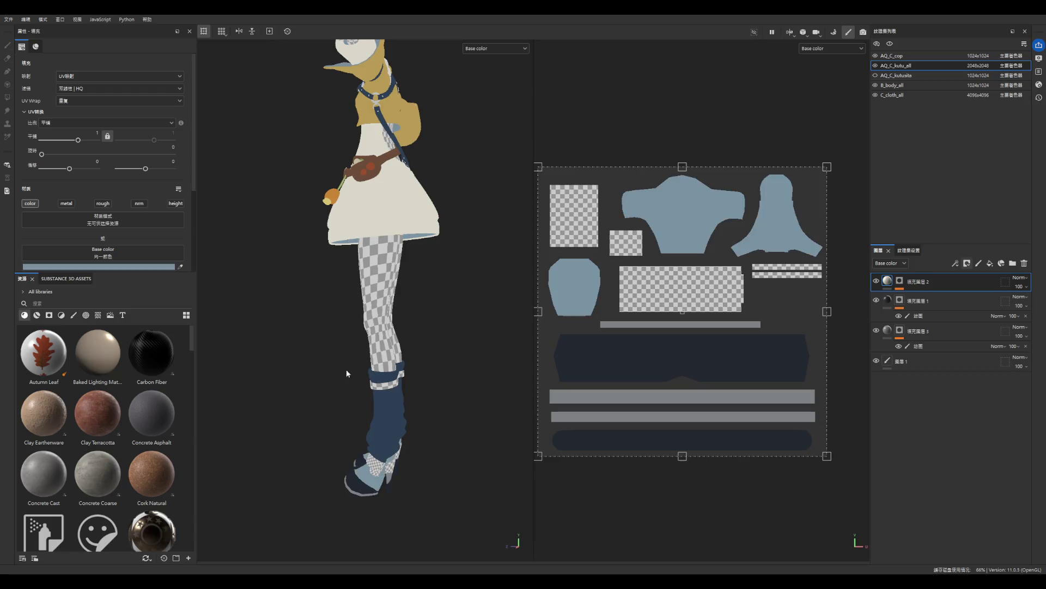
{"action": "scroll", "coordinate": [383, 418], "scroll_direction": "down", "scroll_amount": 2}
{"action": "scroll", "coordinate": [383, 418], "scroll_direction": "up", "scroll_amount": 3}
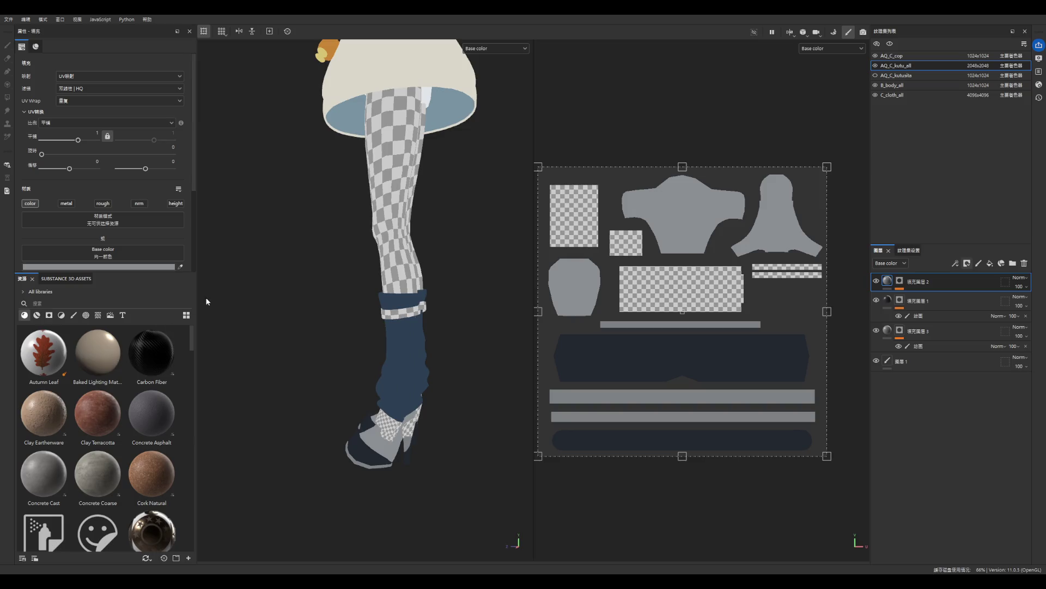
{"action": "scroll", "coordinate": [367, 464], "scroll_direction": "up", "scroll_amount": 5}
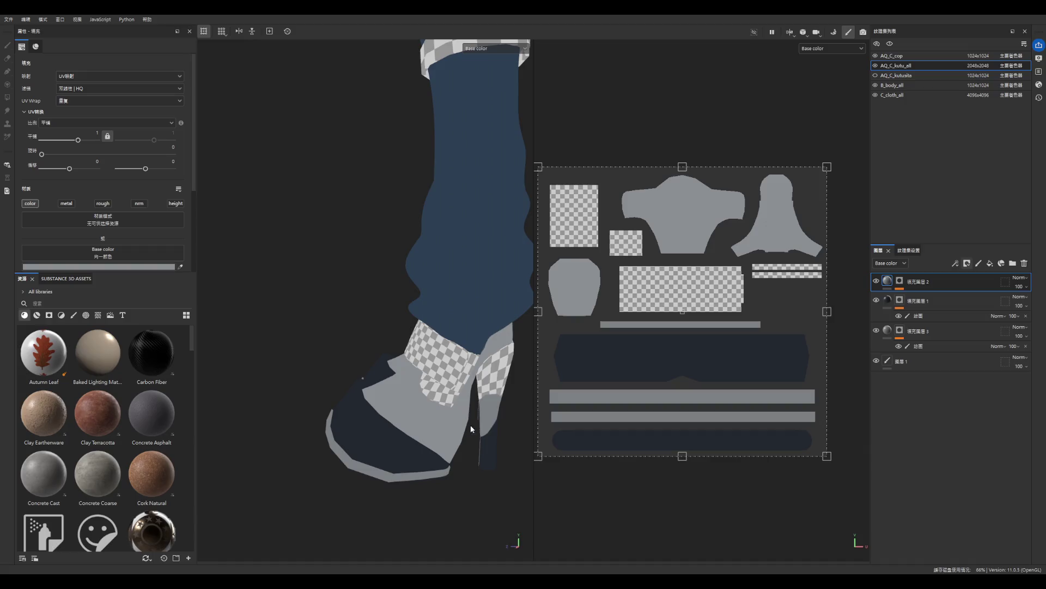
{"action": "scroll", "coordinate": [469, 425], "scroll_direction": "down", "scroll_amount": 5}
{"action": "scroll", "coordinate": [469, 409], "scroll_direction": "up", "scroll_amount": 7}
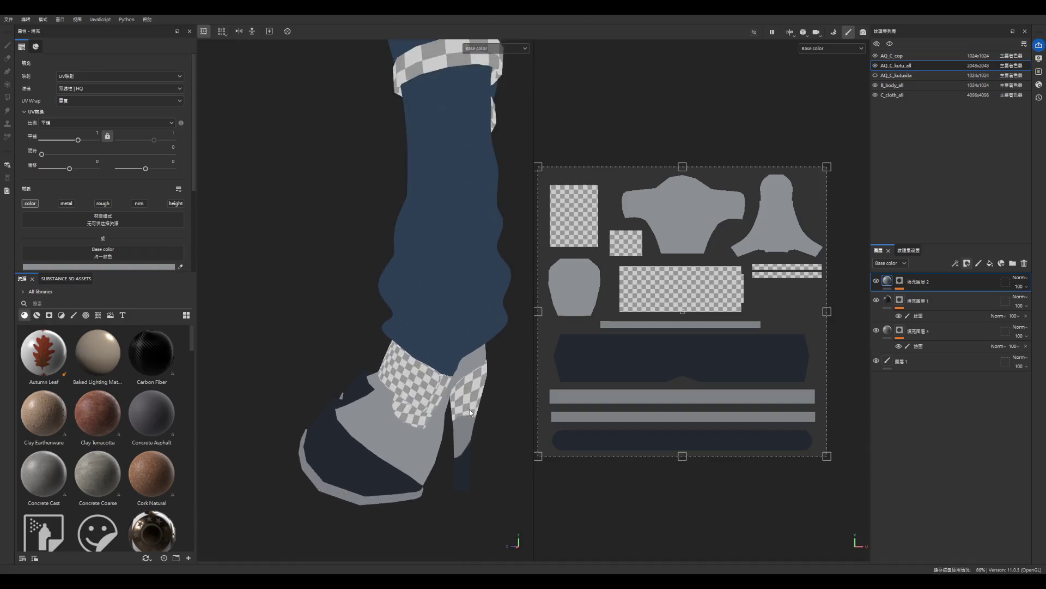
{"action": "scroll", "coordinate": [475, 411], "scroll_direction": "down", "scroll_amount": 5}
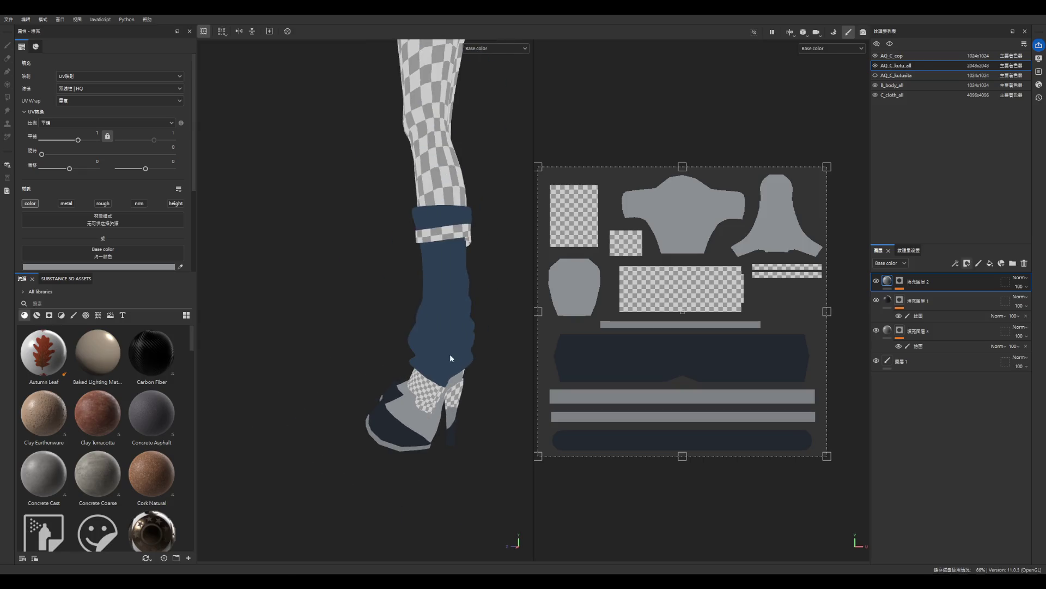
- Toggle Fill layer 1's visibility off and on to check its coverage, then reselect Fill layer 2
{"action": "left_click", "coordinate": [915, 300]}
{"action": "key", "text": "4"}
{"action": "left_click", "coordinate": [876, 300]}
{"action": "left_click", "coordinate": [876, 300]}
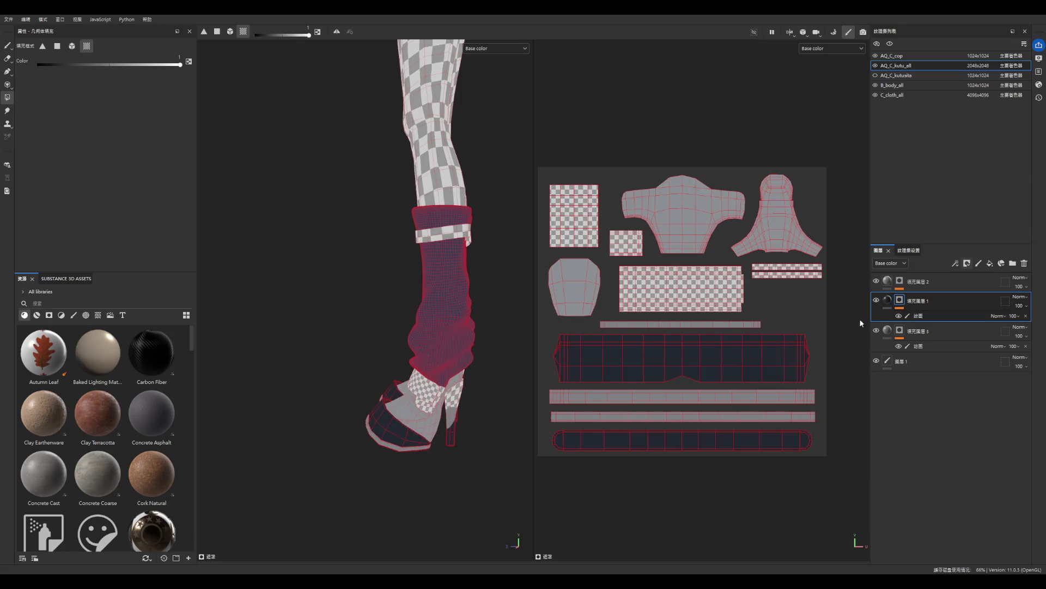
{"action": "scroll", "coordinate": [434, 440], "scroll_direction": "up", "scroll_amount": 5}
{"action": "left_click", "coordinate": [954, 281]}
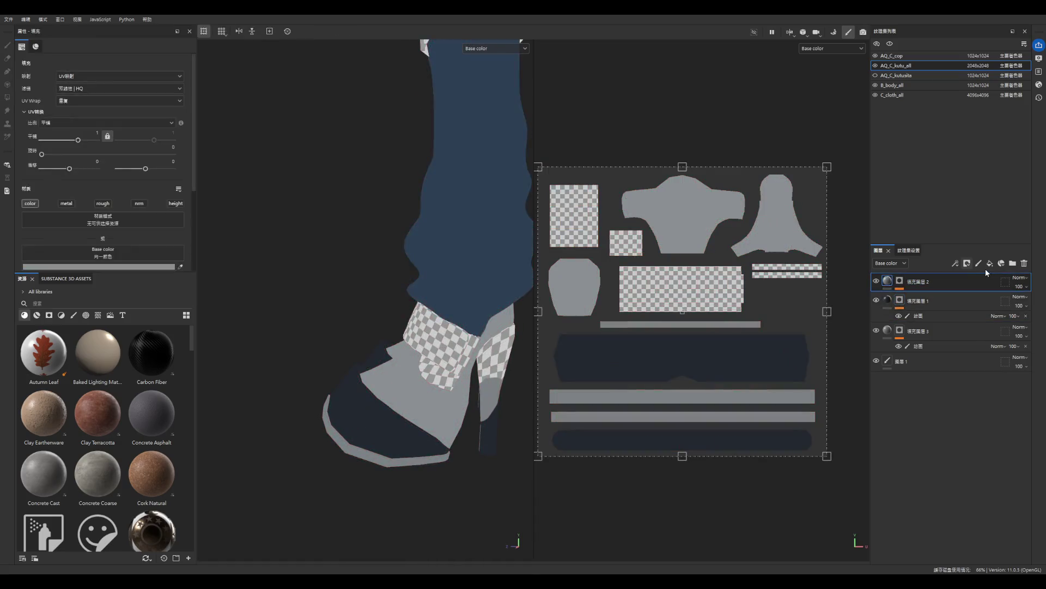
- Add a new fill layer coloured navy picked from the model
{"action": "left_click", "coordinate": [989, 264]}
{"action": "left_click", "coordinate": [180, 267]}
{"action": "left_click", "coordinate": [462, 270]}
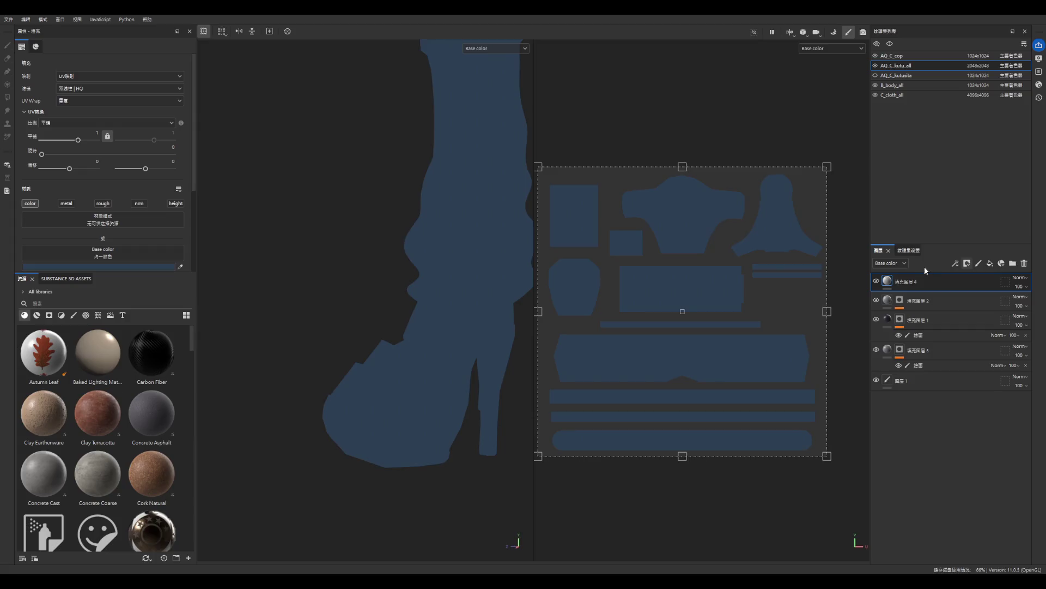
- Mask the new fill layer to the shoe's strap panel with Polygon Fill, then choose the Paint brush
{"action": "left_click", "coordinate": [967, 263]}
{"action": "left_click", "coordinate": [973, 281]}
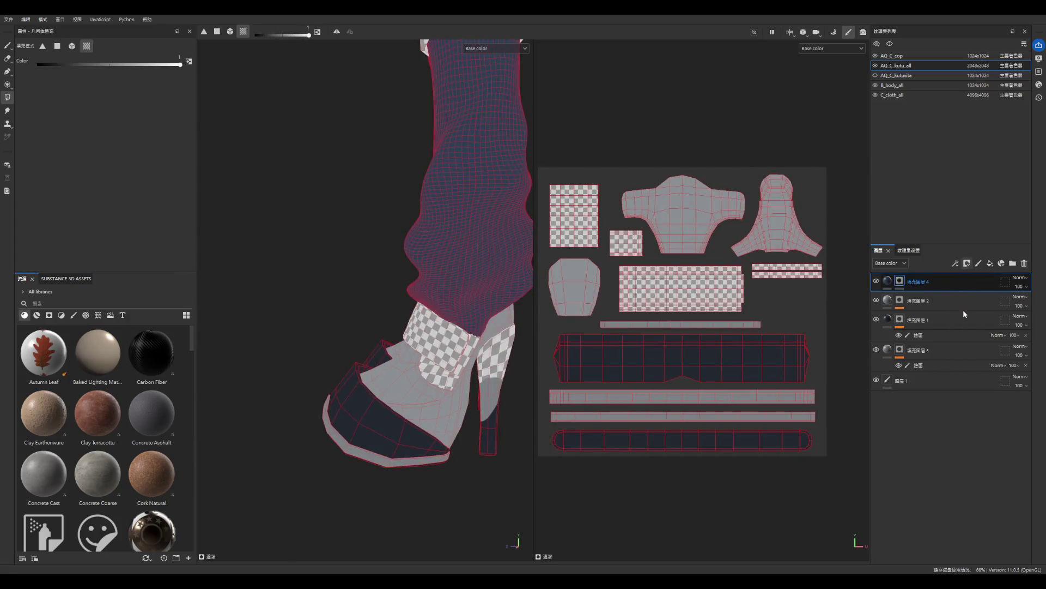
{"action": "scroll", "coordinate": [435, 359], "scroll_direction": "up", "scroll_amount": 2}
{"action": "left_click", "coordinate": [435, 359]}
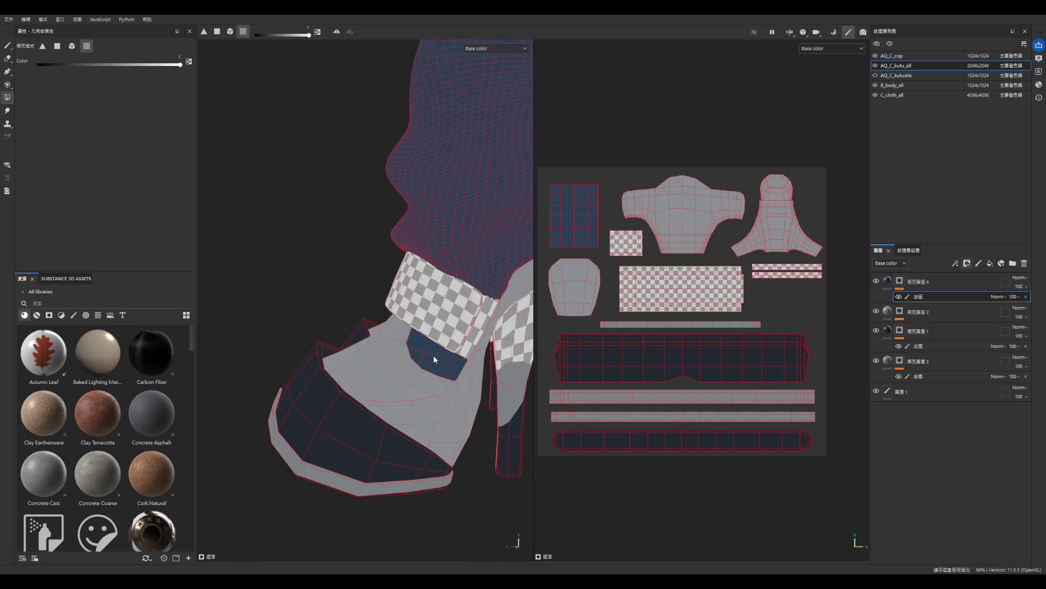
{"action": "scroll", "coordinate": [412, 369], "scroll_direction": "down", "scroll_amount": 4}
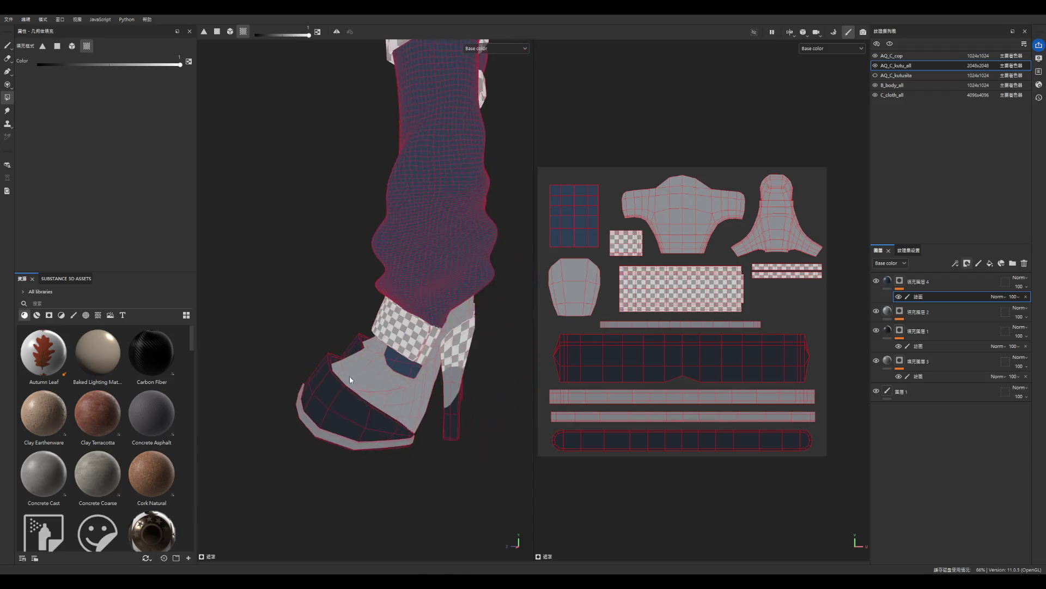
{"action": "left_click", "coordinate": [6, 46]}
{"action": "scroll", "coordinate": [456, 376], "scroll_direction": "down", "scroll_amount": 3}
{"action": "scroll", "coordinate": [456, 375], "scroll_direction": "down", "scroll_amount": 2}
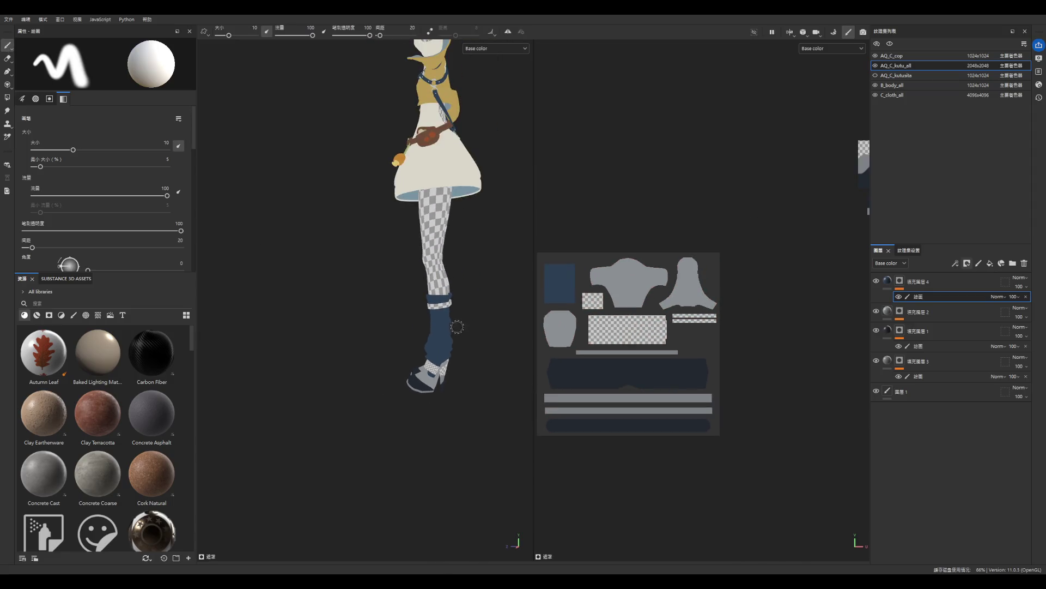
- Change Fill layer 2's base colour to dark navy
{"action": "scroll", "coordinate": [455, 376], "scroll_direction": "up", "scroll_amount": 7}
{"action": "scroll", "coordinate": [446, 445], "scroll_direction": "up", "scroll_amount": 1}
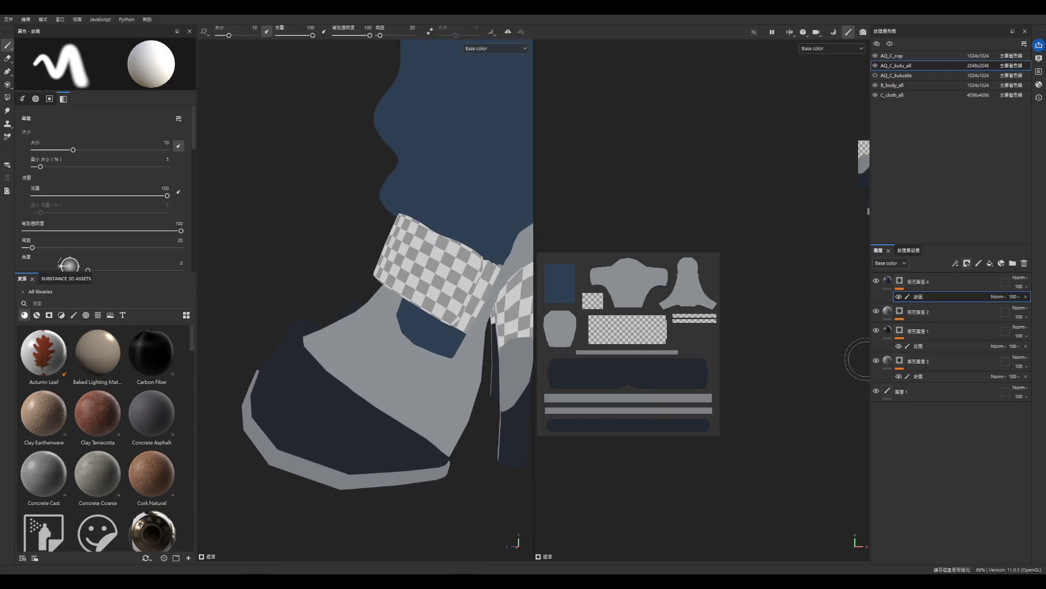
{"action": "left_click", "coordinate": [894, 315]}
{"action": "left_click", "coordinate": [127, 269]}
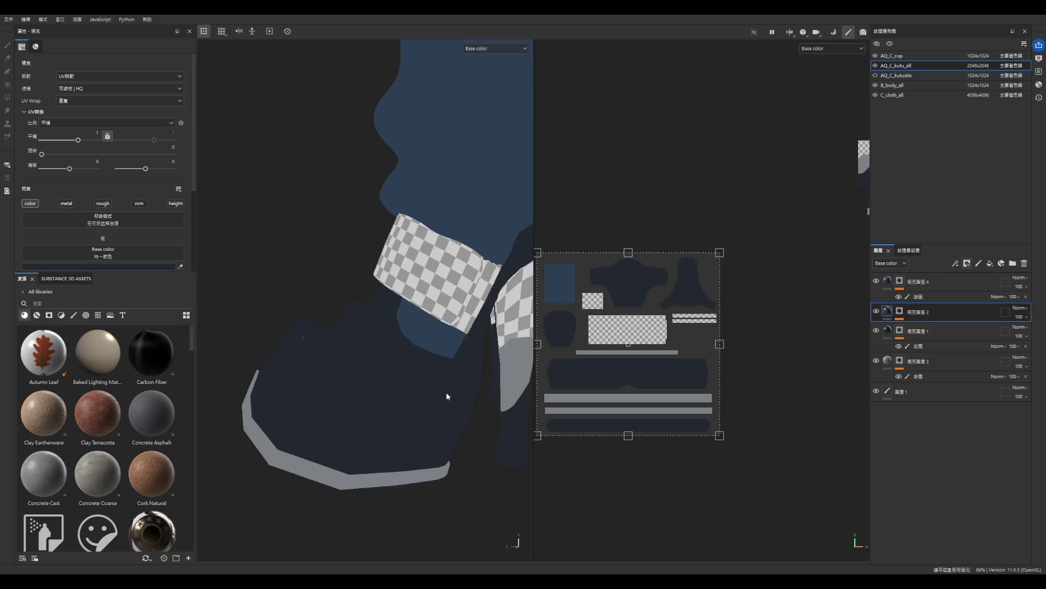
- Delete the paint effect from Fill layer 1's mask
{"action": "left_click", "coordinate": [918, 346]}
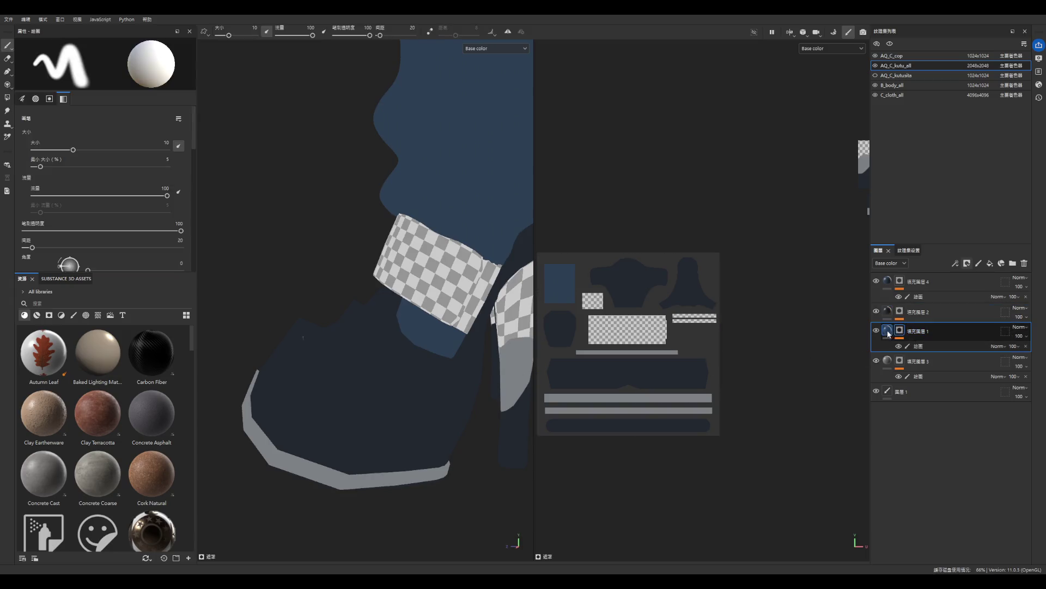
{"action": "scroll", "coordinate": [146, 219], "scroll_direction": "down", "scroll_amount": 3}
{"action": "scroll", "coordinate": [147, 219], "scroll_direction": "down", "scroll_amount": 5}
{"action": "key", "text": "Delete"}
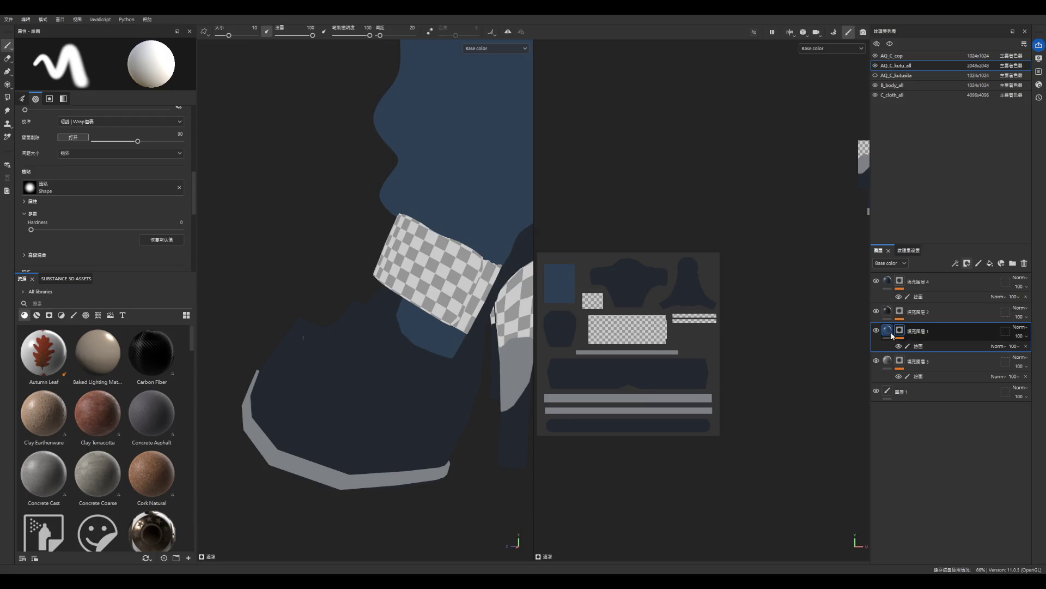
{"action": "scroll", "coordinate": [143, 232], "scroll_direction": "down", "scroll_amount": 2}
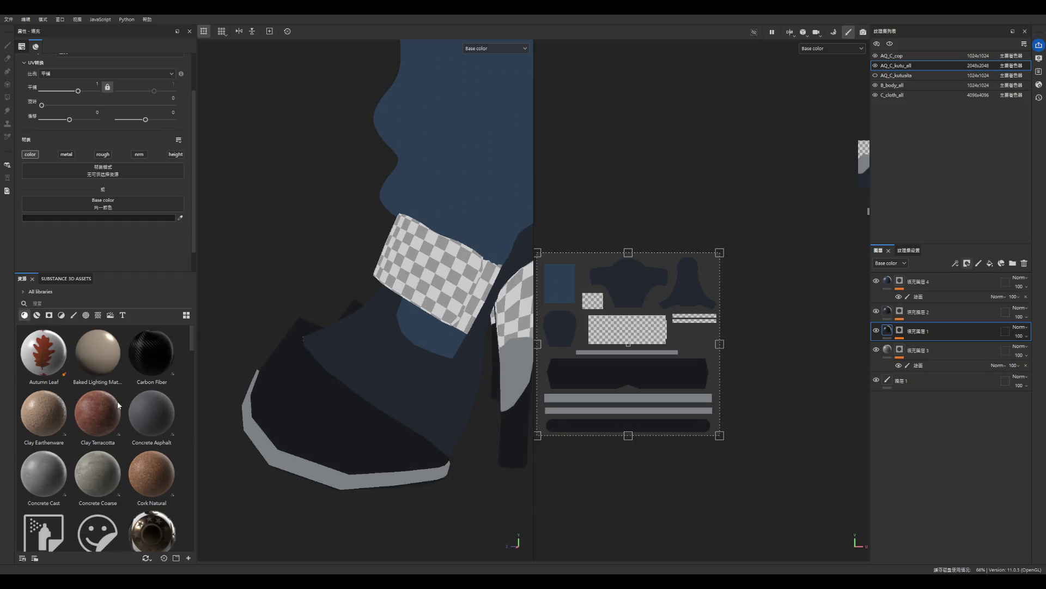
{"action": "scroll", "coordinate": [401, 348], "scroll_direction": "down", "scroll_amount": 5}
{"action": "scroll", "coordinate": [420, 341], "scroll_direction": "up", "scroll_amount": 1}
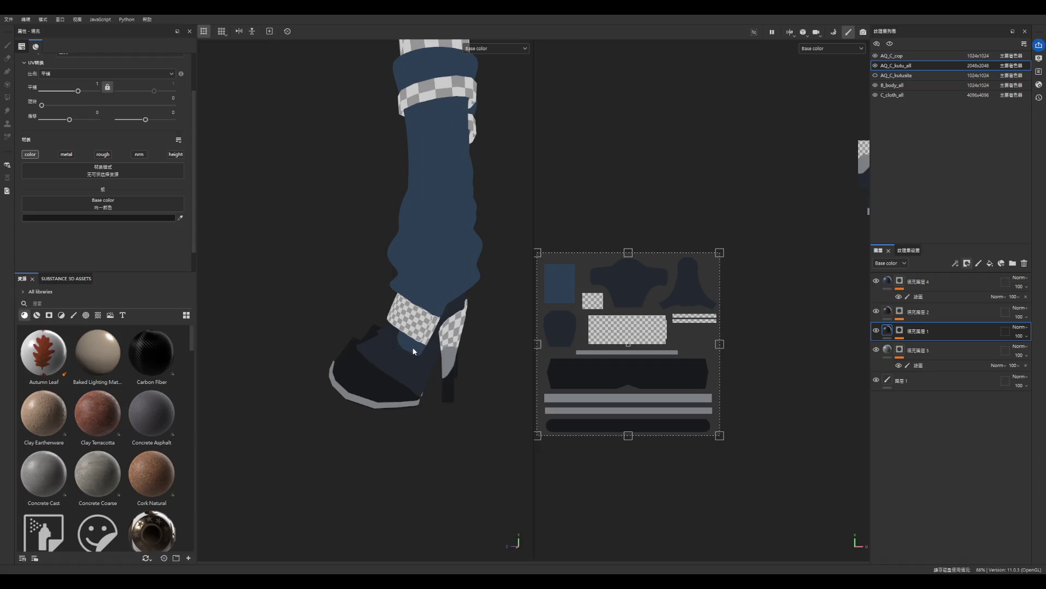
{"action": "scroll", "coordinate": [398, 349], "scroll_direction": "down", "scroll_amount": 2}
{"action": "mouse_move", "coordinate": [478, 389]}
{"action": "left_mouse_down", "text": "alt"}
{"action": "mouse_move", "coordinate": [465, 393]}
{"action": "mouse_move", "coordinate": [522, 387]}
{"action": "mouse_move", "coordinate": [389, 389]}
{"action": "mouse_move", "coordinate": [328, 372]}
{"action": "mouse_move", "coordinate": [498, 379]}
{"action": "left_mouse_up", "text": "alt"}
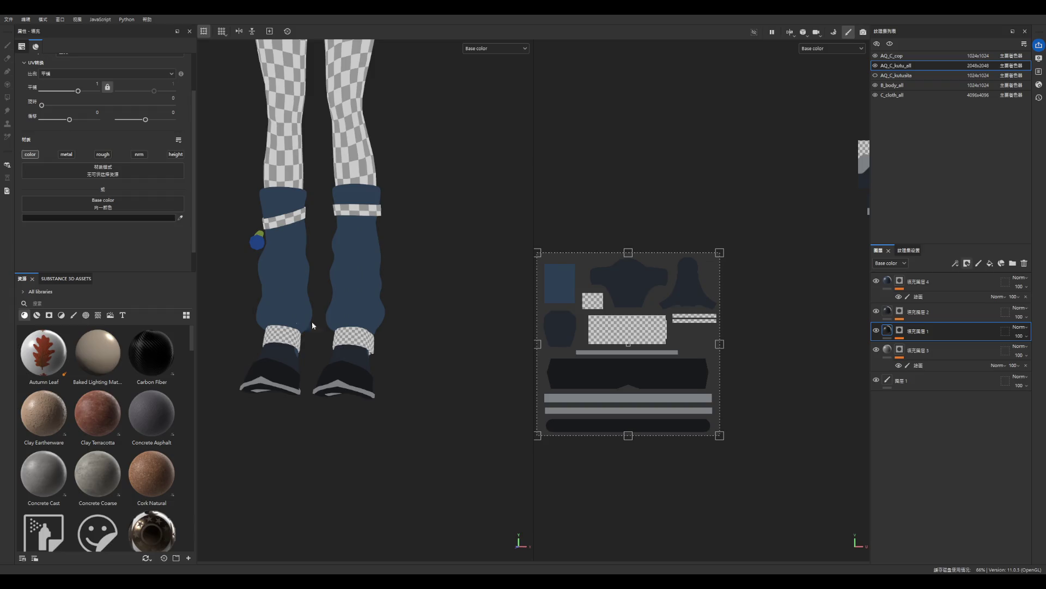
{"action": "scroll", "coordinate": [304, 322], "scroll_direction": "up", "scroll_amount": 3}
- Give Fill layer 2 a mask and polygon-fill the ankle cuff island into it
{"action": "double_click", "coordinate": [923, 314]}
{"action": "key", "text": "Return"}
{"action": "double_click", "coordinate": [876, 281]}
{"action": "left_click", "coordinate": [876, 281]}
{"action": "left_click", "coordinate": [876, 281]}
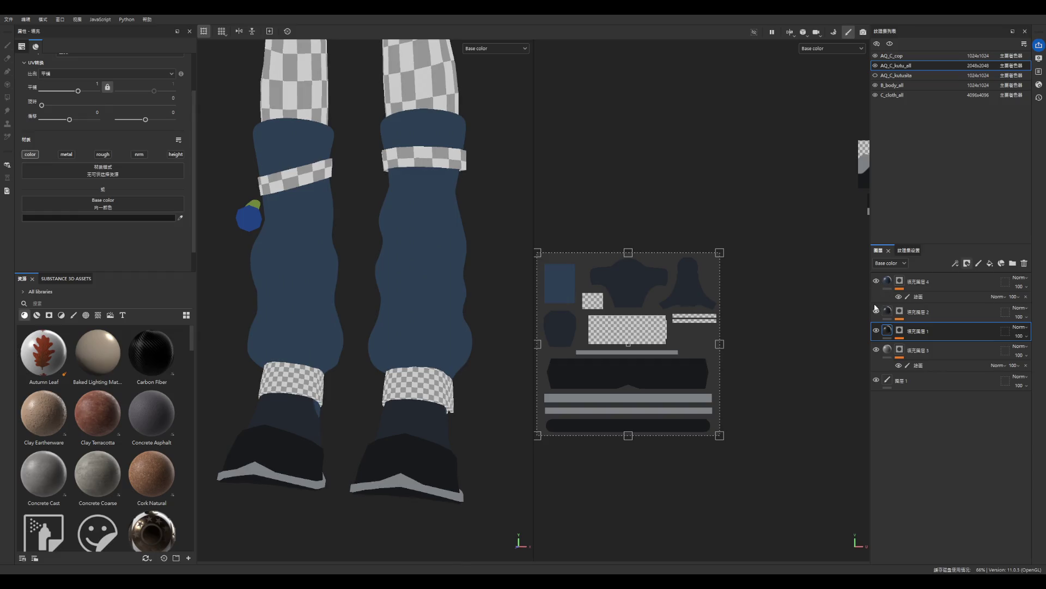
{"action": "right_click", "coordinate": [900, 311]}
{"action": "left_click", "coordinate": [921, 329]}
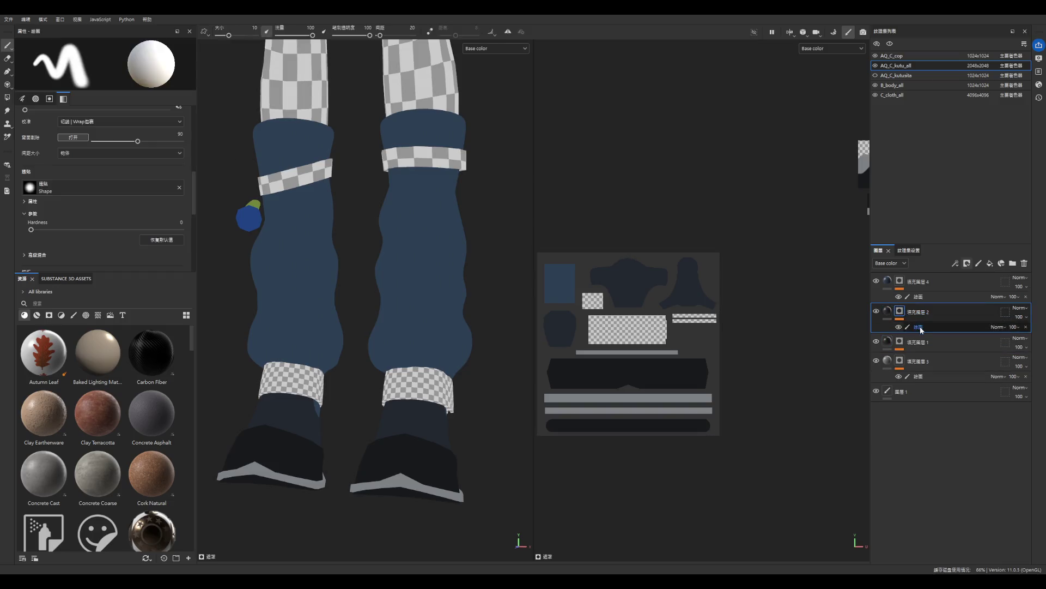
{"action": "left_click", "coordinate": [921, 329]}
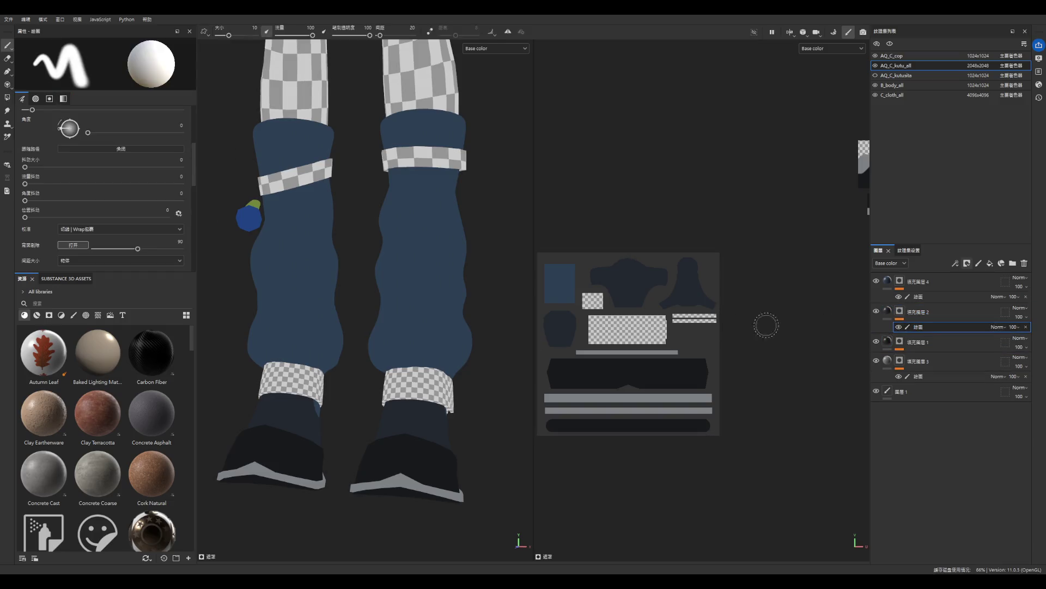
{"action": "left_click", "coordinate": [8, 96]}
{"action": "left_click", "coordinate": [590, 336]}
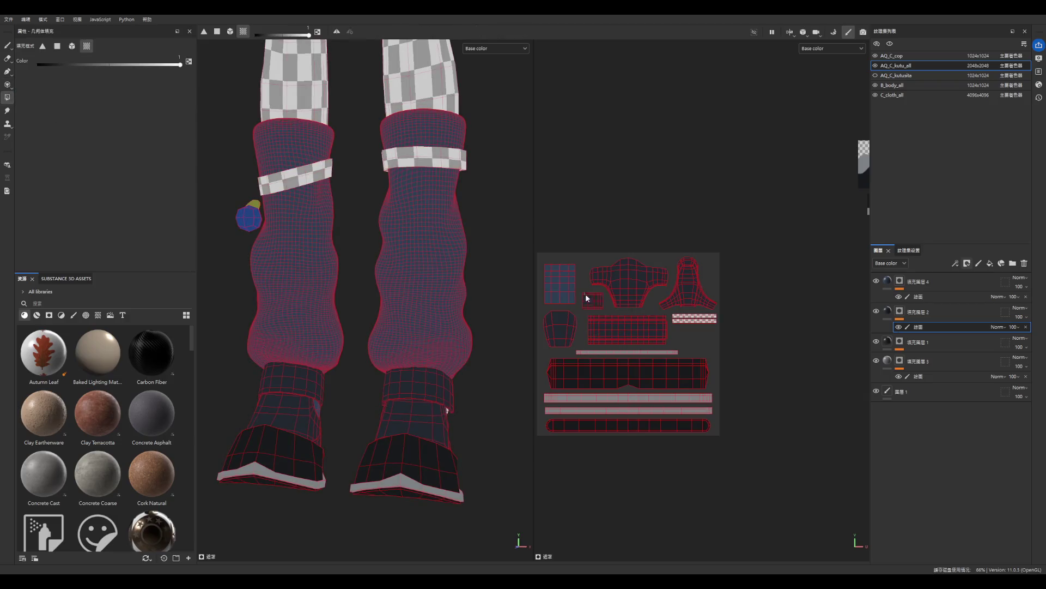
- Polygon-fill the second ankle band strip at the boot backs into Fill layer 2's mask, then pick the Paint tool
{"action": "scroll", "coordinate": [481, 336], "scroll_direction": "down", "scroll_amount": 3}
{"action": "mouse_move", "coordinate": [428, 327]}
{"action": "left_mouse_down", "text": "alt"}
{"action": "mouse_move", "coordinate": [289, 299]}
{"action": "mouse_move", "coordinate": [388, 395]}
{"action": "left_mouse_up", "text": "alt"}
{"action": "scroll", "coordinate": [395, 404], "scroll_direction": "up", "scroll_amount": 3}
{"action": "scroll", "coordinate": [401, 414], "scroll_direction": "up", "scroll_amount": 2}
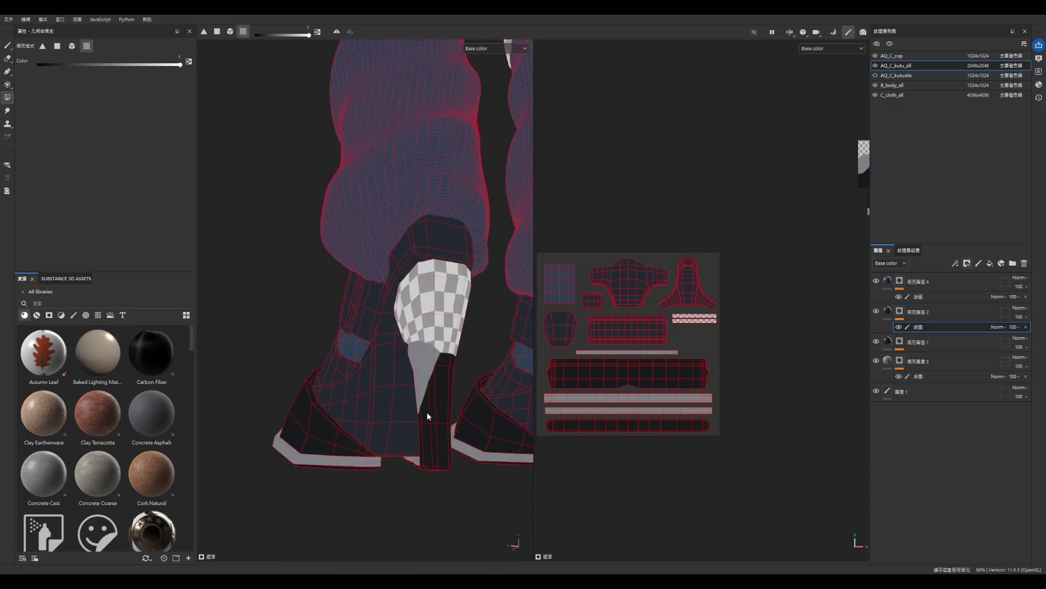
{"action": "left_click", "coordinate": [696, 320]}
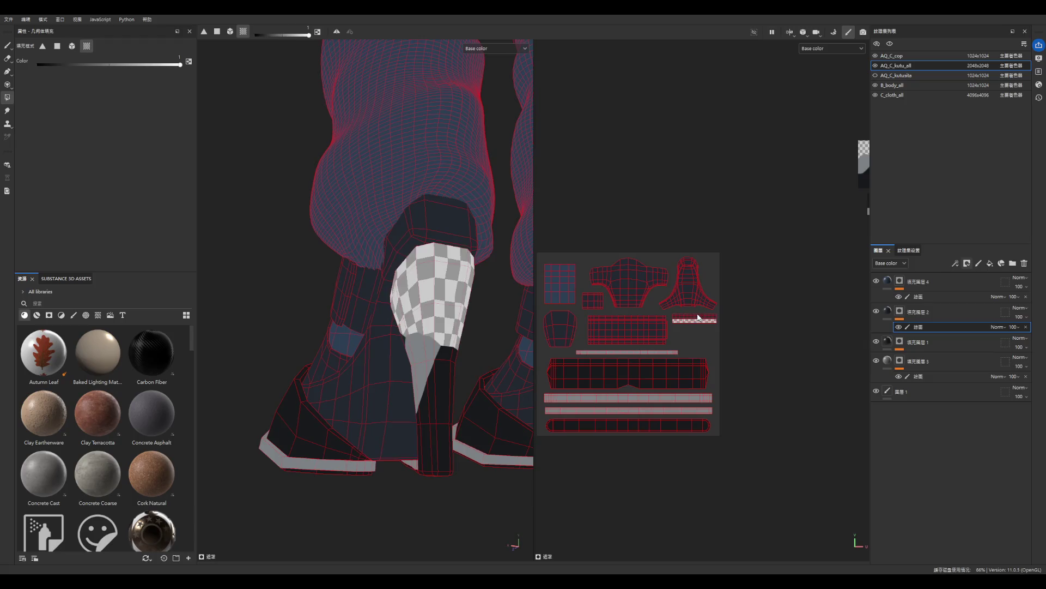
{"action": "scroll", "coordinate": [448, 371], "scroll_direction": "down", "scroll_amount": 2}
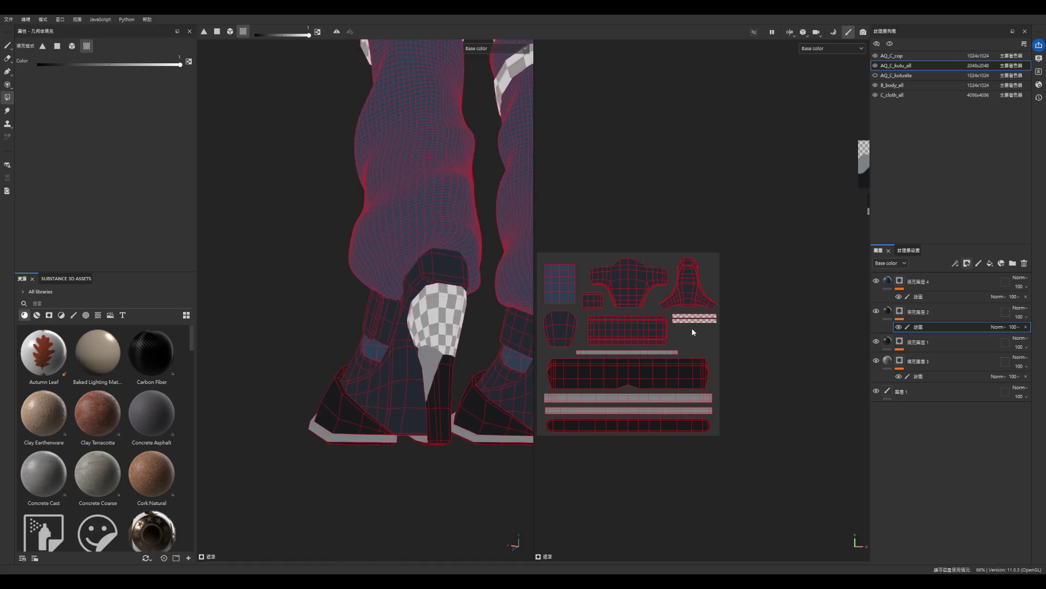
{"action": "scroll", "coordinate": [691, 328], "scroll_direction": "up", "scroll_amount": 5}
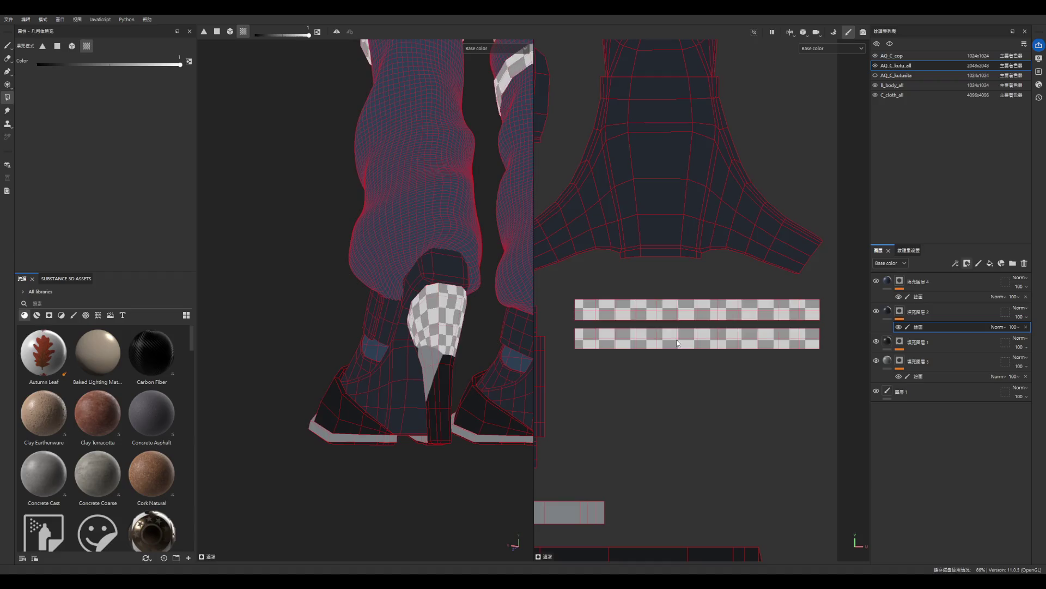
{"action": "scroll", "coordinate": [400, 359], "scroll_direction": "down", "scroll_amount": 5}
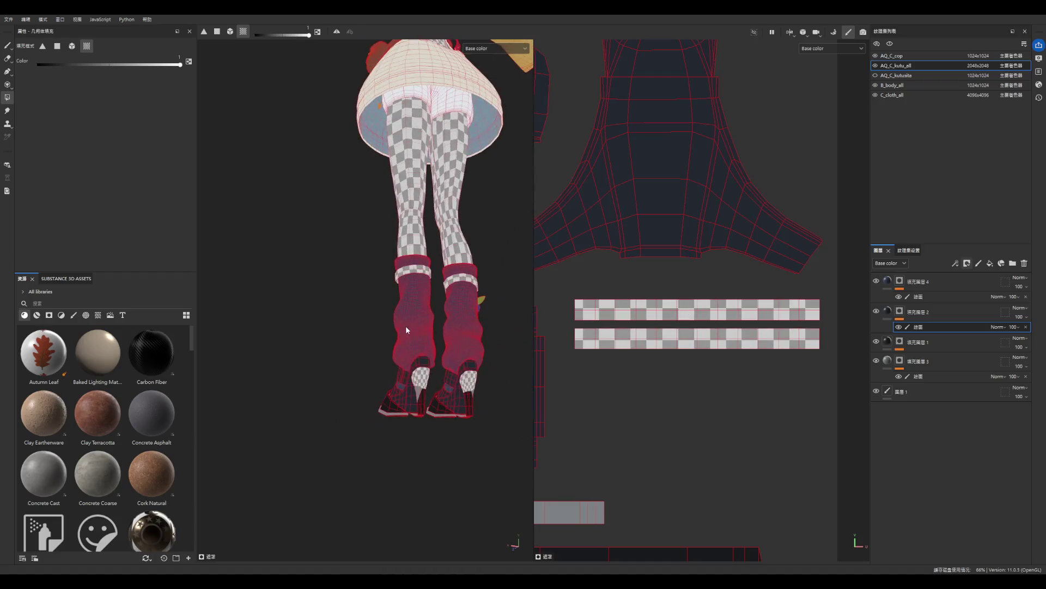
{"action": "mouse_move", "coordinate": [476, 329]}
{"action": "left_mouse_down", "text": "alt"}
{"action": "mouse_move", "coordinate": [509, 329]}
{"action": "mouse_move", "coordinate": [372, 279]}
{"action": "left_mouse_up", "text": "alt"}
{"action": "scroll", "coordinate": [372, 279], "scroll_direction": "up", "scroll_amount": 3}
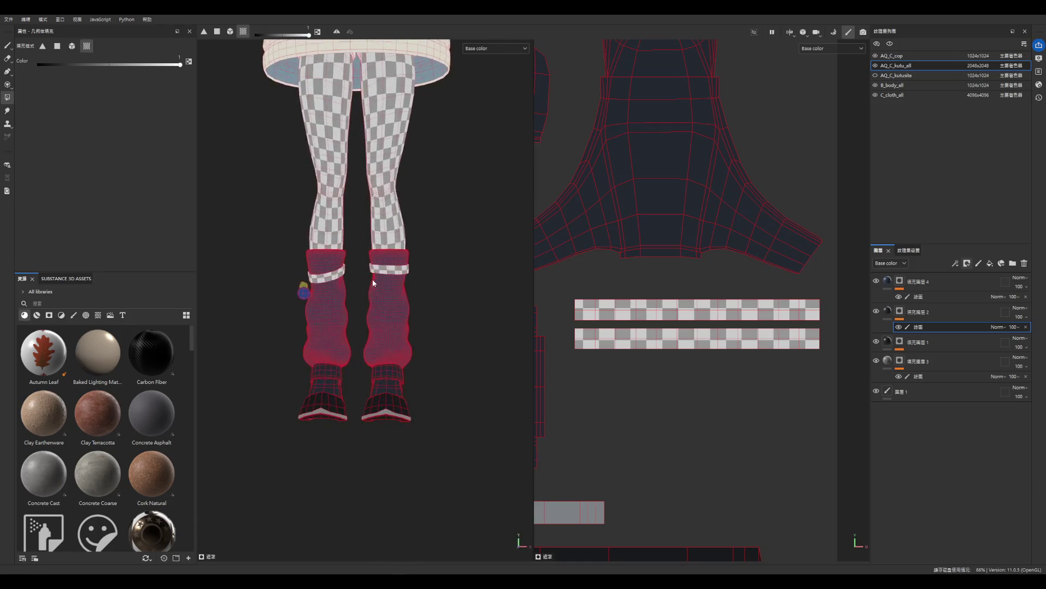
{"action": "left_click", "coordinate": [7, 45]}
{"action": "scroll", "coordinate": [295, 339], "scroll_direction": "down", "scroll_amount": 4}
{"action": "scroll", "coordinate": [388, 388], "scroll_direction": "up", "scroll_amount": 4}
{"action": "scroll", "coordinate": [417, 292], "scroll_direction": "up", "scroll_amount": 2}
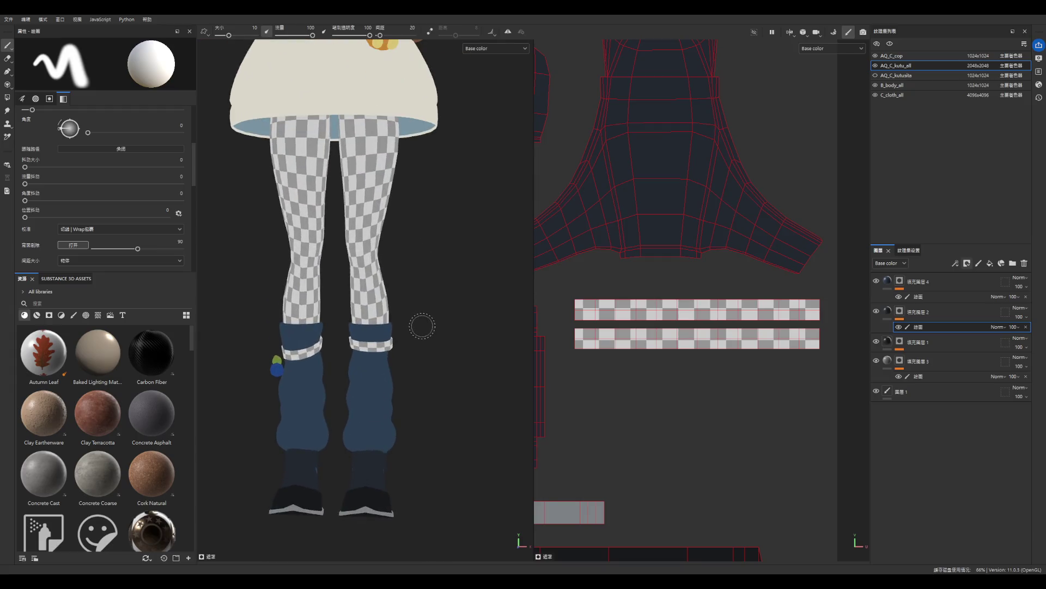
- Try a light grey base colour on Fill layer 2 and inspect the socks and shoes
{"action": "mouse_move", "coordinate": [421, 326]}
{"action": "left_mouse_down", "text": "alt"}
{"action": "mouse_move", "coordinate": [329, 306]}
{"action": "mouse_move", "coordinate": [490, 398]}
{"action": "mouse_move", "coordinate": [433, 380]}
{"action": "left_mouse_up", "text": "alt"}
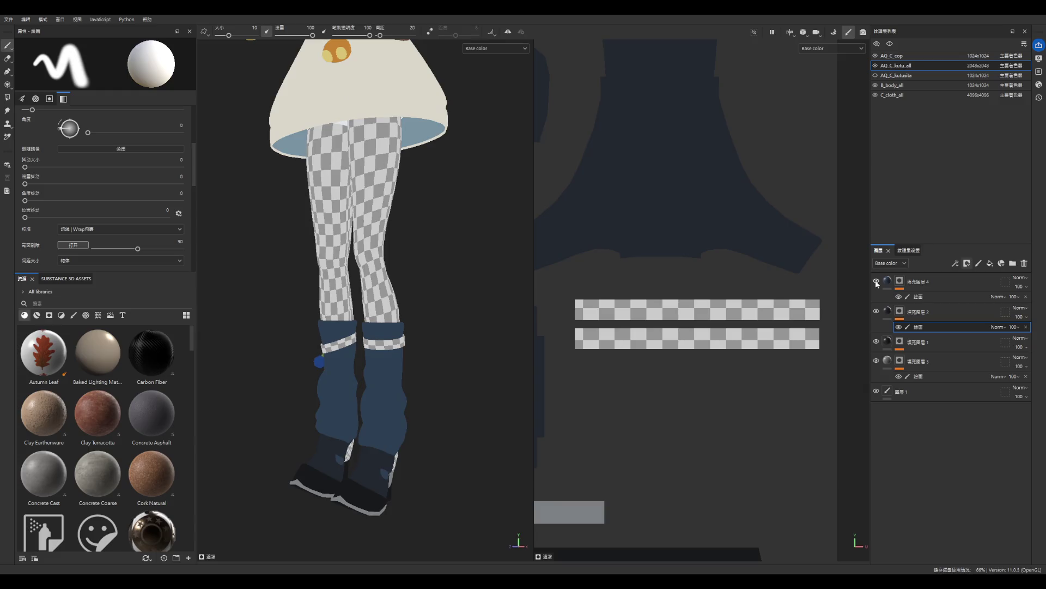
{"action": "left_click", "coordinate": [876, 311]}
{"action": "left_click", "coordinate": [876, 311]}
{"action": "left_click", "coordinate": [927, 312]}
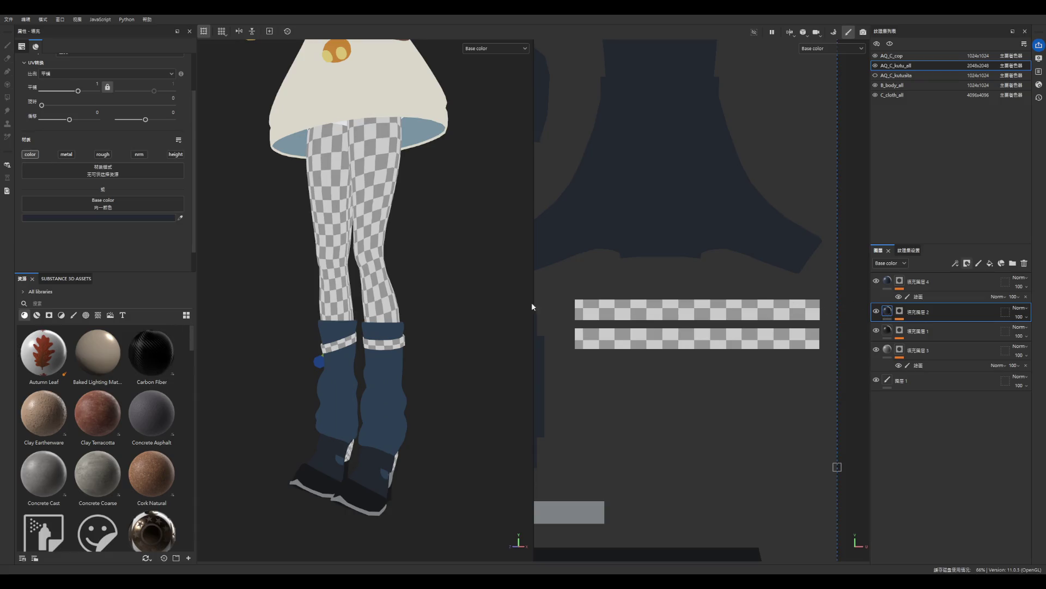
{"action": "scroll", "coordinate": [146, 218], "scroll_direction": "down", "scroll_amount": 1}
{"action": "left_click", "coordinate": [117, 348]}
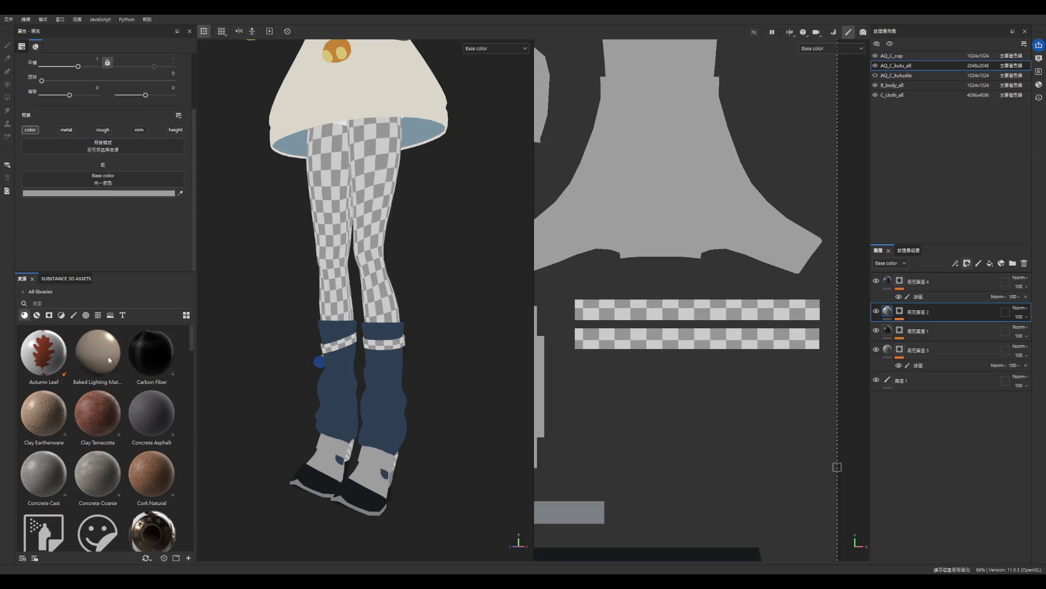
{"action": "scroll", "coordinate": [390, 397], "scroll_direction": "down", "scroll_amount": 5}
{"action": "scroll", "coordinate": [381, 406], "scroll_direction": "up", "scroll_amount": 8}
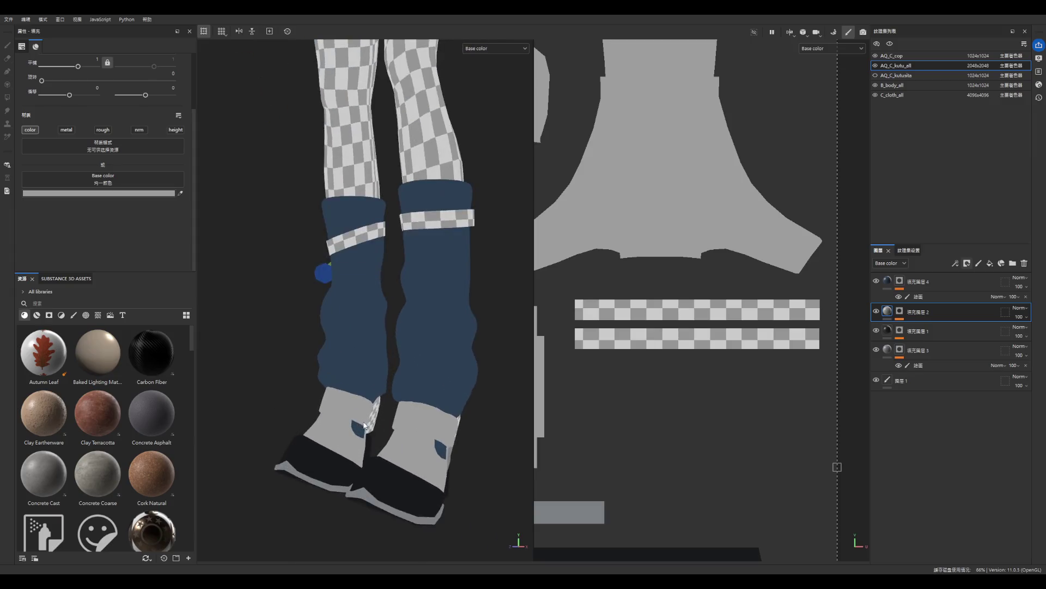
{"action": "left_click_drag", "start_coordinate": [374, 417], "coordinate": [439, 413], "text": "alt"}
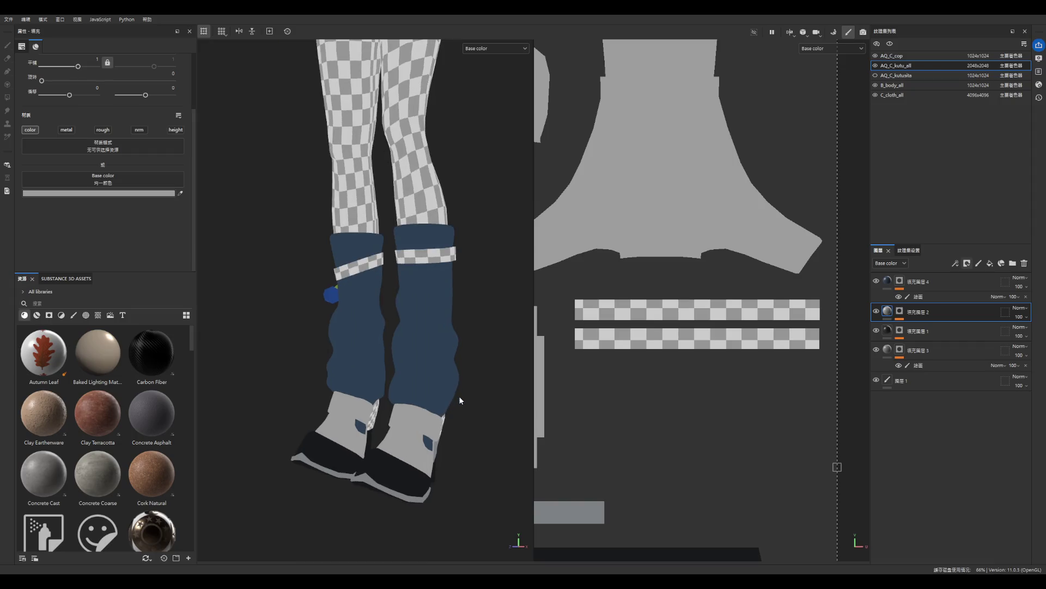
{"action": "left_click_drag", "start_coordinate": [389, 381], "coordinate": [401, 377], "text": "alt"}
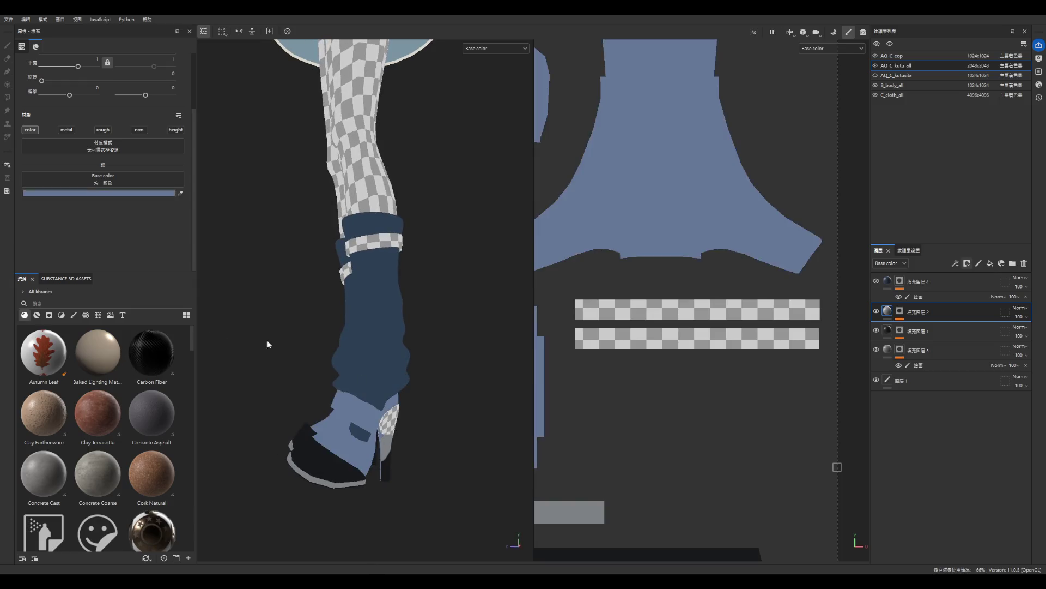
- Restore Fill layer 2's dark navy colour
{"action": "left_click", "coordinate": [876, 310]}
{"action": "right_click", "coordinate": [537, 410]}
{"action": "left_click", "coordinate": [567, 509]}
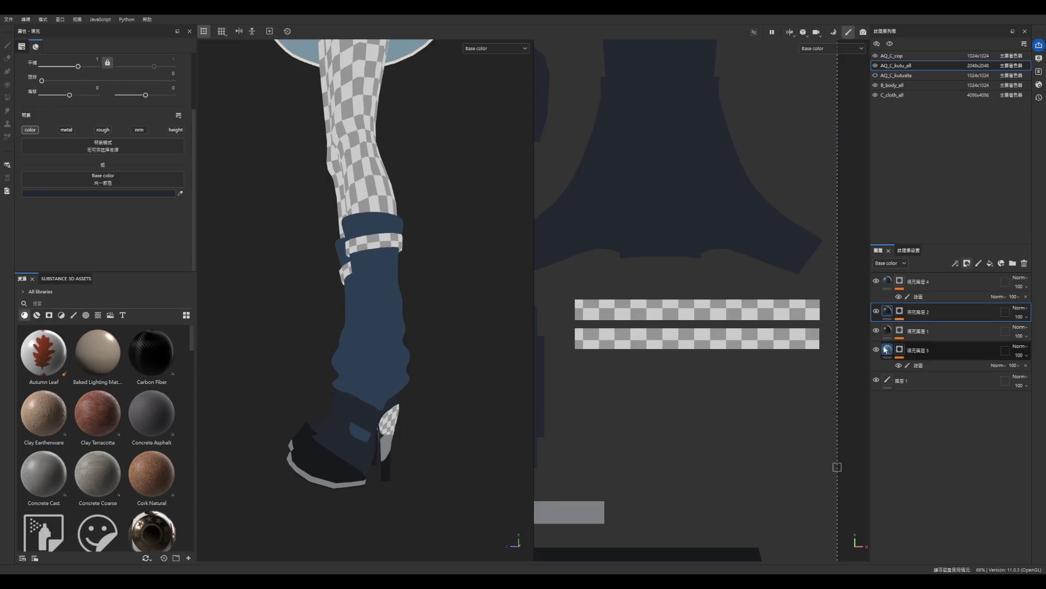
- Bring back Fill layer 2's mask and select it for editing
{"action": "key", "text": "1"}
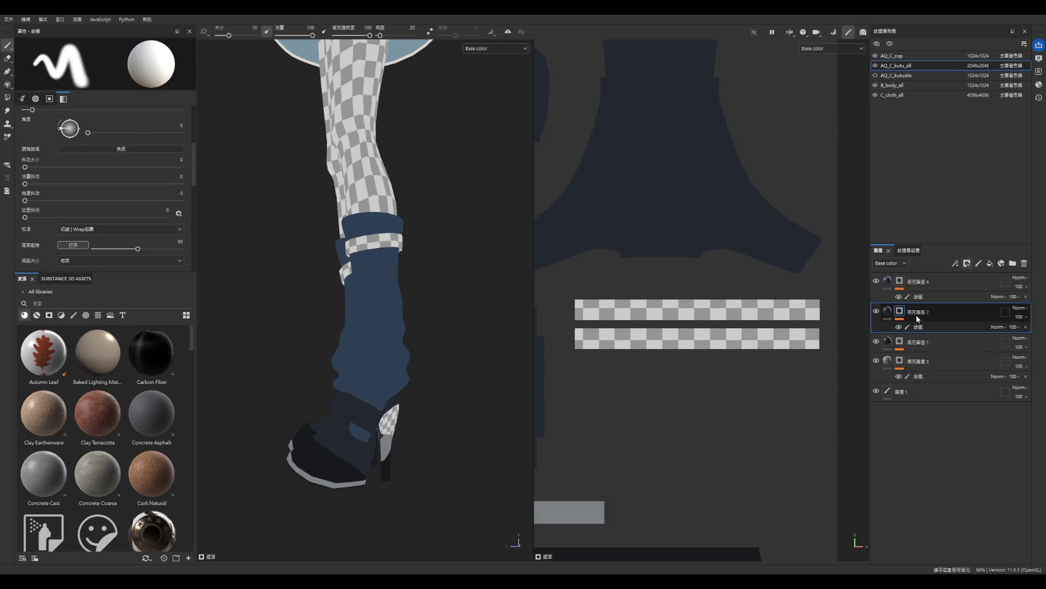
{"action": "left_click", "coordinate": [922, 327]}
{"action": "scroll", "coordinate": [702, 375], "scroll_direction": "down", "scroll_amount": 6}
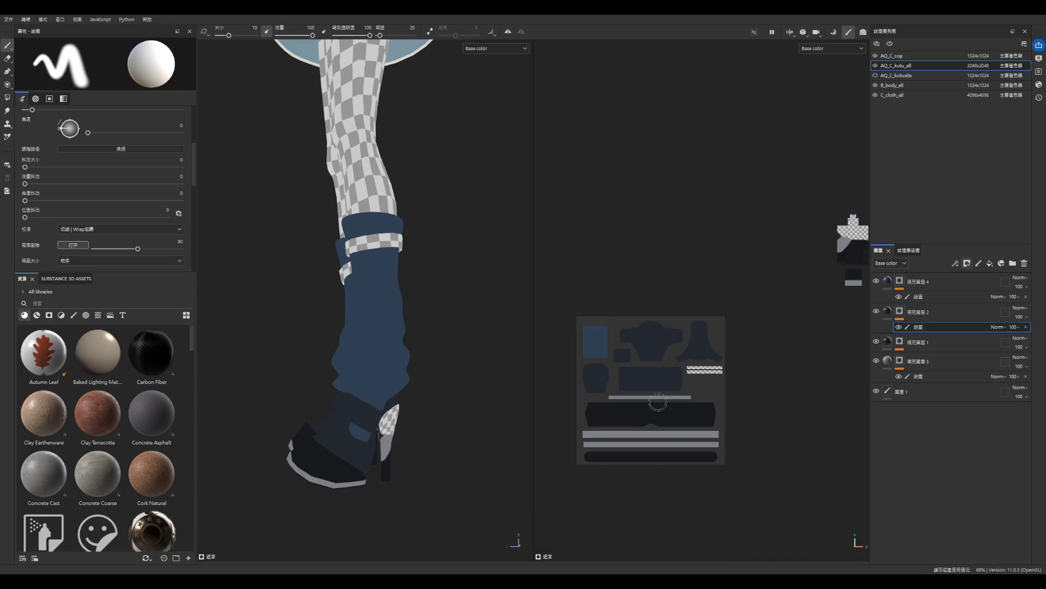
{"action": "scroll", "coordinate": [663, 399], "scroll_direction": "up", "scroll_amount": 5}
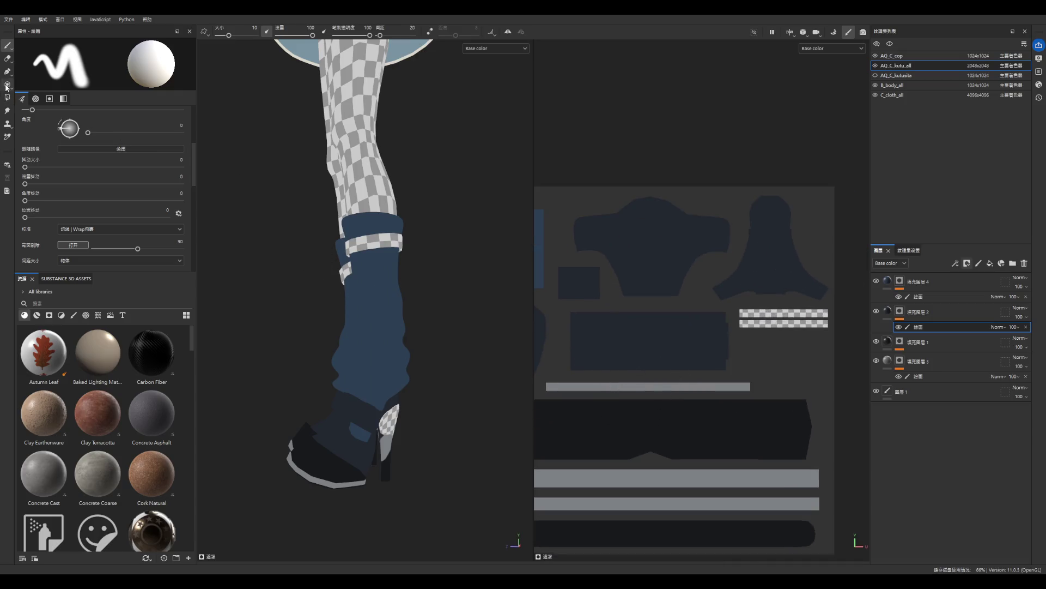
- Erase dark paint along the edges of the small and large rectangular UV islands
{"action": "left_click", "coordinate": [7, 58]}
{"action": "scroll", "coordinate": [580, 284], "scroll_direction": "up", "scroll_amount": 2}
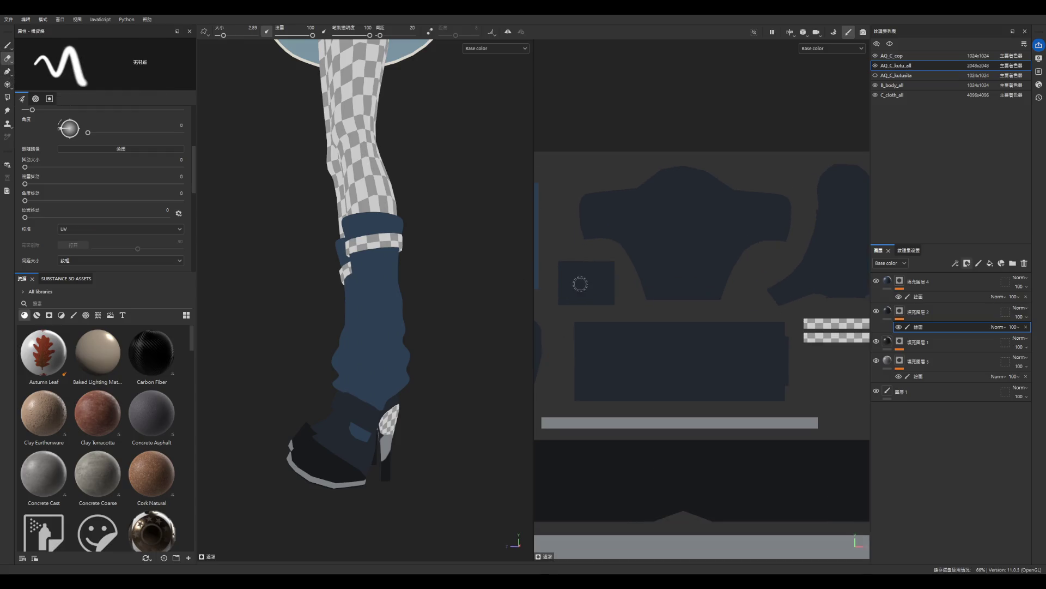
{"action": "scroll", "coordinate": [581, 283], "scroll_direction": "up", "scroll_amount": 2}
{"action": "mouse_move", "coordinate": [556, 262]}
{"action": "left_mouse_down"}
{"action": "mouse_move", "coordinate": [615, 262]}
{"action": "mouse_move", "coordinate": [616, 285]}
{"action": "mouse_move", "coordinate": [598, 295]}
{"action": "mouse_move", "coordinate": [591, 283]}
{"action": "mouse_move", "coordinate": [564, 294]}
{"action": "mouse_move", "coordinate": [559, 269]}
{"action": "mouse_move", "coordinate": [556, 316]}
{"action": "mouse_move", "coordinate": [572, 314]}
{"action": "left_mouse_up"}
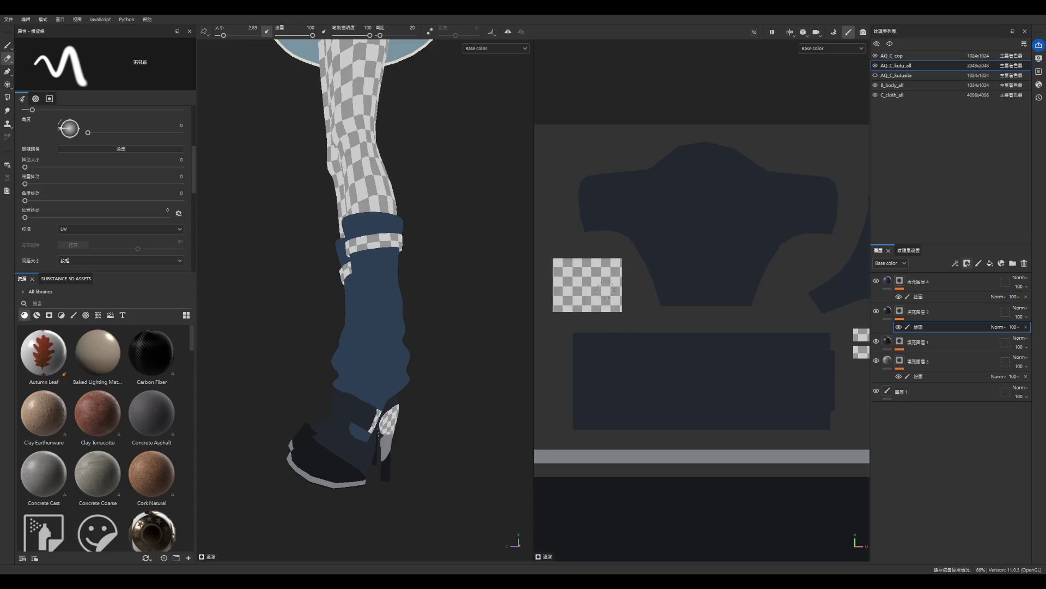
{"action": "scroll", "coordinate": [605, 290], "scroll_direction": "up", "scroll_amount": 3}
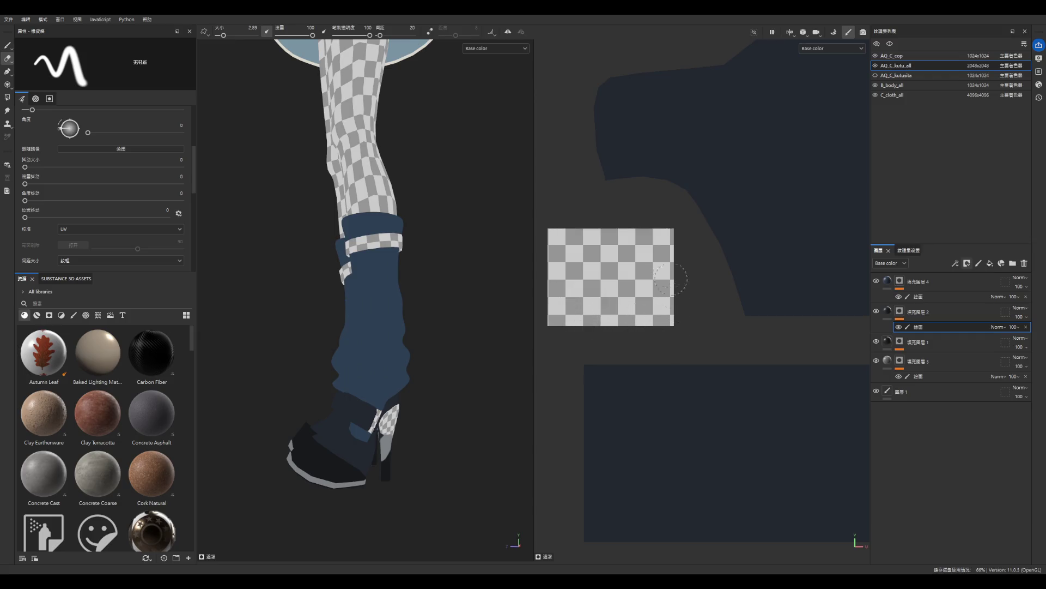
{"action": "scroll", "coordinate": [660, 234], "scroll_direction": "down", "scroll_amount": 4}
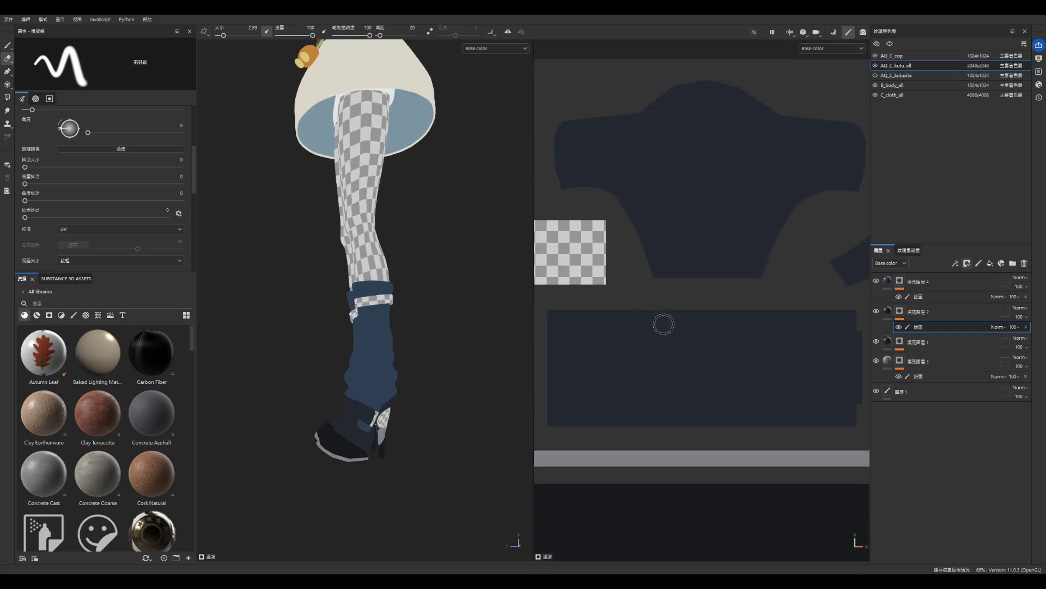
{"action": "left_click_drag", "start_coordinate": [554, 309], "coordinate": [681, 309]}
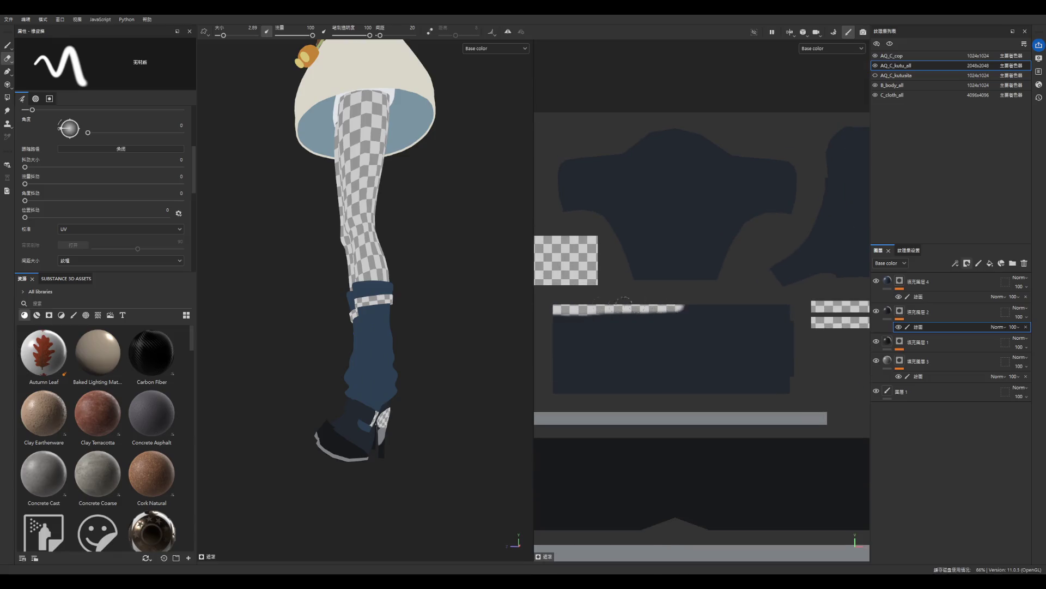
{"action": "mouse_move", "coordinate": [558, 309]}
{"action": "left_mouse_down"}
{"action": "mouse_move", "coordinate": [557, 388]}
{"action": "mouse_move", "coordinate": [787, 385]}
{"action": "mouse_move", "coordinate": [789, 312]}
{"action": "mouse_move", "coordinate": [565, 320]}
{"action": "left_mouse_up"}
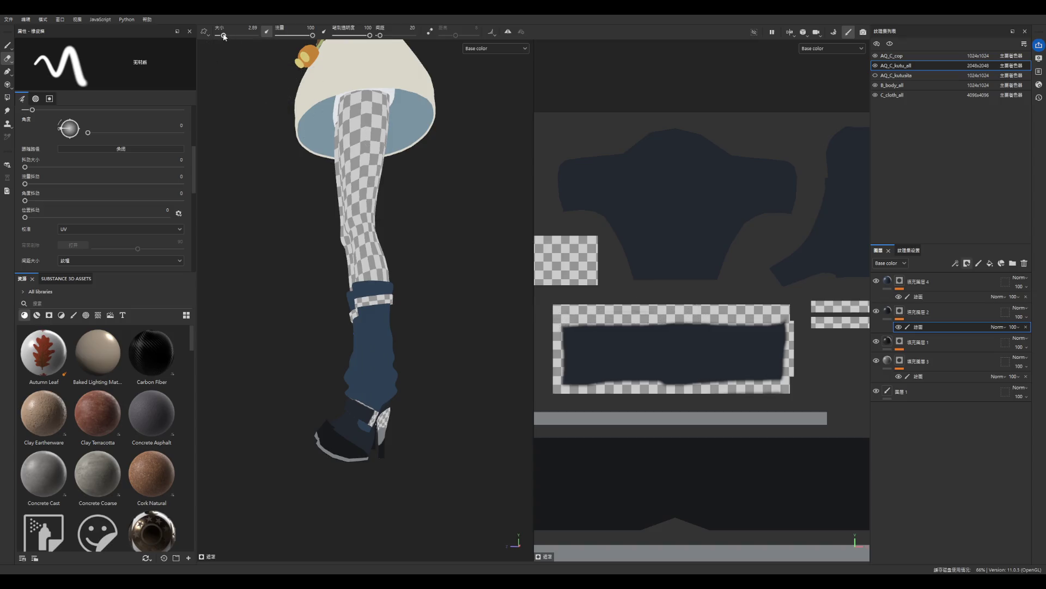
- Sweep the dark island clear with eraser size 12.31, then shrink the eraser to 3.66
{"action": "left_click_drag", "start_coordinate": [223, 35], "coordinate": [231, 35]}
{"action": "mouse_move", "coordinate": [578, 333]}
{"action": "left_mouse_down"}
{"action": "mouse_move", "coordinate": [595, 344]}
{"action": "mouse_move", "coordinate": [766, 339]}
{"action": "mouse_move", "coordinate": [774, 360]}
{"action": "mouse_move", "coordinate": [570, 371]}
{"action": "left_mouse_up"}
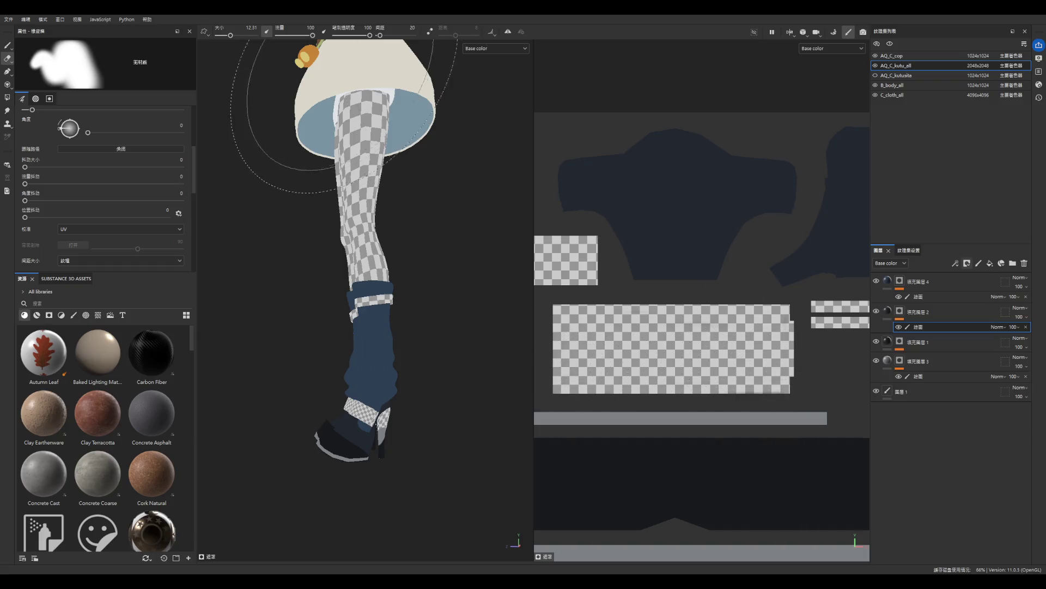
{"action": "left_click_drag", "start_coordinate": [231, 35], "coordinate": [224, 36]}
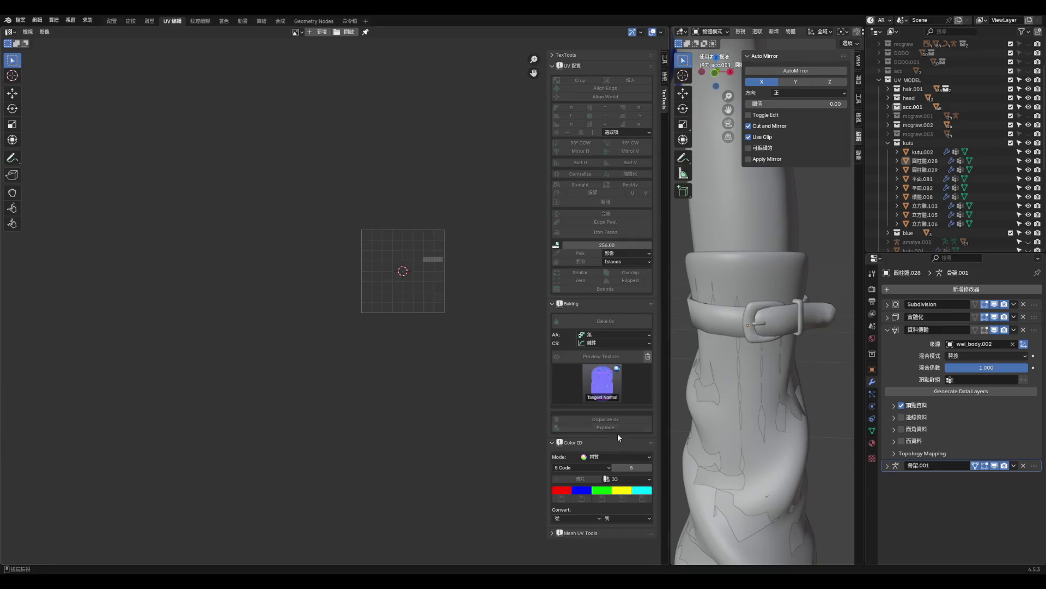
{"action": "scroll", "coordinate": [739, 423], "scroll_direction": "down", "scroll_amount": 5}
- Select the kutu.002 boot object and orbit in close to inspect it
{"action": "left_click", "coordinate": [738, 423]}
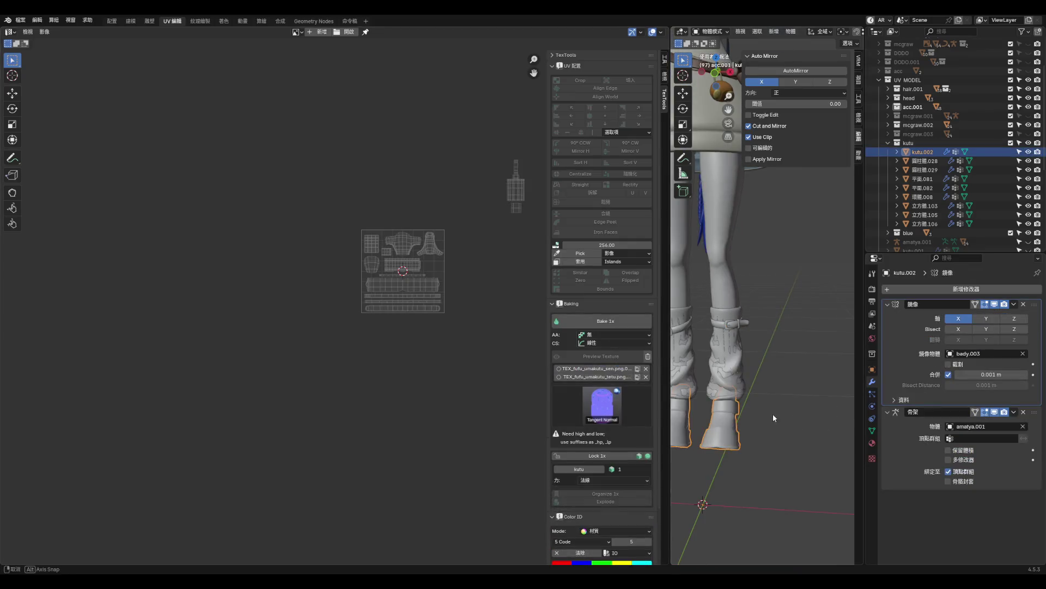
{"action": "scroll", "coordinate": [738, 422], "scroll_direction": "up", "scroll_amount": 4}
{"action": "middle_click_drag", "start_coordinate": [739, 422], "coordinate": [733, 421]}
{"action": "mouse_move", "coordinate": [743, 246]}
{"action": "middle_mouse_down"}
{"action": "mouse_move", "coordinate": [761, 367]}
{"action": "mouse_move", "coordinate": [742, 392]}
{"action": "middle_mouse_up"}
{"action": "middle_click_drag", "start_coordinate": [739, 438], "coordinate": [719, 414]}
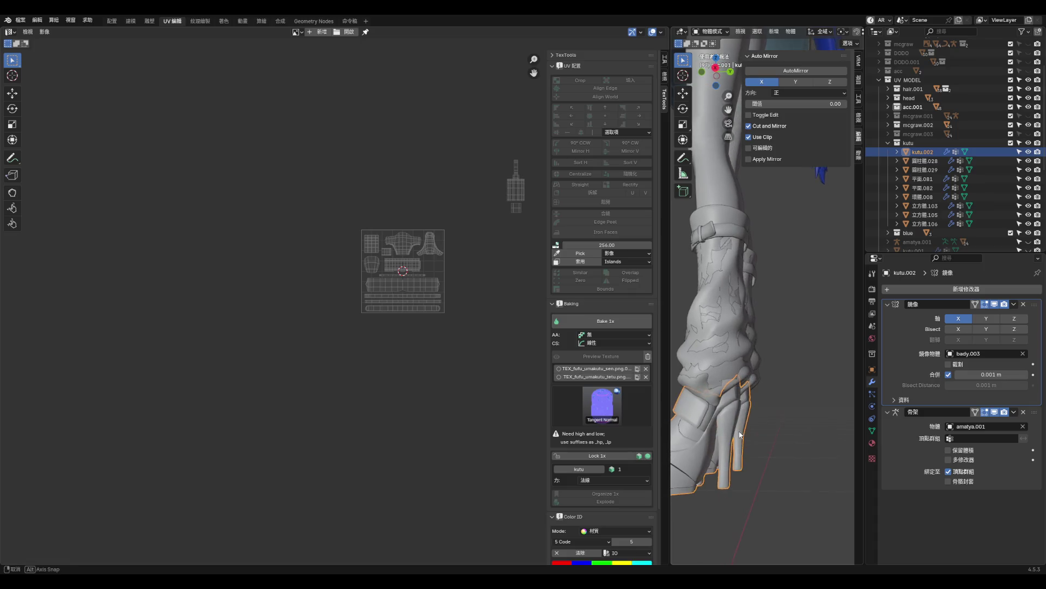
{"action": "scroll", "coordinate": [398, 299], "scroll_direction": "down", "scroll_amount": 2}
{"action": "scroll", "coordinate": [439, 274], "scroll_direction": "up", "scroll_amount": 8}
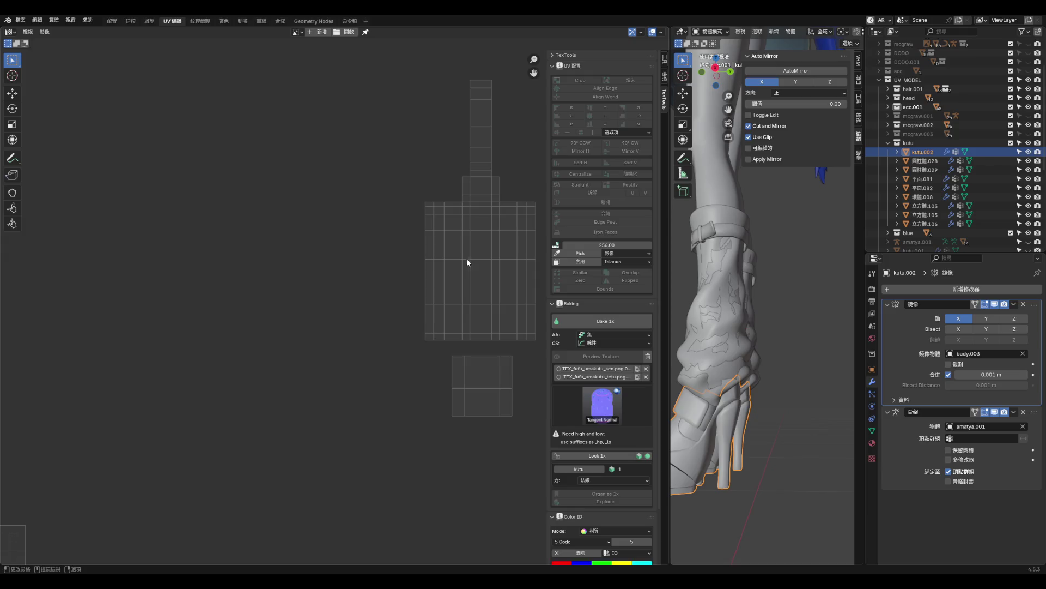
{"action": "scroll", "coordinate": [625, 339], "scroll_direction": "down", "scroll_amount": 1}
{"action": "scroll", "coordinate": [487, 309], "scroll_direction": "down", "scroll_amount": 3}
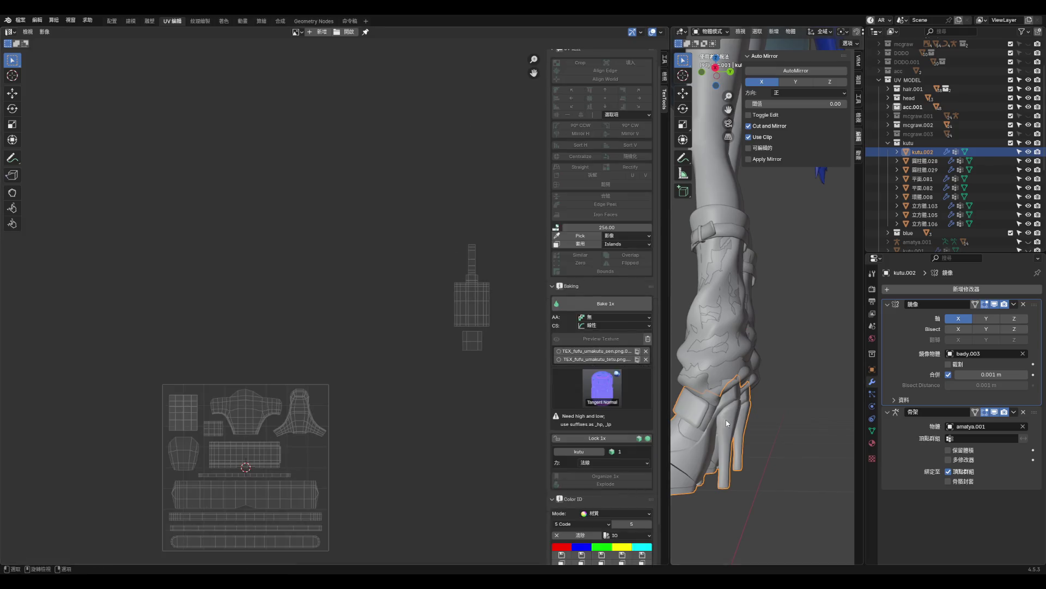
- In face-select Edit Mode, move all the boot's UV islands into the grid
{"action": "key", "text": "Tab"}
{"action": "key", "text": "3"}
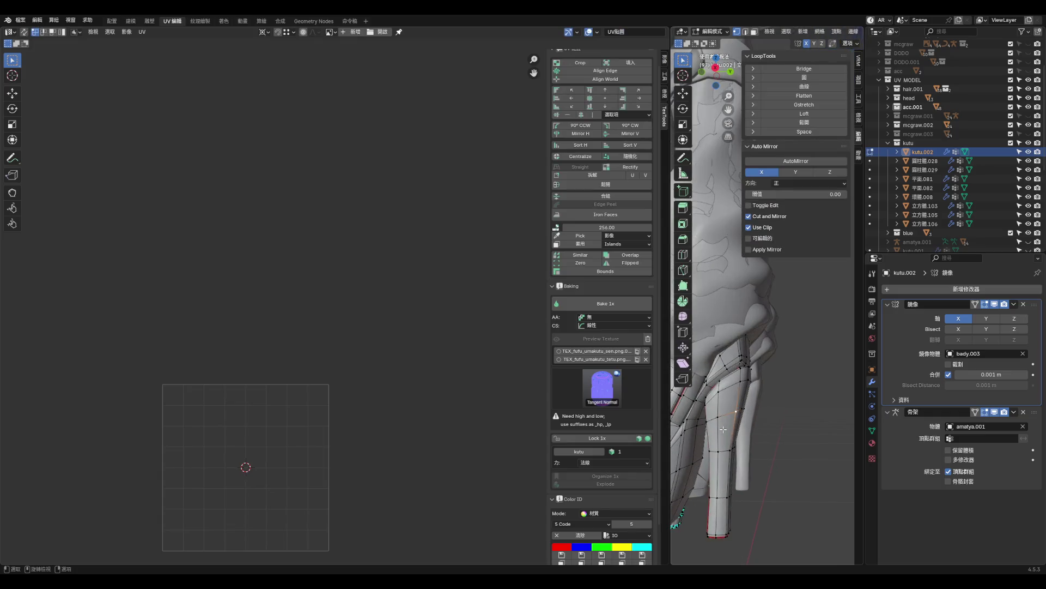
{"action": "key", "text": "l"}
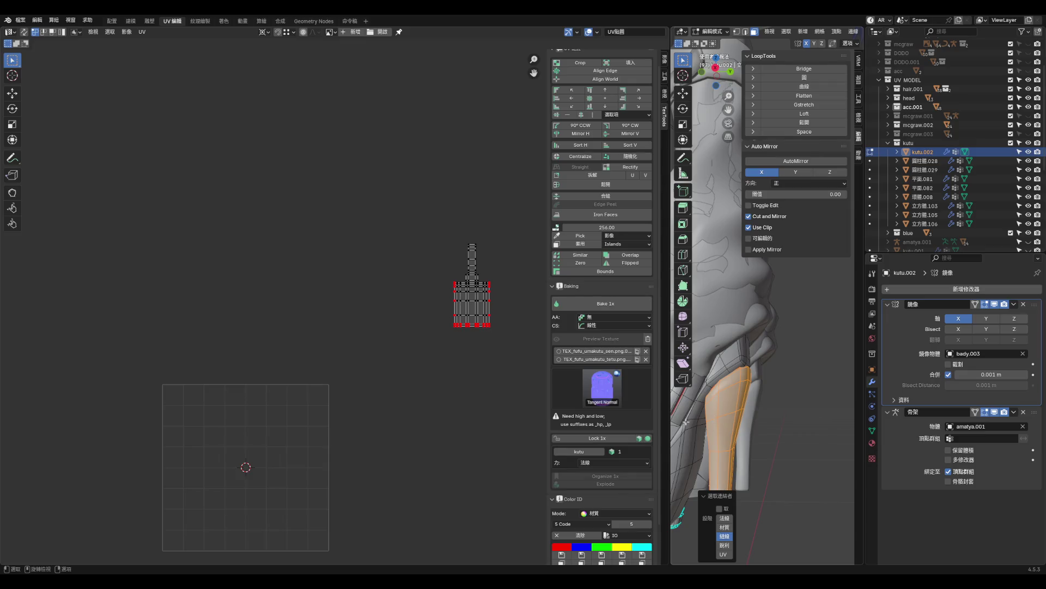
{"action": "left_click_drag", "start_coordinate": [420, 227], "coordinate": [508, 356]}
{"action": "scroll", "coordinate": [490, 234], "scroll_direction": "down", "scroll_amount": 4}
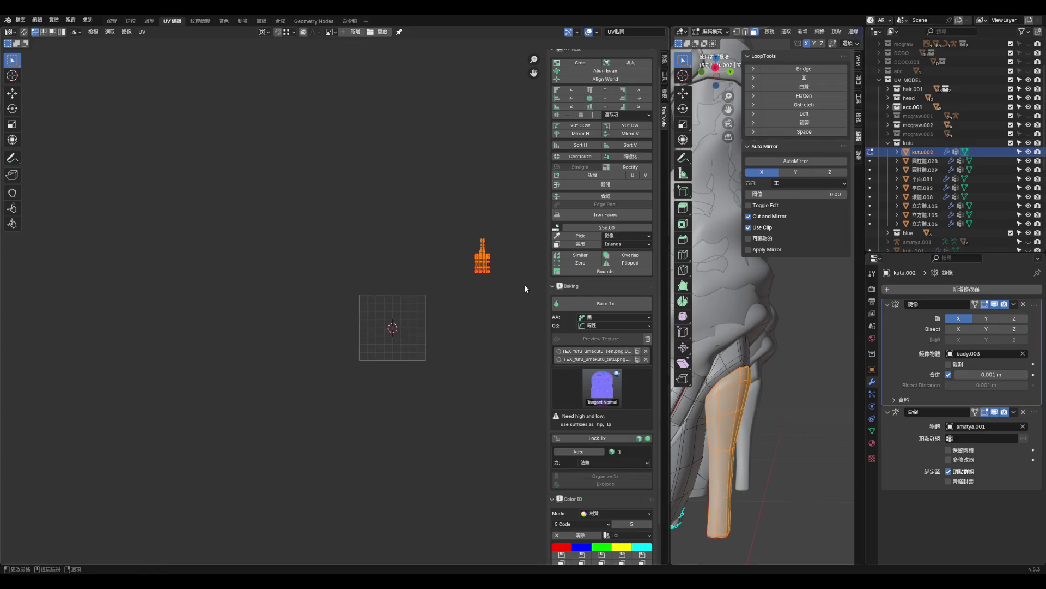
{"action": "scroll", "coordinate": [526, 288], "scroll_direction": "up", "scroll_amount": 3}
{"action": "key", "text": "g"}
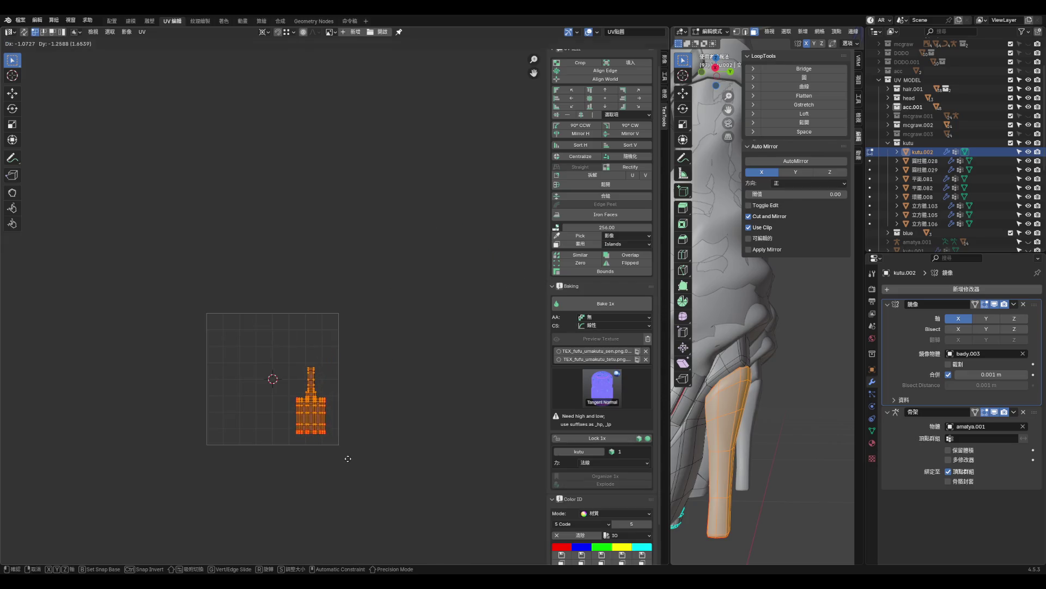
{"action": "left_click", "coordinate": [352, 459]}
{"action": "left_click", "coordinate": [374, 471]}
{"action": "scroll", "coordinate": [347, 399], "scroll_direction": "up", "scroll_amount": 4}
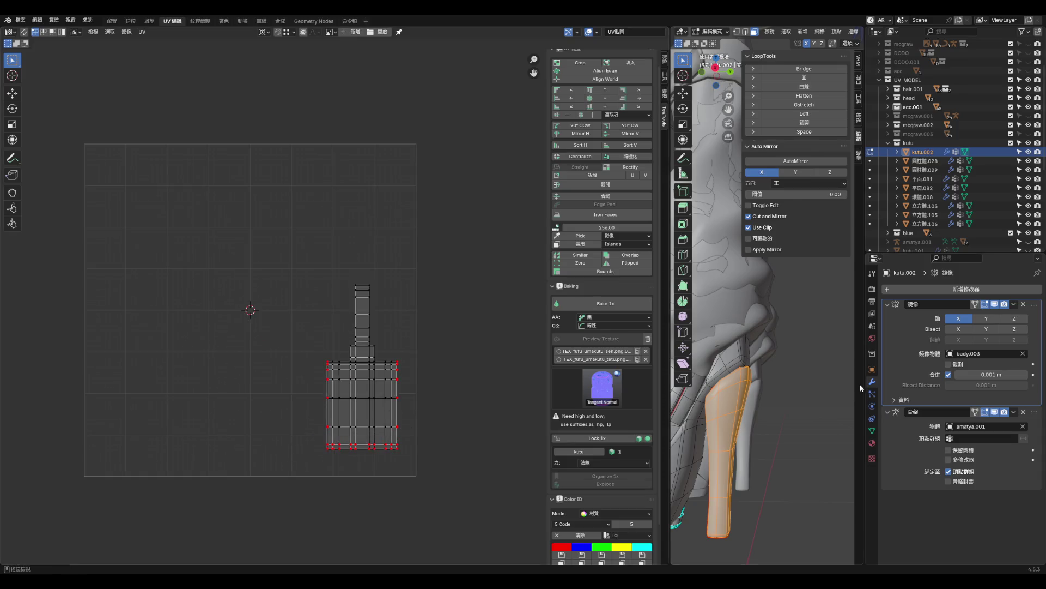
- Add a second material slot to the boot and create a new material in it
{"action": "left_click", "coordinate": [872, 431]}
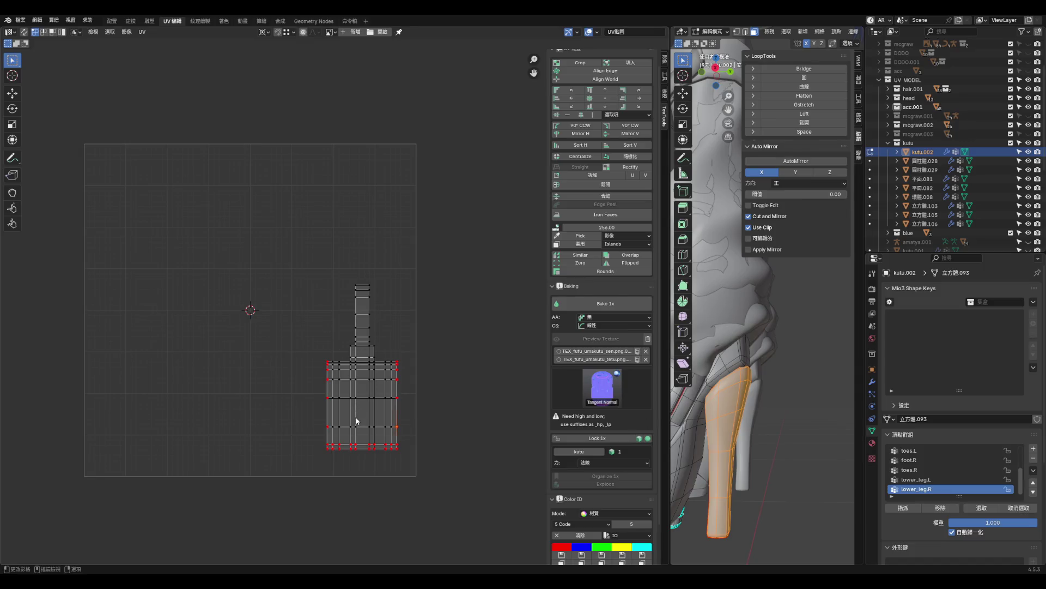
{"action": "left_click_drag", "start_coordinate": [285, 256], "coordinate": [422, 477]}
{"action": "left_click", "coordinate": [875, 442]}
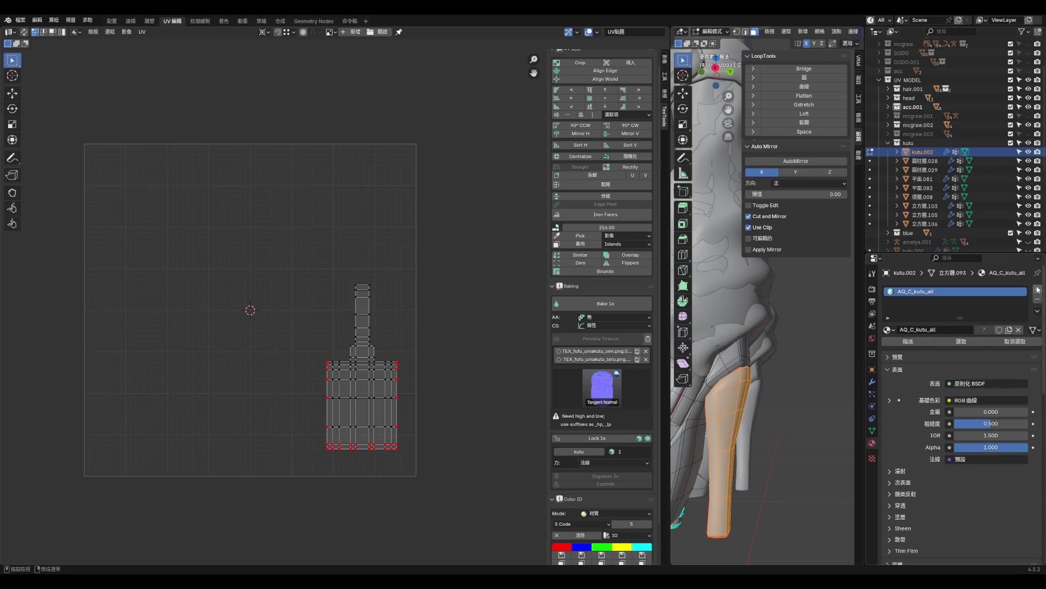
{"action": "left_click", "coordinate": [1037, 290]}
{"action": "double_click", "coordinate": [932, 291]}
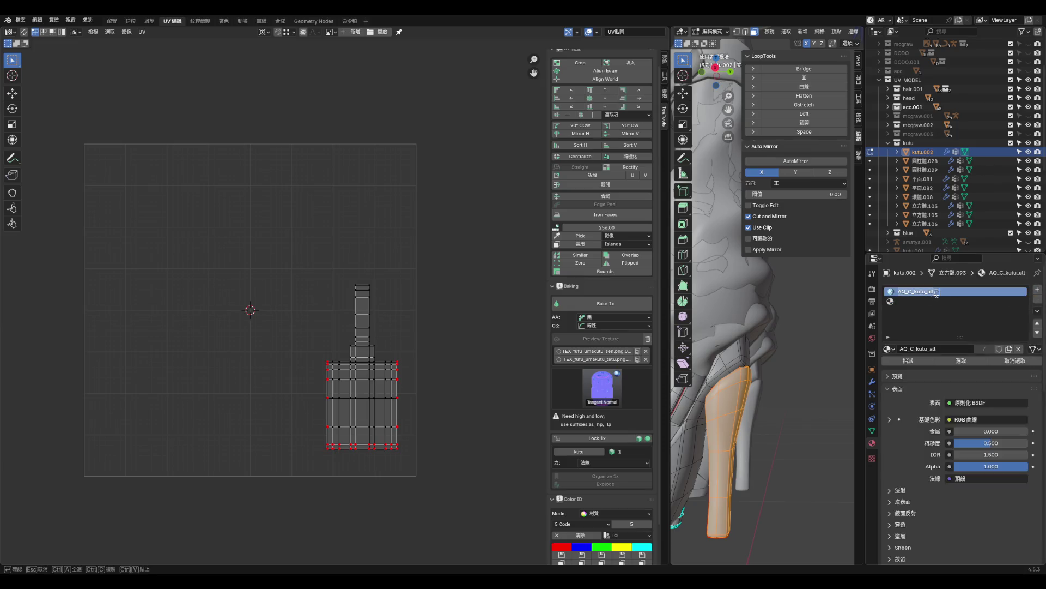
{"action": "left_click", "coordinate": [918, 292]}
{"action": "key", "text": "Escape"}
{"action": "left_click", "coordinate": [958, 302]}
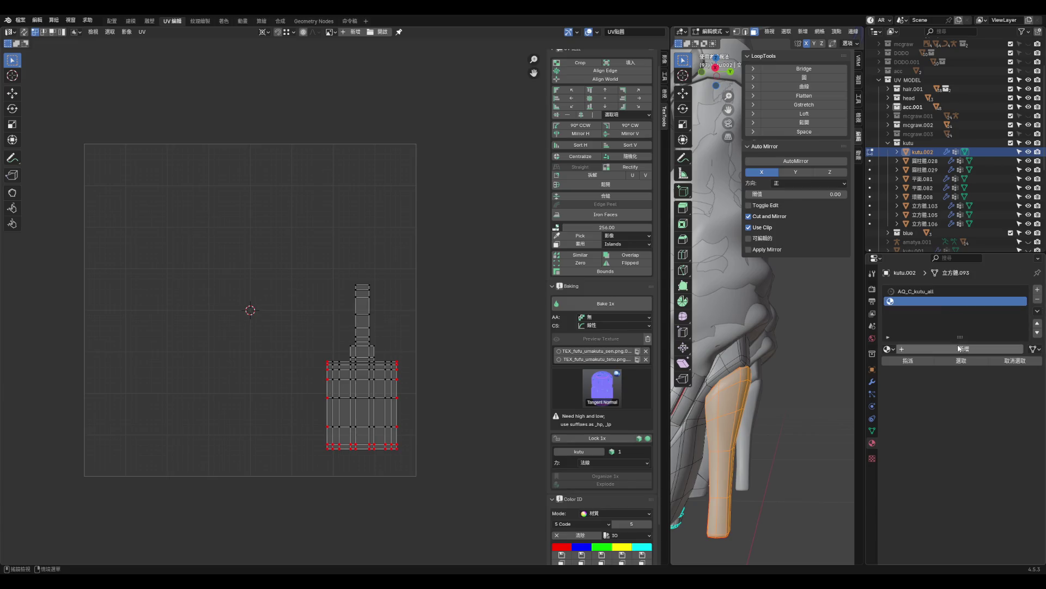
{"action": "left_click", "coordinate": [959, 348]}
- Name the new material kutu_arufa and assign it to the heel's UV island faces
{"action": "double_click", "coordinate": [930, 301]}
{"action": "type", "text": "d"}
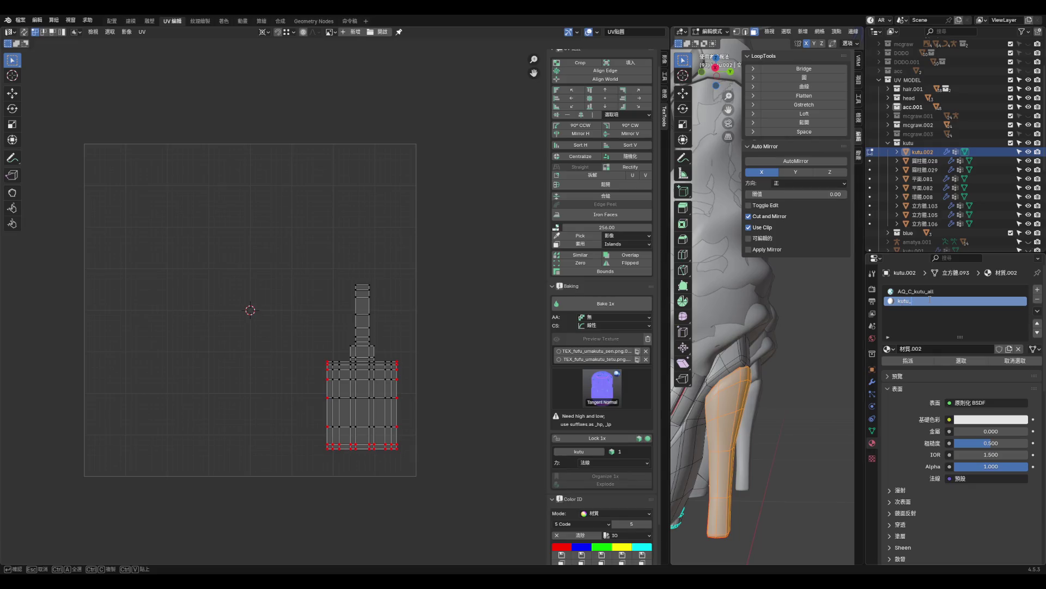
{"action": "type", "text": "arufa"}
{"action": "key", "text": "Return"}
{"action": "left_click_drag", "start_coordinate": [276, 196], "coordinate": [421, 465]}
{"action": "left_click", "coordinate": [909, 361]}
- Save the file as aqua_hoof2.blend, return to Object Mode and activate the kutu collection
{"action": "left_click", "coordinate": [305, 133]}
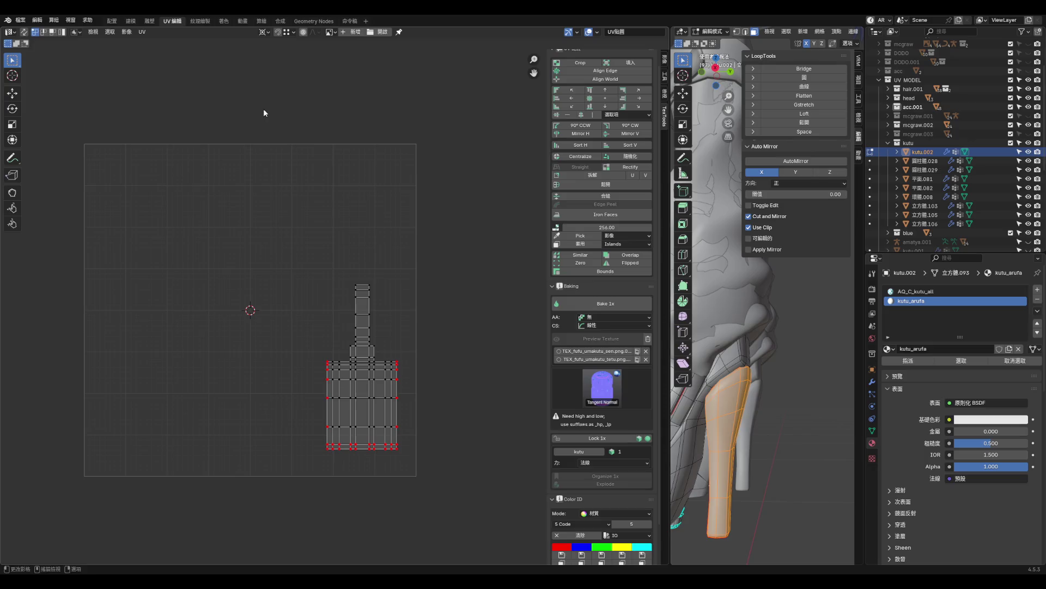
{"action": "left_click", "coordinate": [20, 19]}
{"action": "left_click", "coordinate": [44, 79]}
{"action": "left_click", "coordinate": [38, 22]}
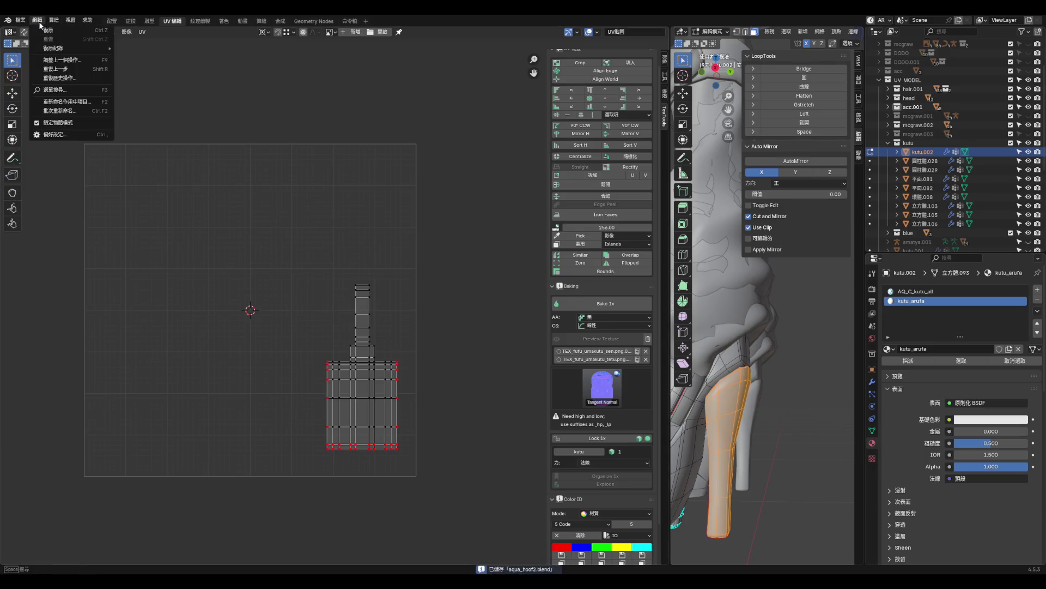
{"action": "scroll", "coordinate": [469, 238], "scroll_direction": "down", "scroll_amount": 3}
{"action": "scroll", "coordinate": [599, 163], "scroll_direction": "down", "scroll_amount": 2}
{"action": "scroll", "coordinate": [774, 300], "scroll_direction": "down", "scroll_amount": 6}
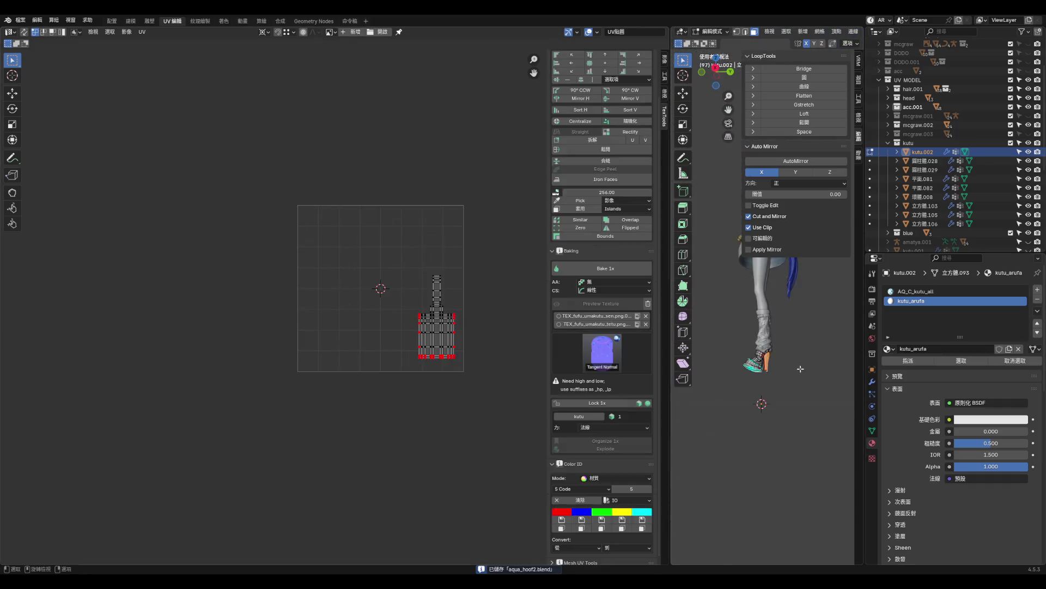
{"action": "scroll", "coordinate": [776, 300], "scroll_direction": "up", "scroll_amount": 4}
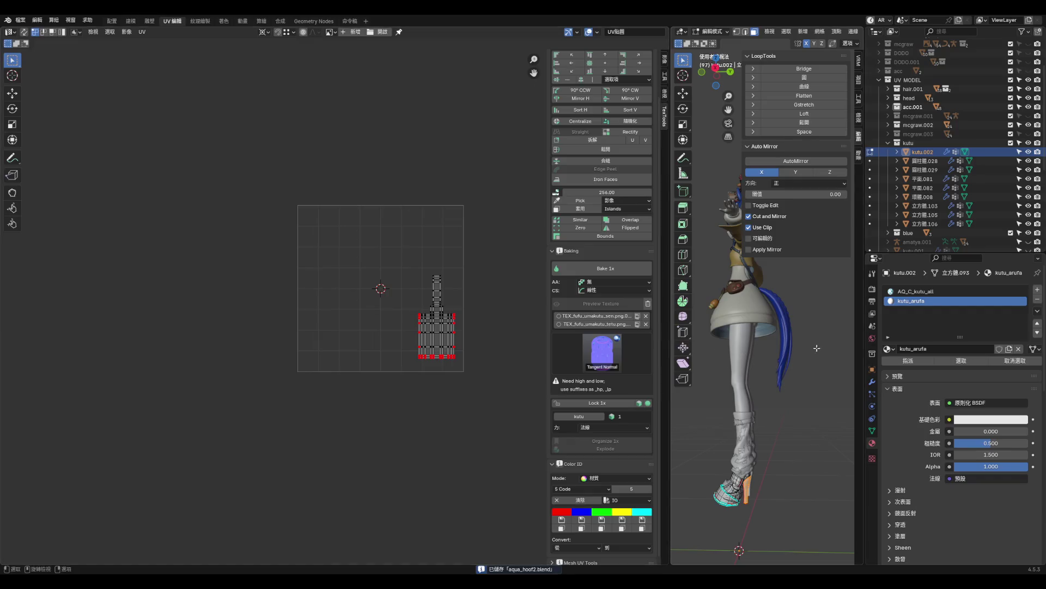
{"action": "key", "text": "Tab"}
{"action": "left_click", "coordinate": [916, 143]}
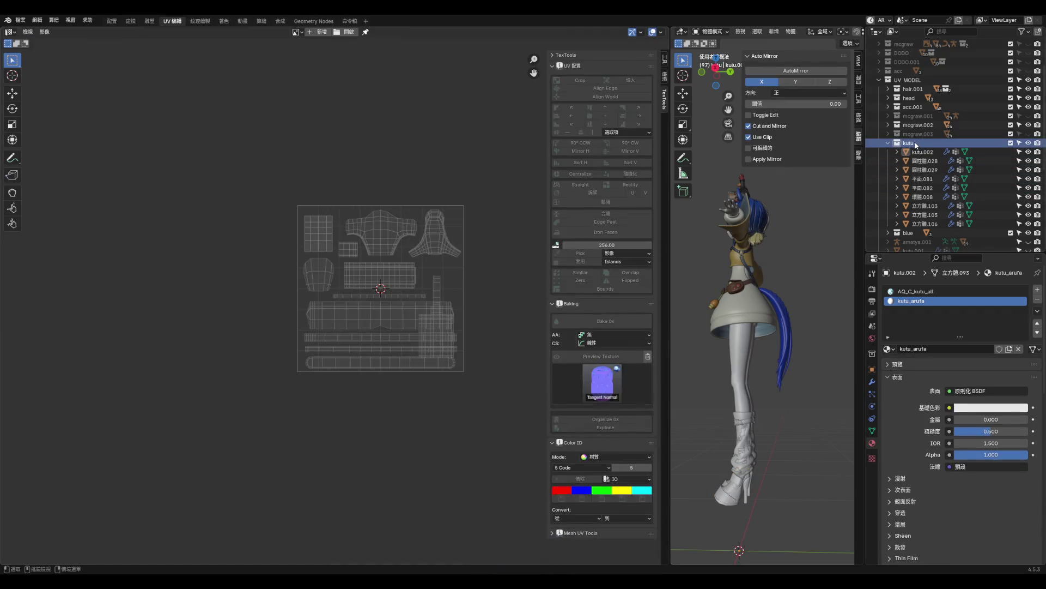
- Switch to front view and select the kutu objects with X-ray on
{"action": "key", "text": "KP_1"}
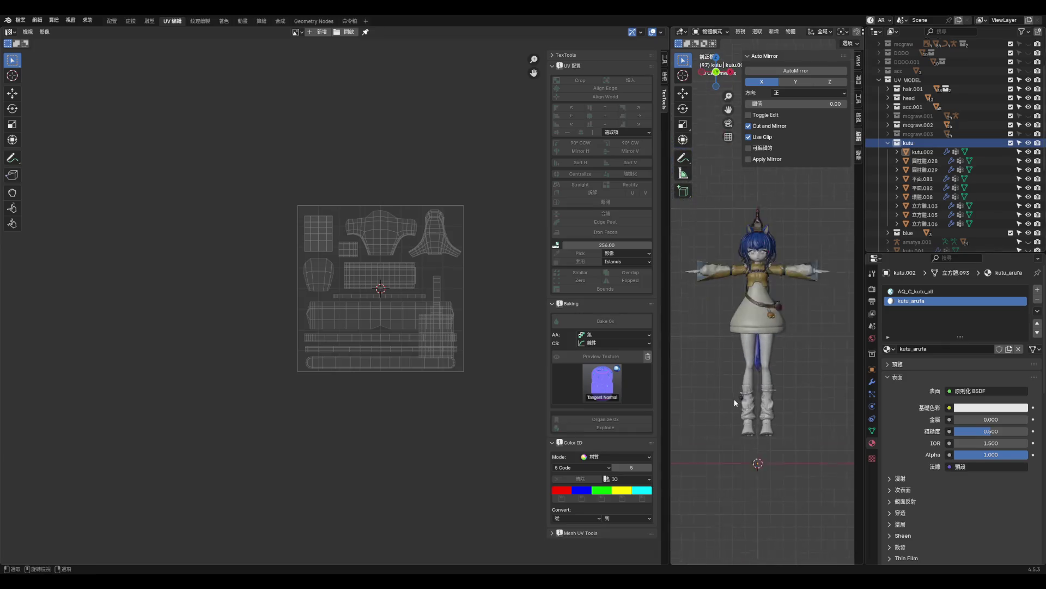
{"action": "scroll", "coordinate": [796, 375], "scroll_direction": "up", "scroll_amount": 3}
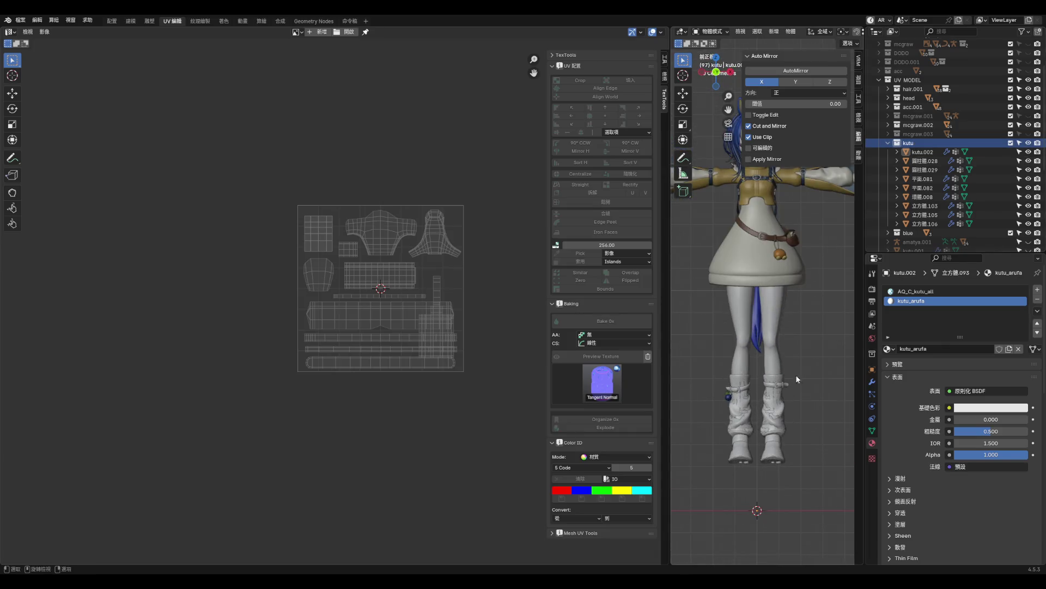
{"action": "right_click", "coordinate": [904, 109]}
{"action": "left_click", "coordinate": [886, 105]}
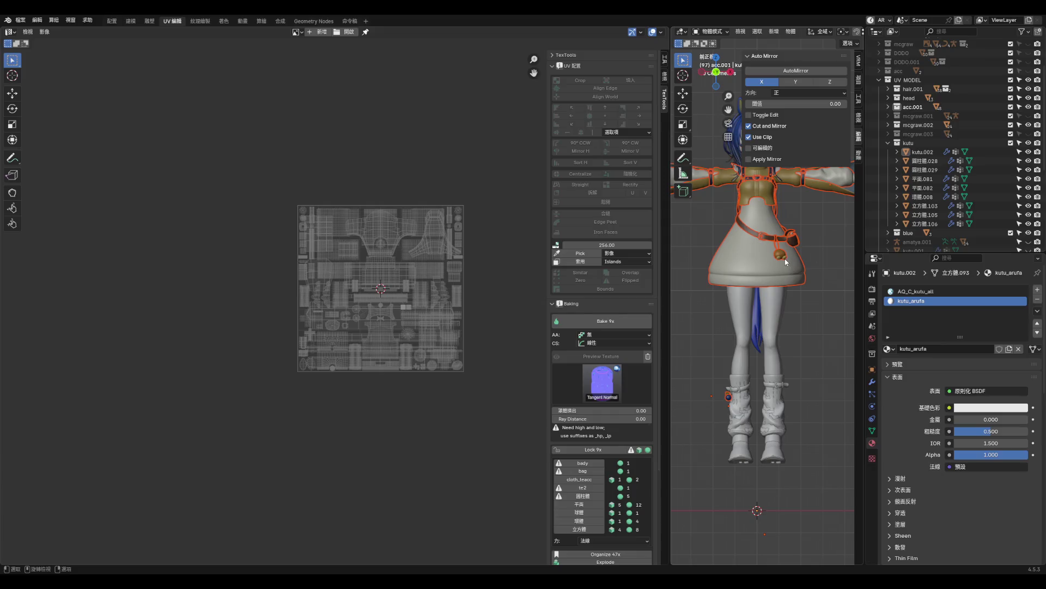
{"action": "key", "text": "alt+z"}
{"action": "left_click_drag", "start_coordinate": [709, 362], "coordinate": [789, 476]}
- Dismiss the file menu without exporting and clear the selection to show the whole character
{"action": "key", "text": "F4"}
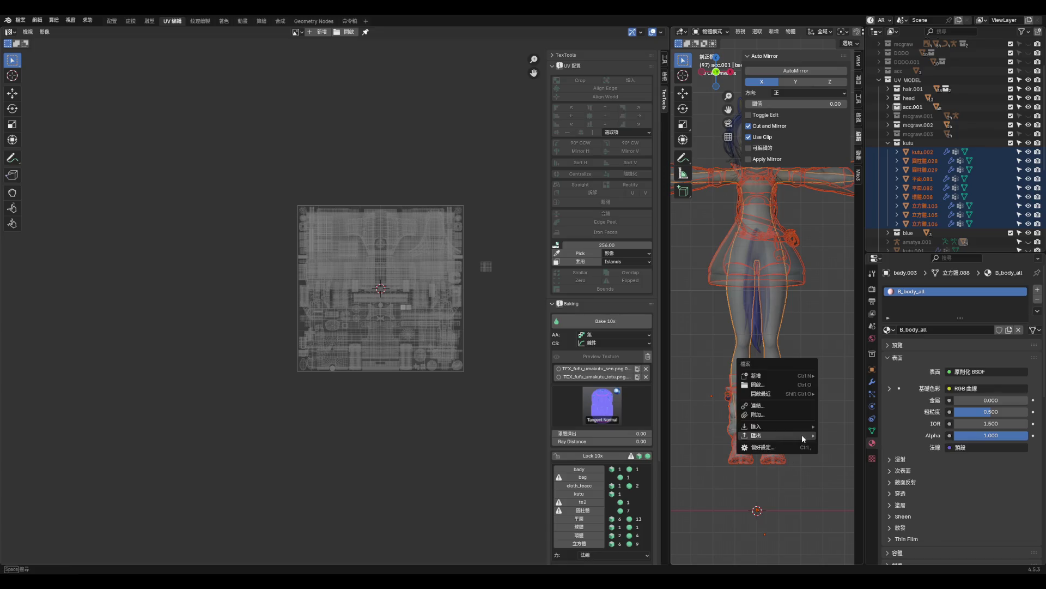
{"action": "mouse_move", "coordinate": [774, 435]}
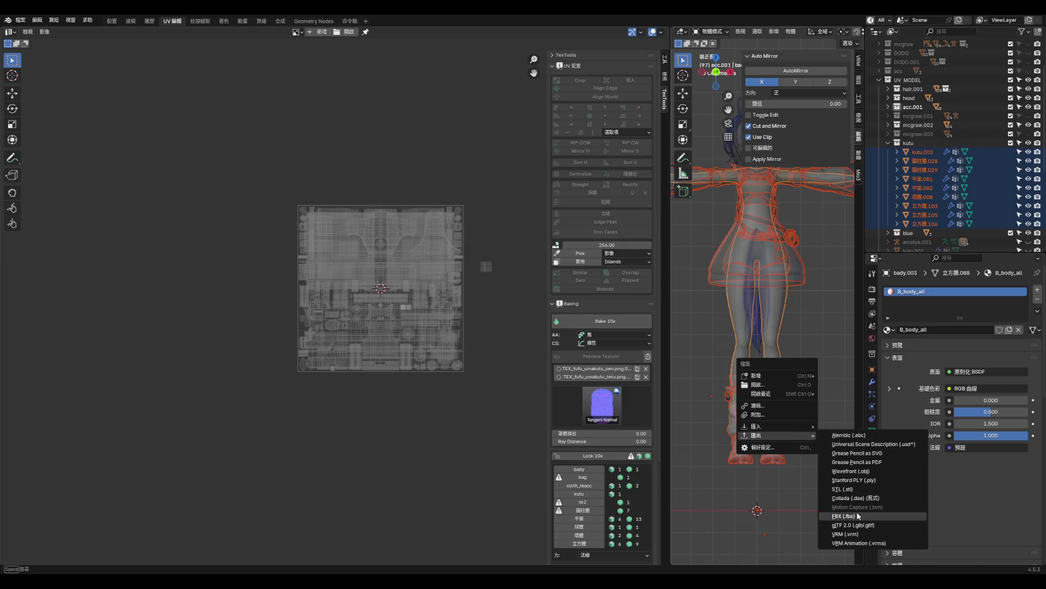
{"action": "left_click", "coordinate": [800, 500]}
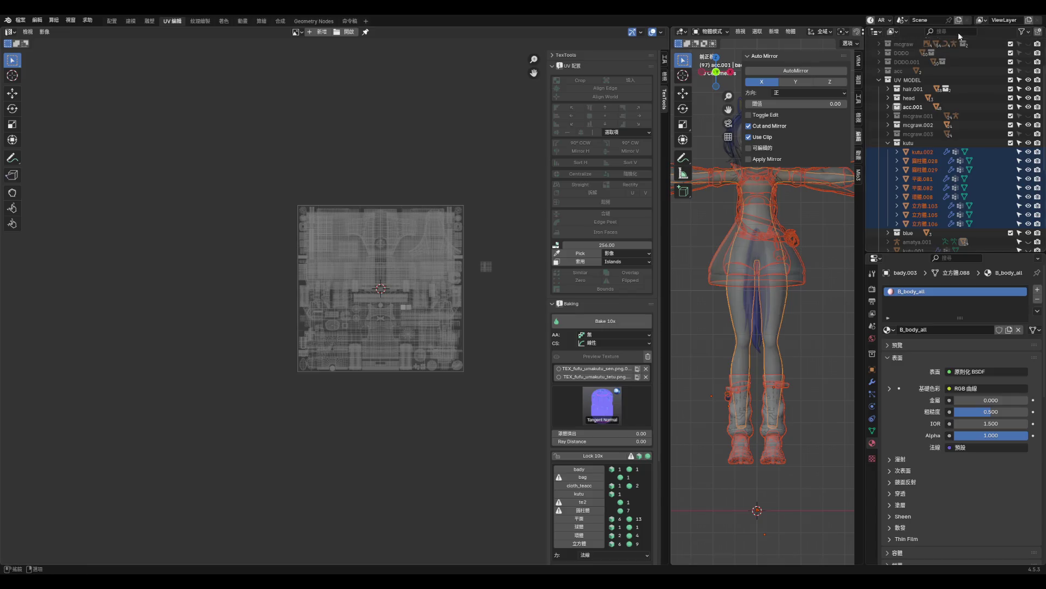
{"action": "left_click", "coordinate": [824, 303]}
{"action": "scroll", "coordinate": [739, 388], "scroll_direction": "down", "scroll_amount": 3}
{"action": "scroll", "coordinate": [739, 388], "scroll_direction": "up", "scroll_amount": 3}
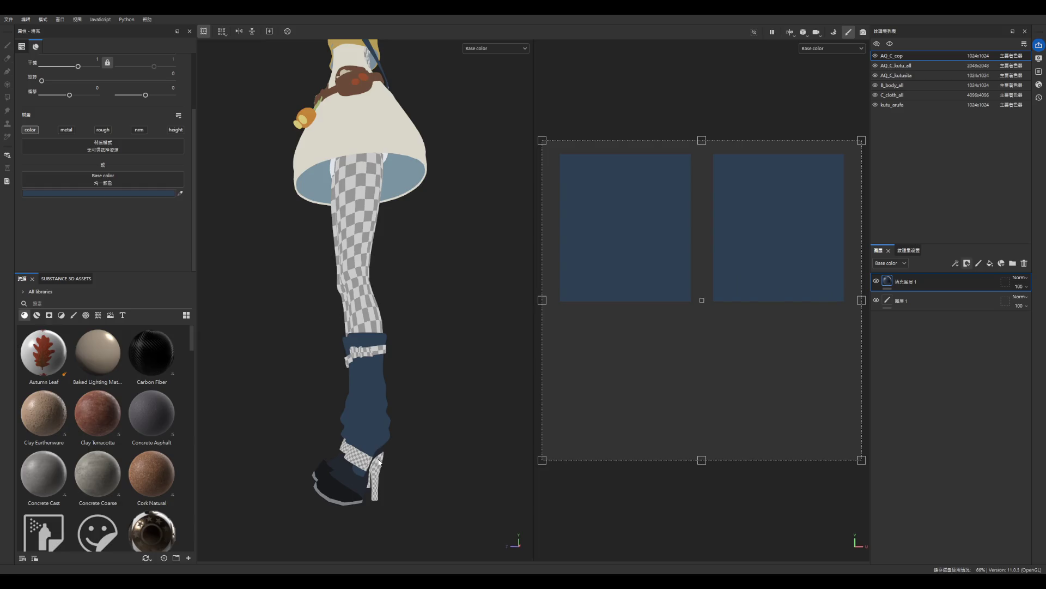
- Step through kutu_arufa, B_body_all and C_cloth_all to AQ_C_kutu_all, then add fill layer 5
{"action": "scroll", "coordinate": [380, 462], "scroll_direction": "down", "scroll_amount": 3}
{"action": "scroll", "coordinate": [371, 522], "scroll_direction": "up", "scroll_amount": 8}
{"action": "left_click", "coordinate": [893, 104]}
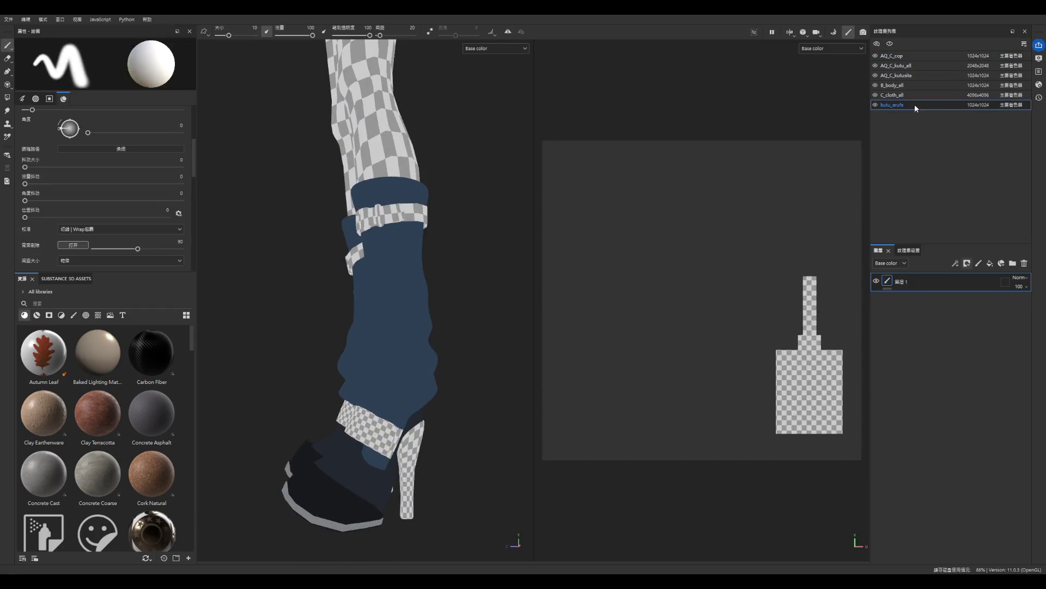
{"action": "scroll", "coordinate": [382, 420], "scroll_direction": "down", "scroll_amount": 2}
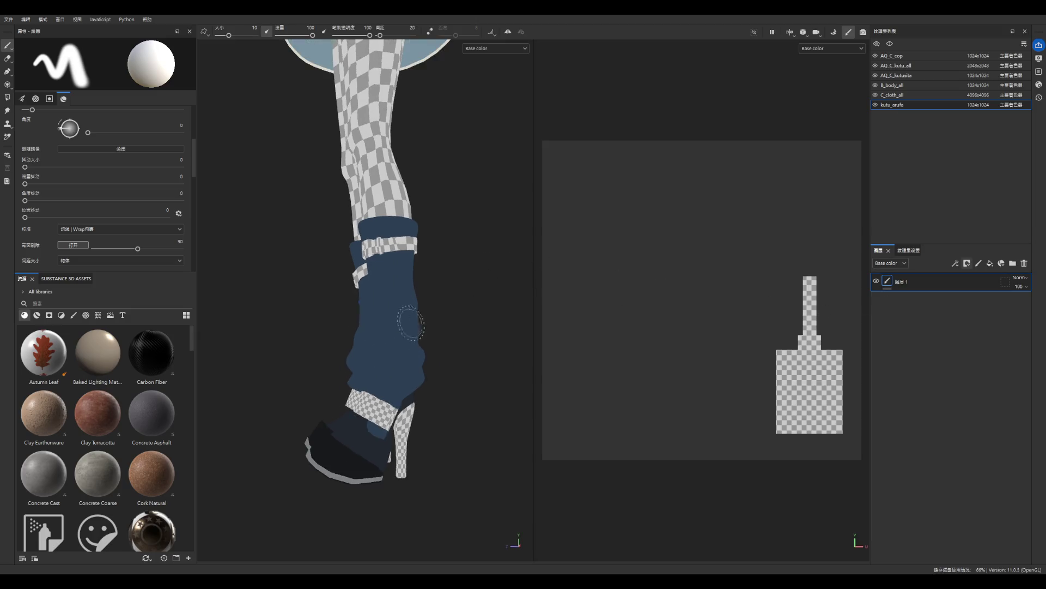
{"action": "scroll", "coordinate": [387, 417], "scroll_direction": "down", "scroll_amount": 1}
{"action": "scroll", "coordinate": [388, 416], "scroll_direction": "up", "scroll_amount": 4}
{"action": "scroll", "coordinate": [389, 417], "scroll_direction": "up", "scroll_amount": 3}
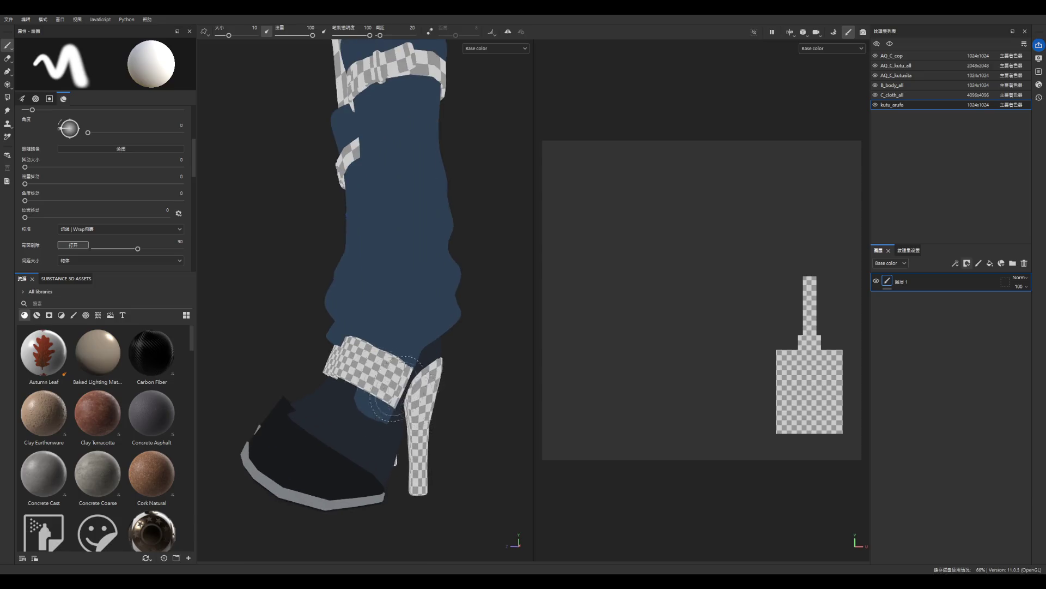
{"action": "left_click", "coordinate": [926, 86]}
{"action": "left_click", "coordinate": [926, 93]}
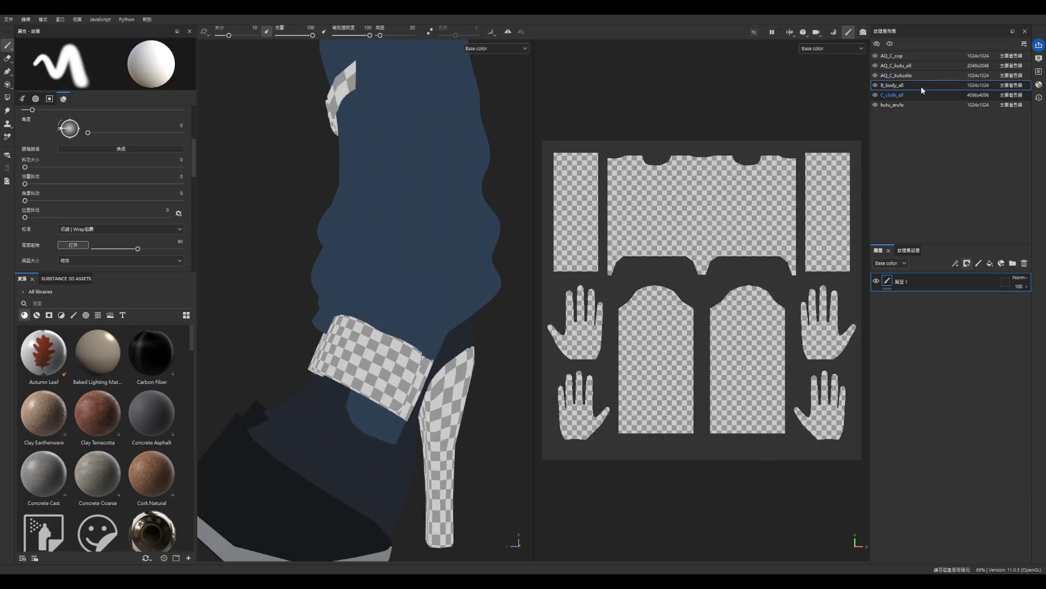
{"action": "left_click", "coordinate": [920, 67]}
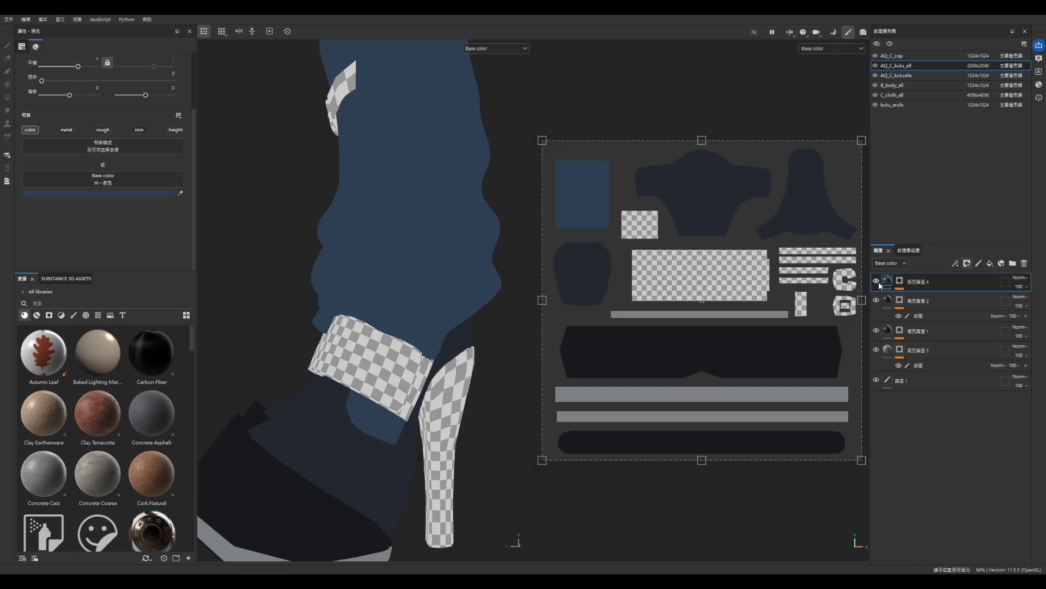
{"action": "left_click", "coordinate": [990, 264]}
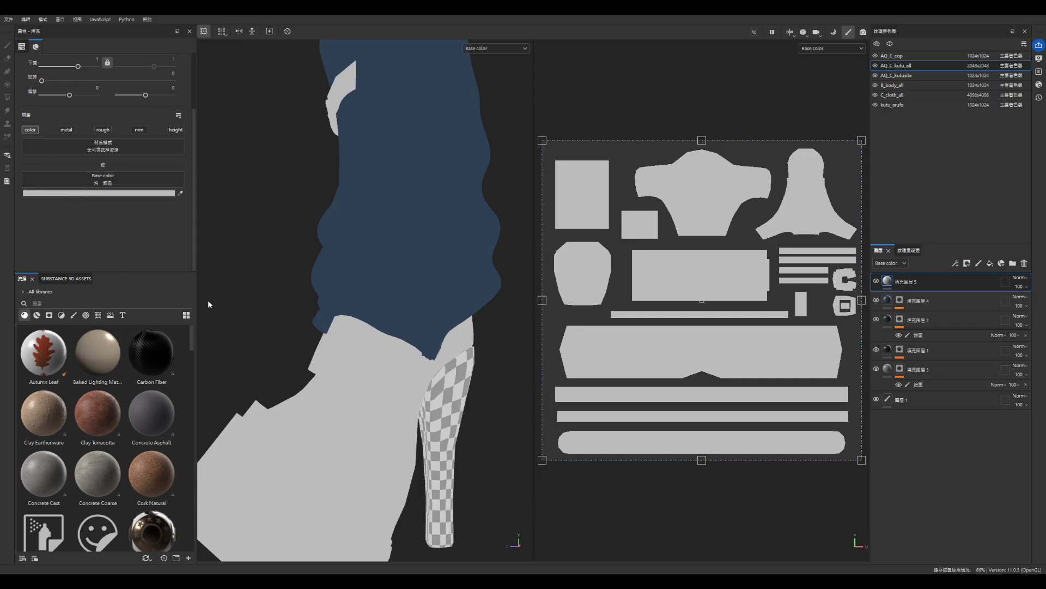
- Give fill layer 5 a black mask with a paint effect and geometry-fill the boot strap band
{"action": "left_click", "coordinate": [967, 263]}
{"action": "left_click", "coordinate": [976, 284]}
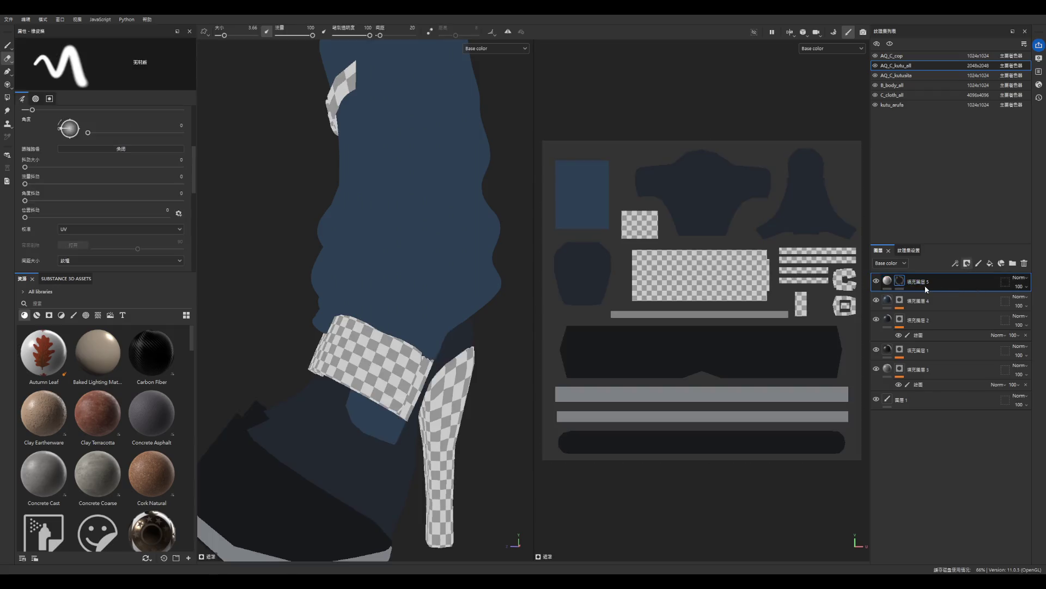
{"action": "left_click", "coordinate": [978, 263]}
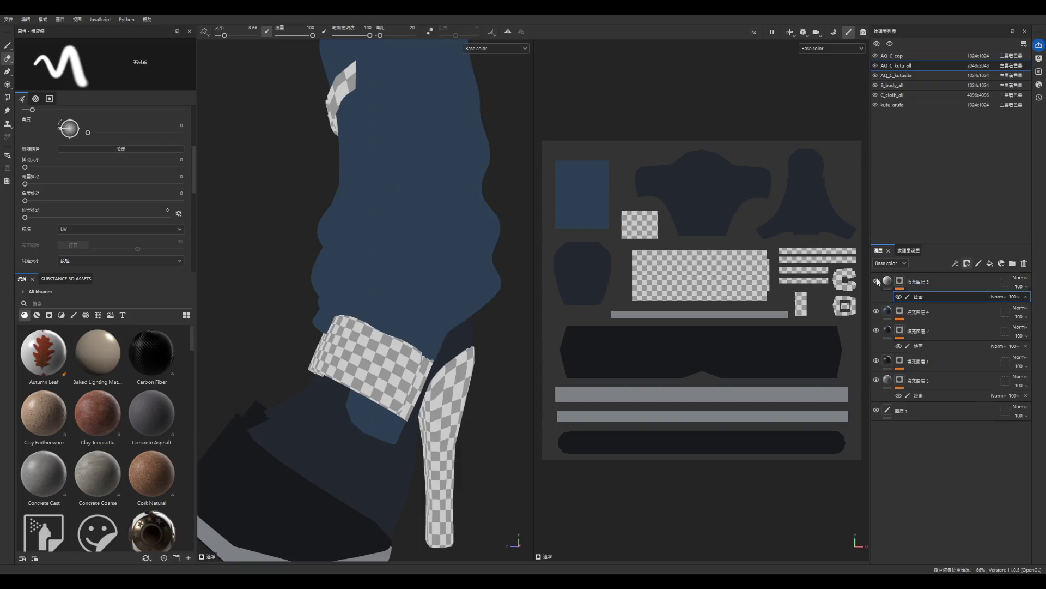
{"action": "left_click", "coordinate": [7, 45]}
{"action": "left_click", "coordinate": [7, 97]}
{"action": "left_click", "coordinate": [669, 256]}
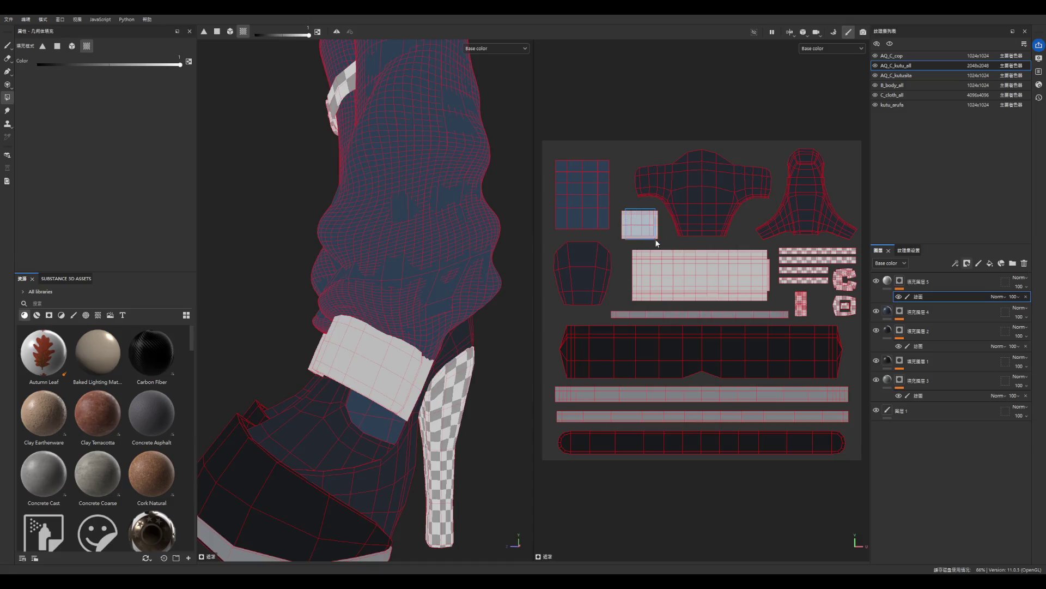
{"action": "scroll", "coordinate": [335, 297], "scroll_direction": "down", "scroll_amount": 5}
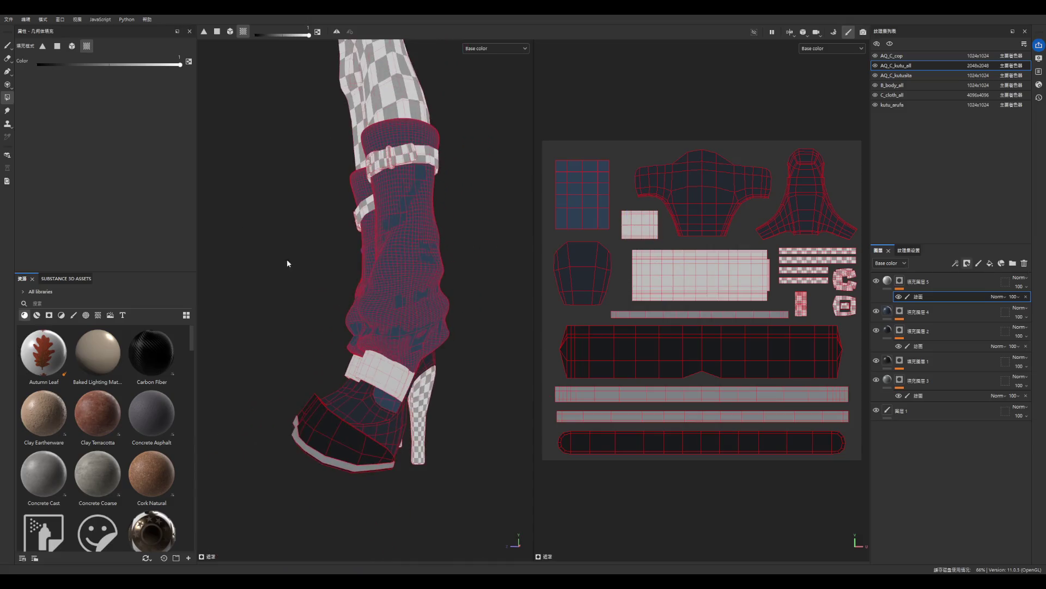
{"action": "left_click", "coordinate": [7, 45]}
{"action": "scroll", "coordinate": [340, 252], "scroll_direction": "down", "scroll_amount": 3}
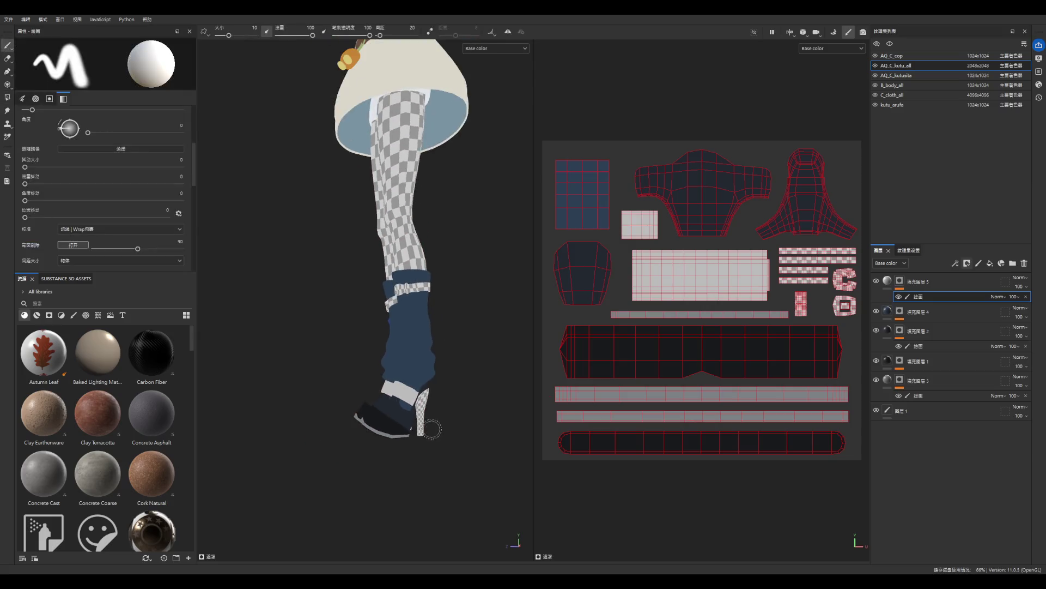
{"action": "scroll", "coordinate": [340, 251], "scroll_direction": "up", "scroll_amount": 2}
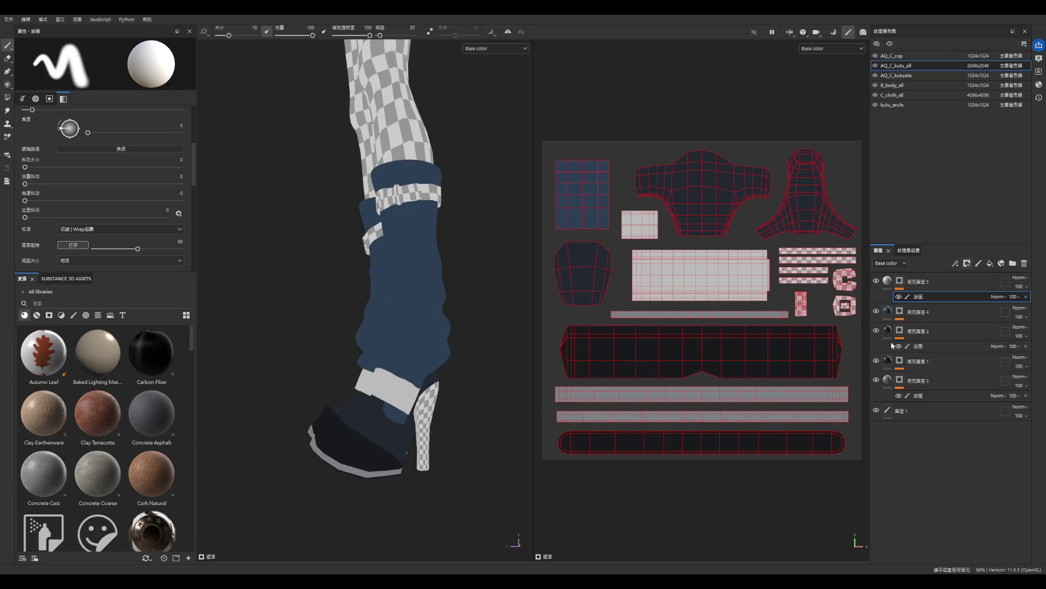
{"action": "left_click", "coordinate": [900, 281]}
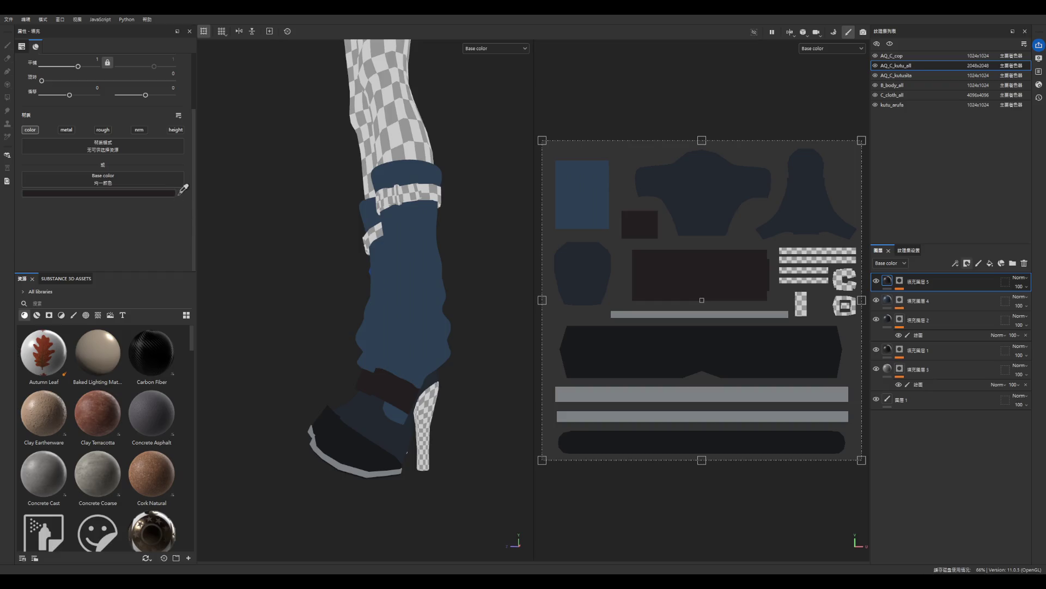
- Sample the shoe's dark colour into fill layer 5's base colour, then undo the last colour change
{"action": "left_click", "coordinate": [180, 194]}
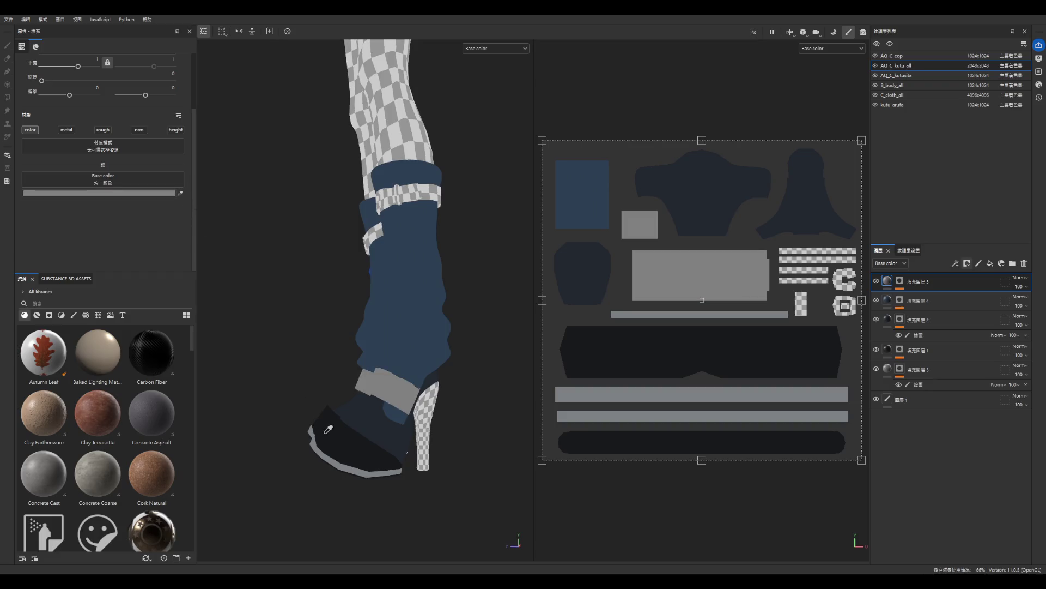
{"action": "left_click", "coordinate": [376, 441]}
{"action": "scroll", "coordinate": [411, 469], "scroll_direction": "down", "scroll_amount": 5}
{"action": "scroll", "coordinate": [374, 456], "scroll_direction": "up", "scroll_amount": 5}
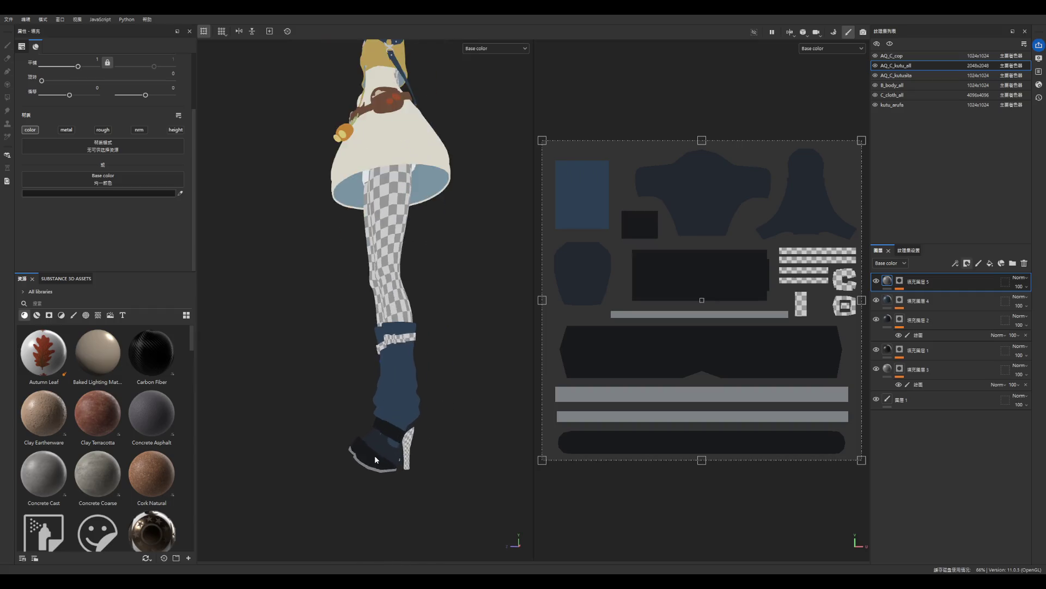
{"action": "scroll", "coordinate": [425, 452], "scroll_direction": "down", "scroll_amount": 5}
{"action": "scroll", "coordinate": [449, 459], "scroll_direction": "up", "scroll_amount": 3}
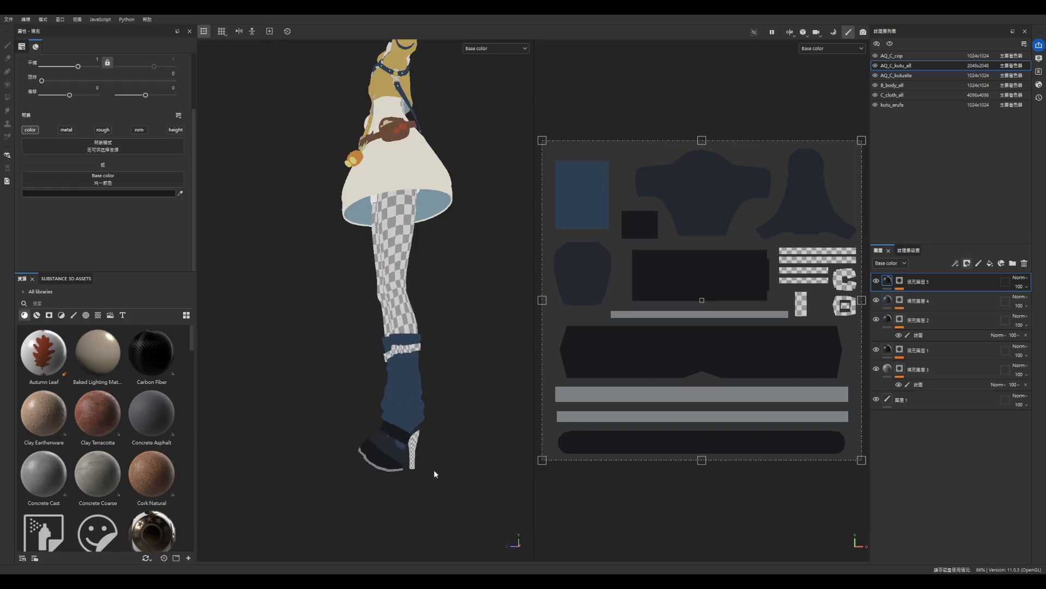
{"action": "scroll", "coordinate": [411, 459], "scroll_direction": "up", "scroll_amount": 1}
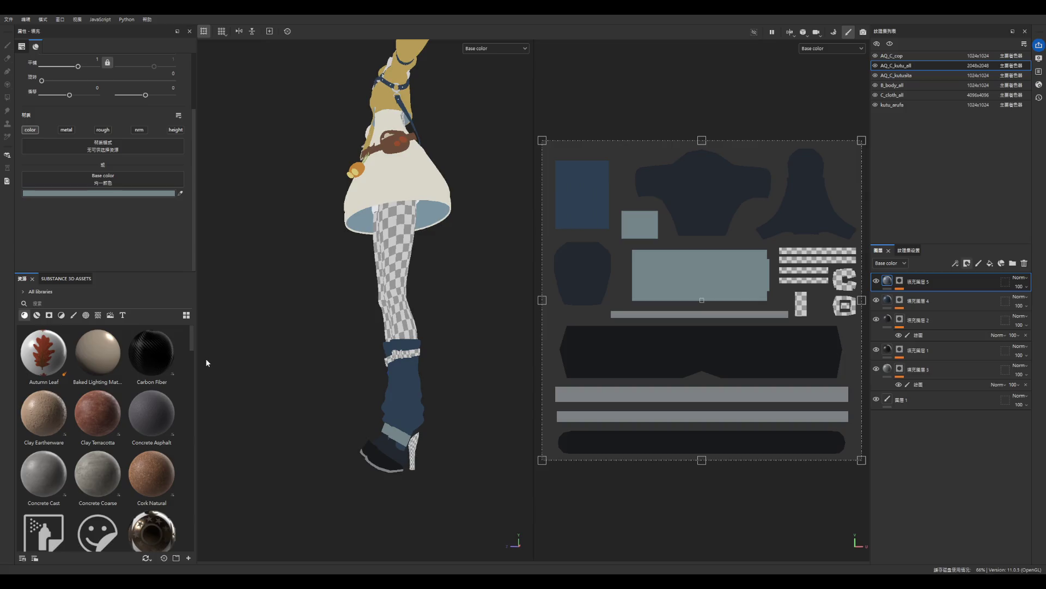
{"action": "scroll", "coordinate": [452, 467], "scroll_direction": "down", "scroll_amount": 3}
{"action": "scroll", "coordinate": [439, 459], "scroll_direction": "up", "scroll_amount": 3}
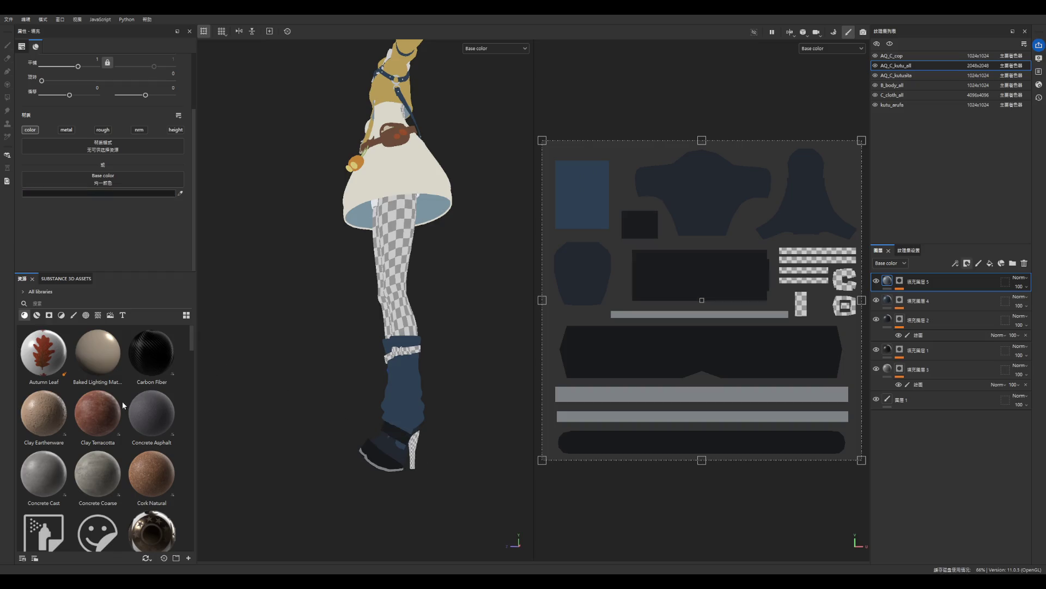
{"action": "scroll", "coordinate": [381, 458], "scroll_direction": "up", "scroll_amount": 3}
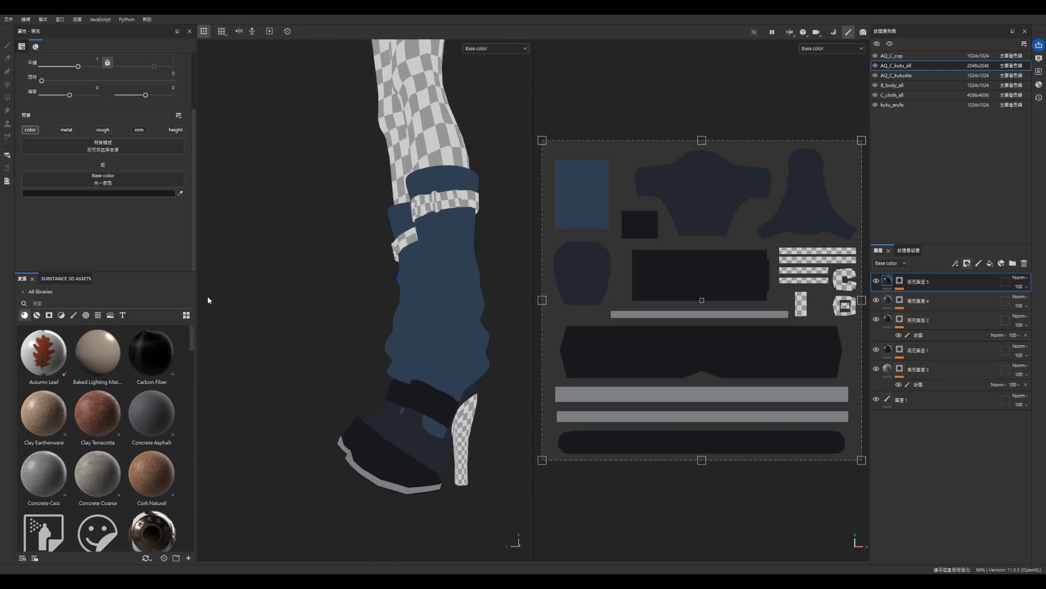
{"action": "key", "text": "ctrl+z"}
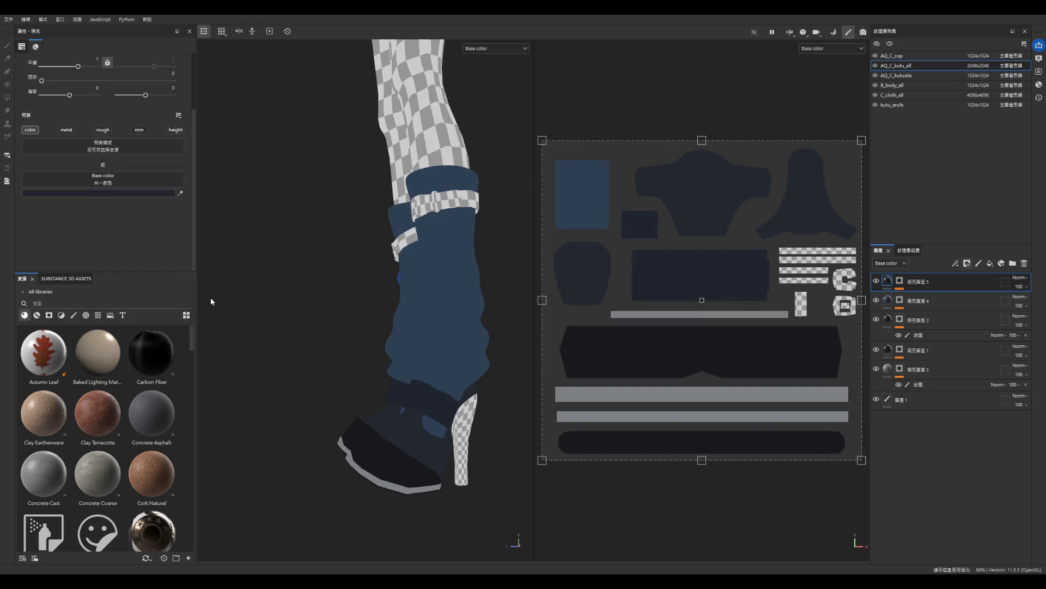
- Check fill layer 4's colour, then switch through the texture sets to AQ_C_cop
{"action": "scroll", "coordinate": [211, 302], "scroll_direction": "down", "scroll_amount": 3}
{"action": "left_click", "coordinate": [888, 304]}
{"action": "left_click", "coordinate": [892, 85]}
{"action": "left_click", "coordinate": [896, 75]}
{"action": "left_click", "coordinate": [900, 58]}
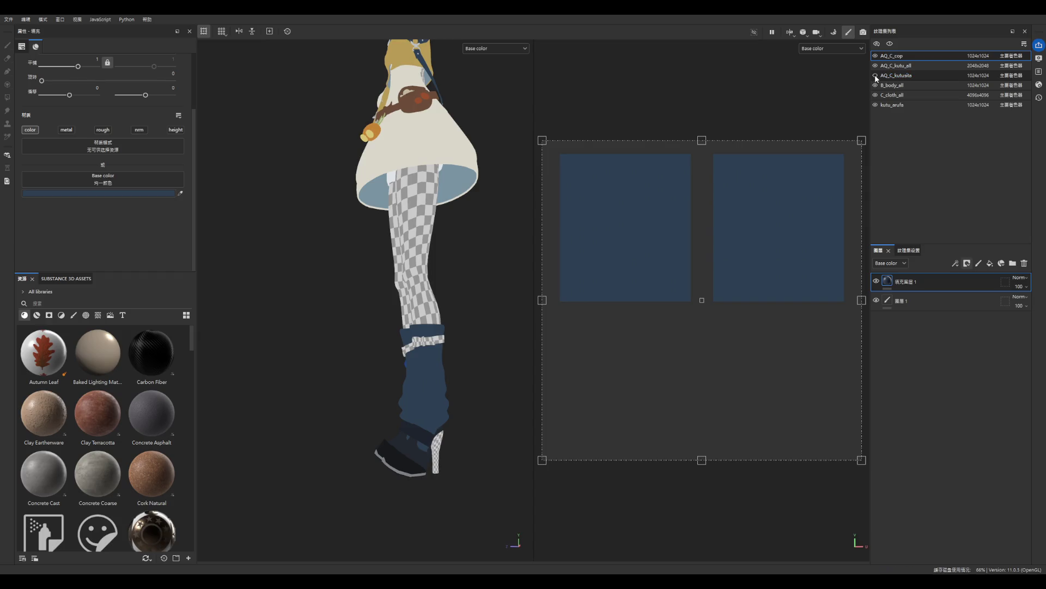
- On AQ_C_cop, try cream and then light grey as the leg warmers' fill colour
{"action": "left_click", "coordinate": [927, 78]}
{"action": "left_click", "coordinate": [893, 56]}
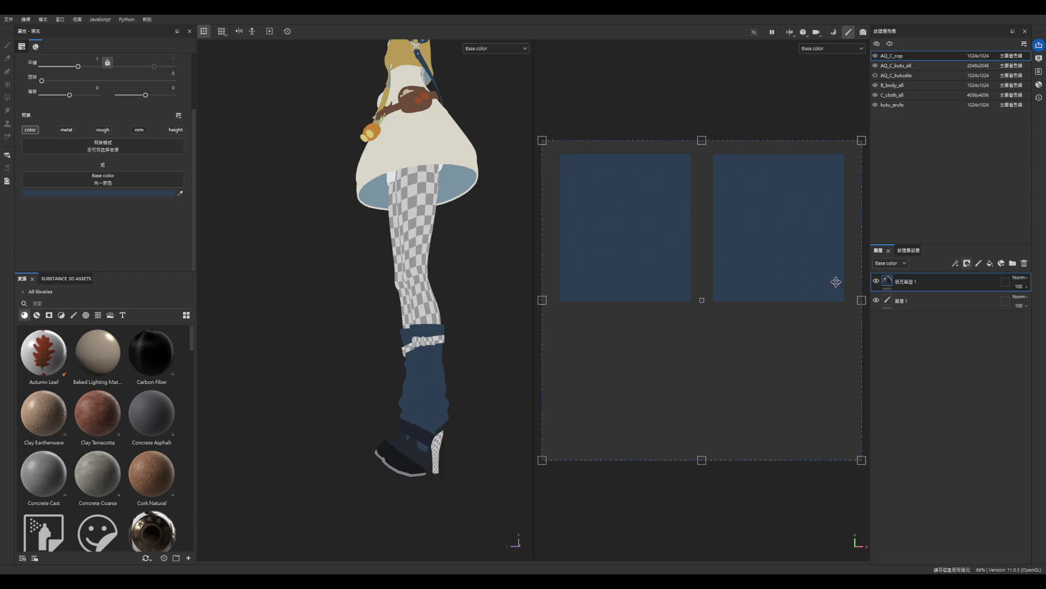
{"action": "left_click", "coordinate": [180, 193]}
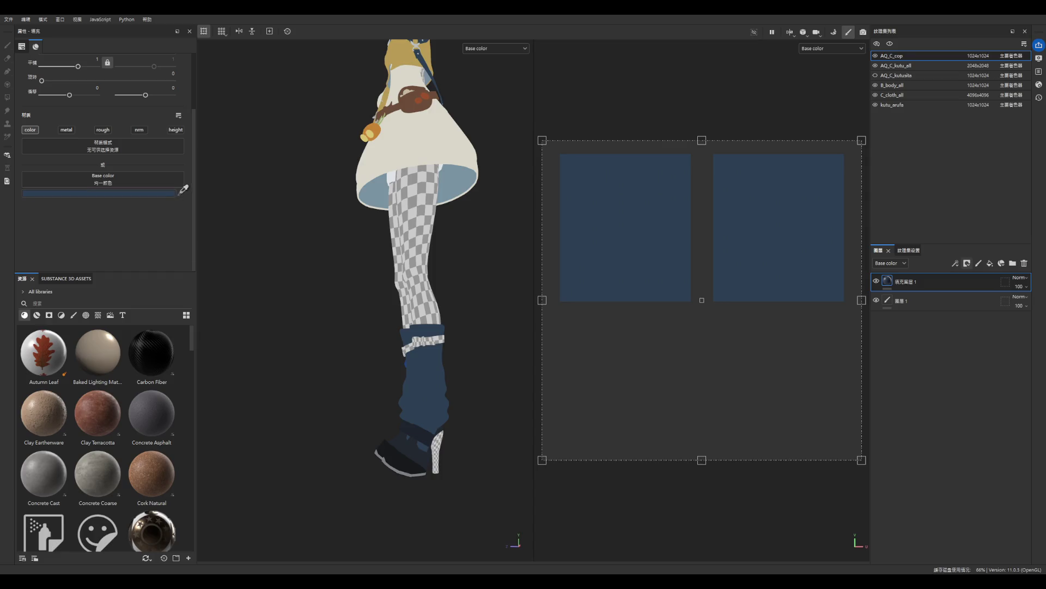
{"action": "left_click", "coordinate": [389, 158]}
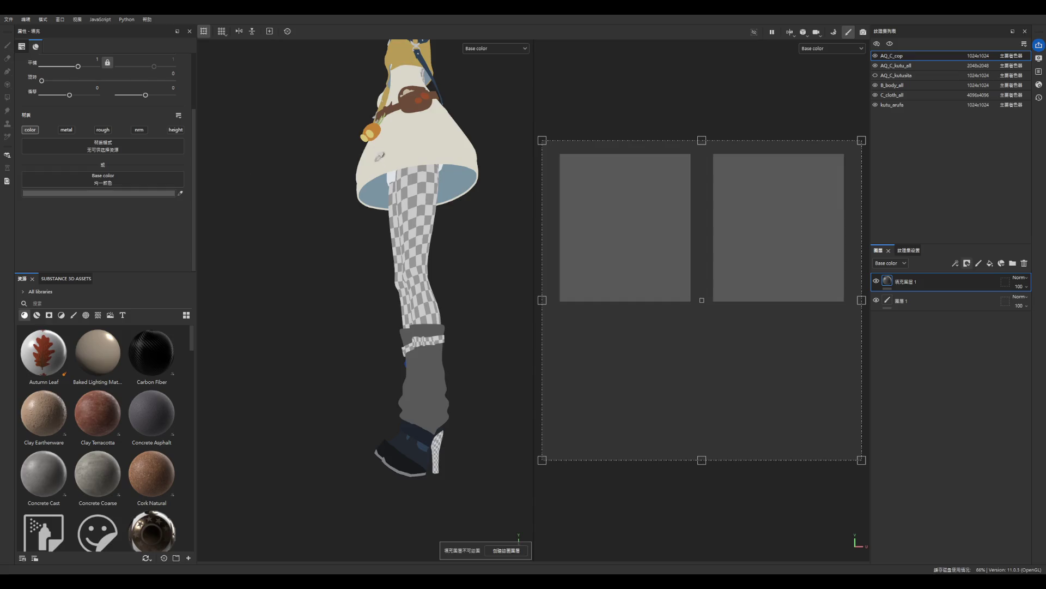
{"action": "left_click", "coordinate": [380, 155]}
{"action": "left_click", "coordinate": [427, 397]}
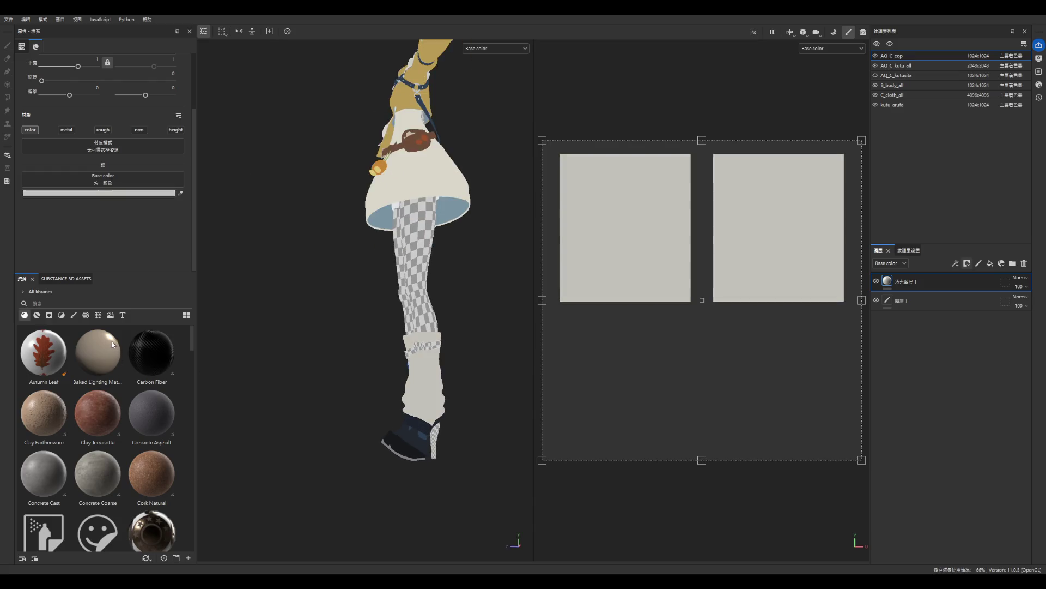
- Sample the shoe's dark navy for the leg warmers, then settle on light grey
{"action": "left_click_drag", "start_coordinate": [368, 378], "coordinate": [459, 365], "text": "alt"}
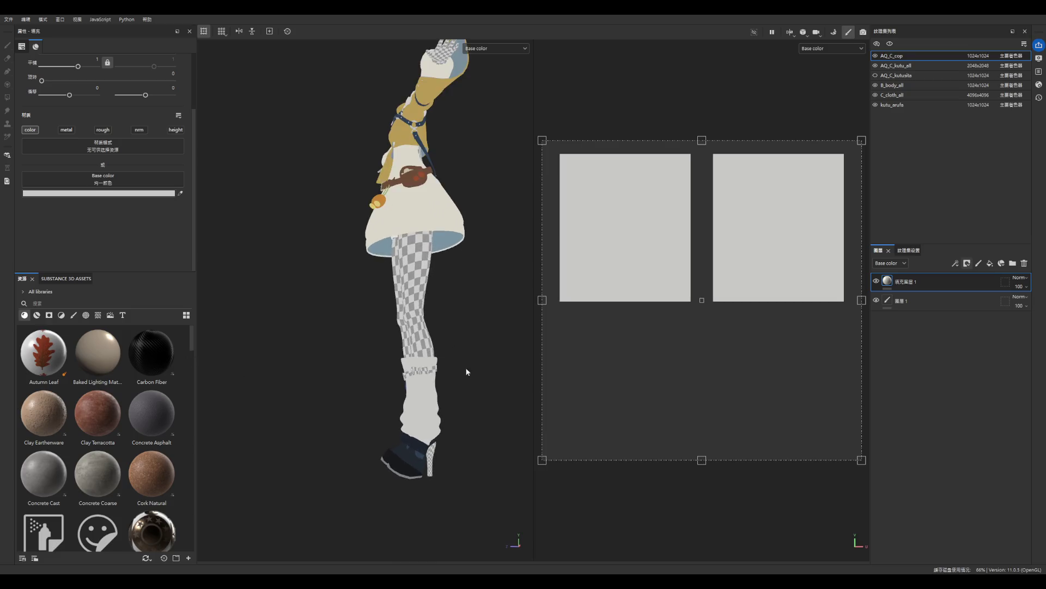
{"action": "scroll", "coordinate": [318, 416], "scroll_direction": "up", "scroll_amount": 4}
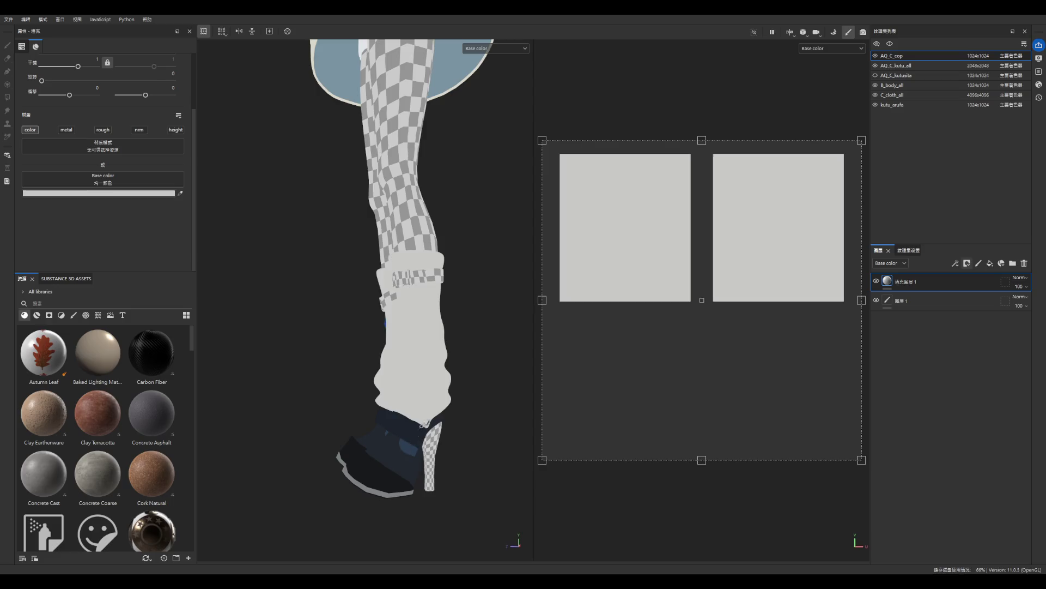
{"action": "left_click", "coordinate": [420, 426]}
{"action": "scroll", "coordinate": [459, 390], "scroll_direction": "down", "scroll_amount": 3}
{"action": "scroll", "coordinate": [457, 397], "scroll_direction": "down", "scroll_amount": 3}
{"action": "scroll", "coordinate": [453, 363], "scroll_direction": "up", "scroll_amount": 4}
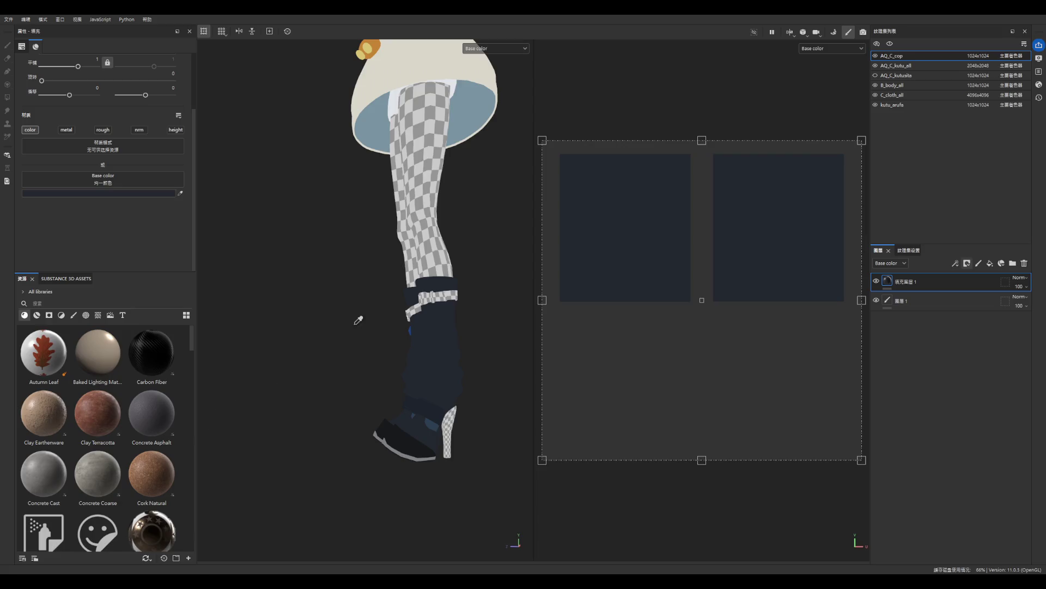
{"action": "scroll", "coordinate": [387, 398], "scroll_direction": "down", "scroll_amount": 3}
{"action": "scroll", "coordinate": [436, 124], "scroll_direction": "up", "scroll_amount": 3}
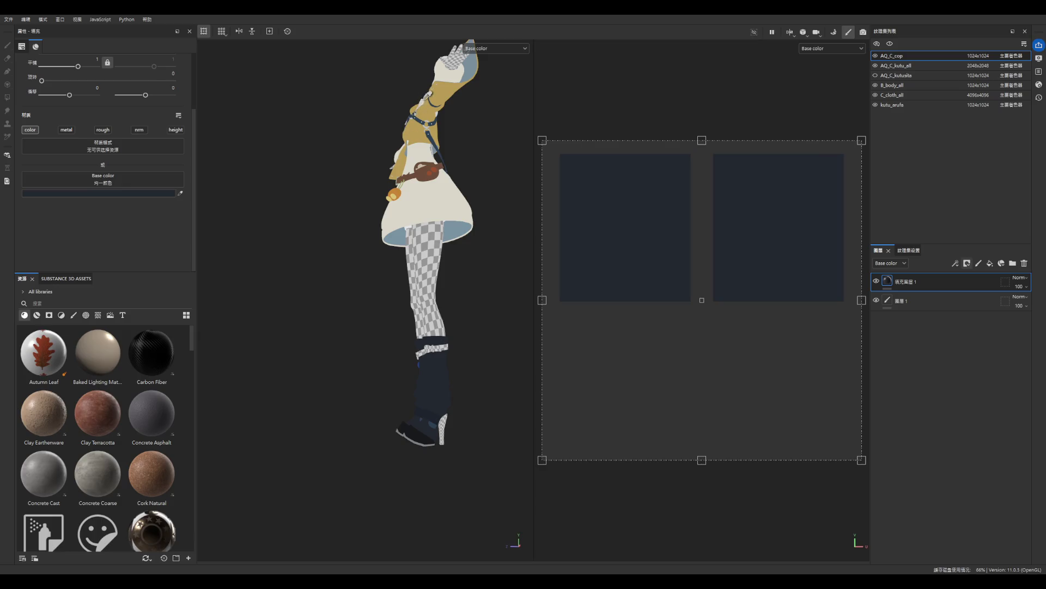
{"action": "left_click", "coordinate": [456, 49]}
{"action": "scroll", "coordinate": [455, 402], "scroll_direction": "down", "scroll_amount": 2}
{"action": "scroll", "coordinate": [433, 376], "scroll_direction": "up", "scroll_amount": 4}
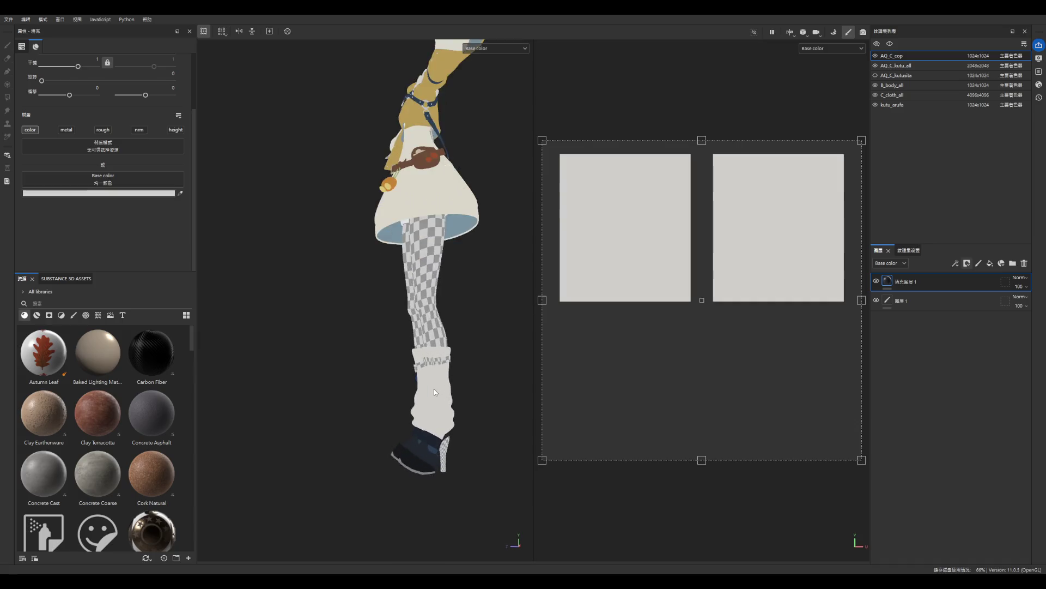
- Add a new fill layer to the AQ_C_kutu_all texture set
{"action": "left_click", "coordinate": [907, 76]}
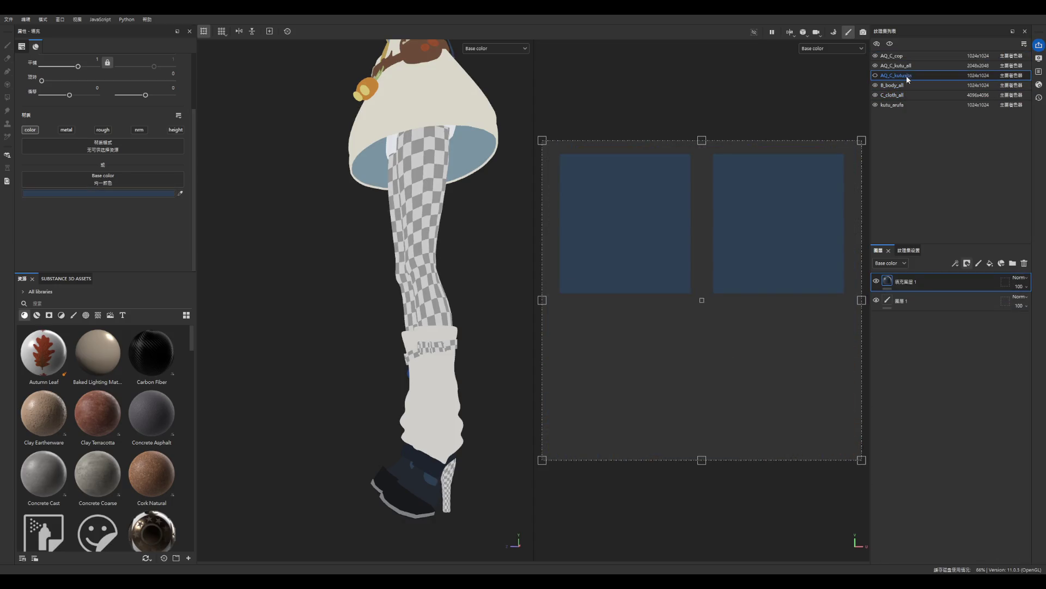
{"action": "left_click", "coordinate": [905, 85]}
{"action": "left_click", "coordinate": [910, 66]}
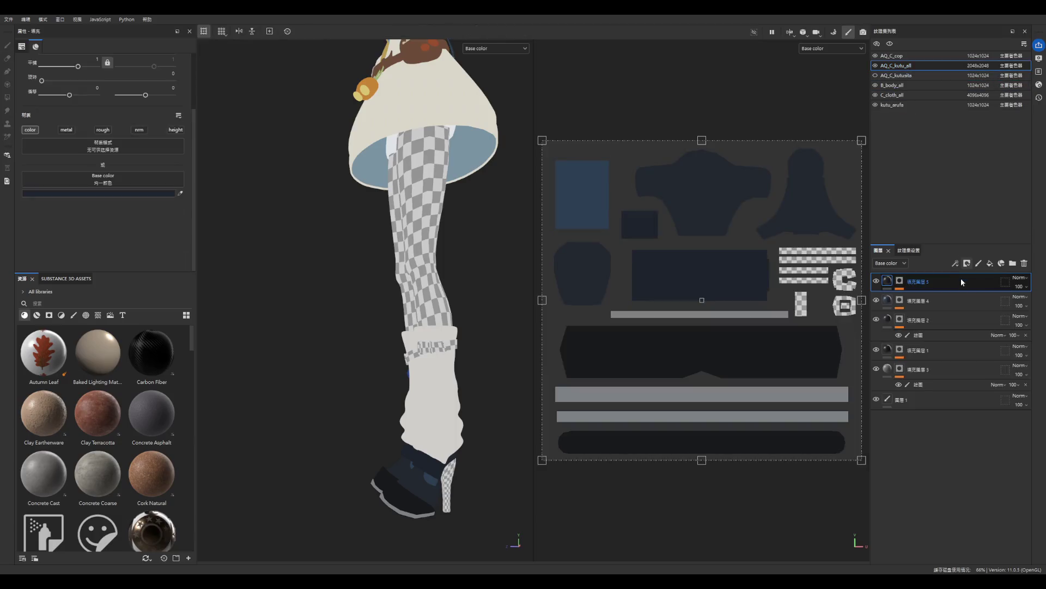
{"action": "left_click", "coordinate": [986, 264]}
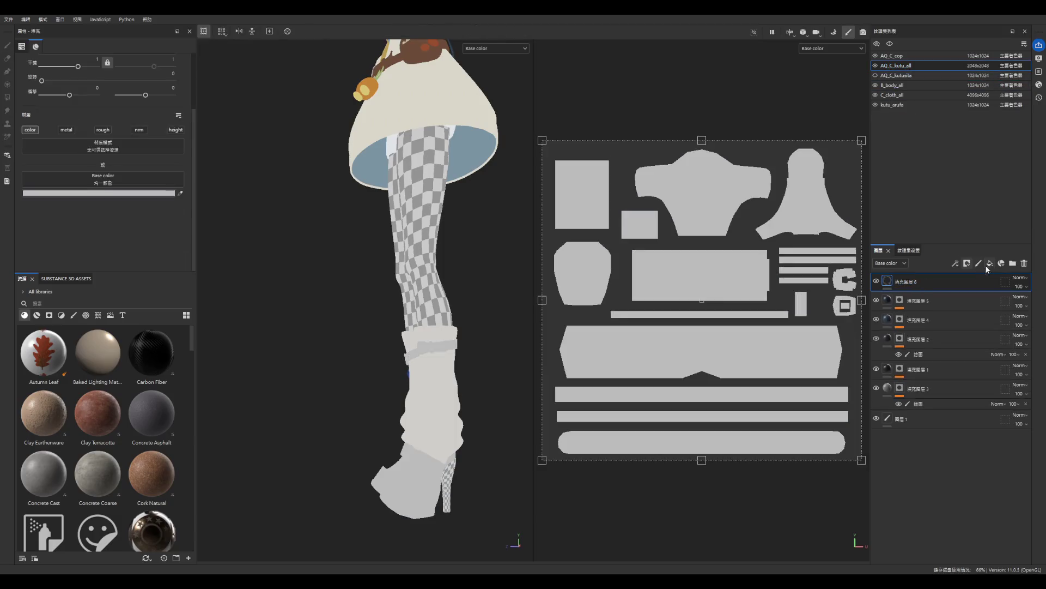
{"action": "scroll", "coordinate": [468, 392], "scroll_direction": "up", "scroll_amount": 2}
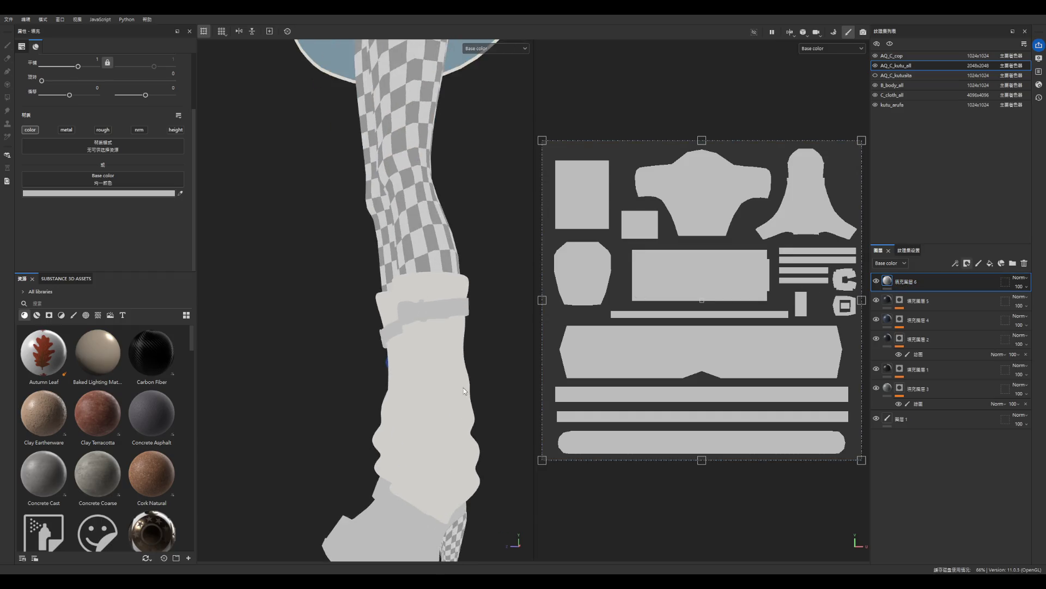
{"action": "scroll", "coordinate": [443, 423], "scroll_direction": "down", "scroll_amount": 4}
- Make the leg warmers visible again and return to the AQ_C_kutu_all texture set
{"action": "left_click", "coordinate": [876, 58]}
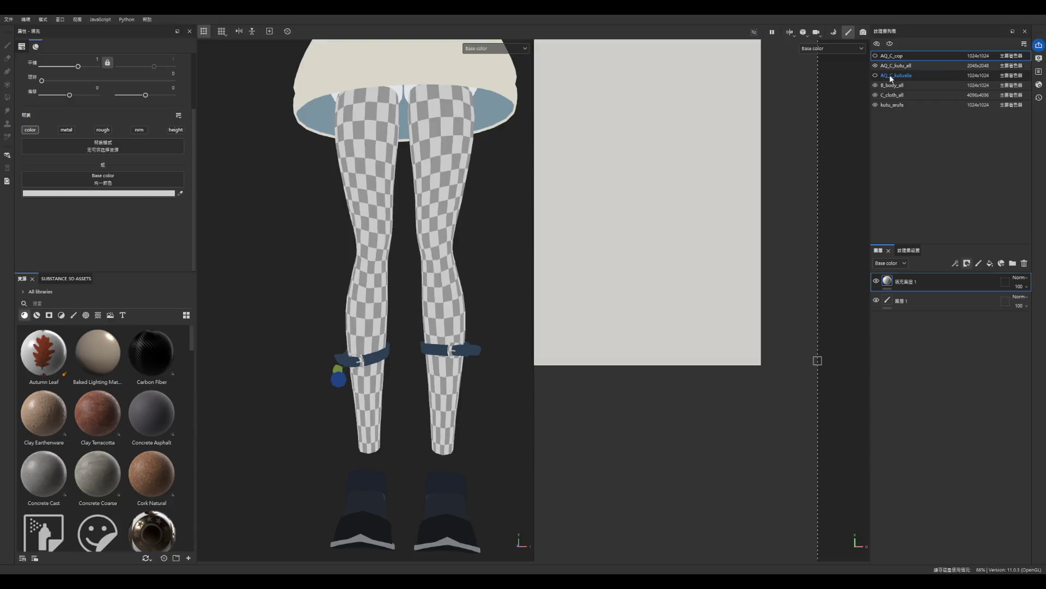
{"action": "left_click", "coordinate": [876, 75]}
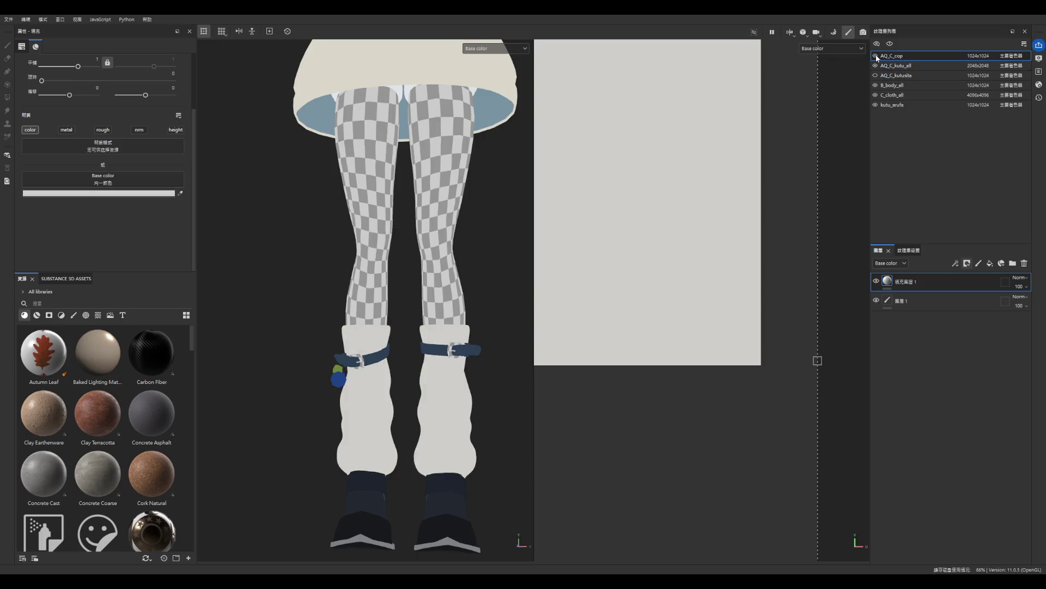
{"action": "scroll", "coordinate": [401, 357], "scroll_direction": "down", "scroll_amount": 5}
{"action": "scroll", "coordinate": [425, 394], "scroll_direction": "down", "scroll_amount": 3}
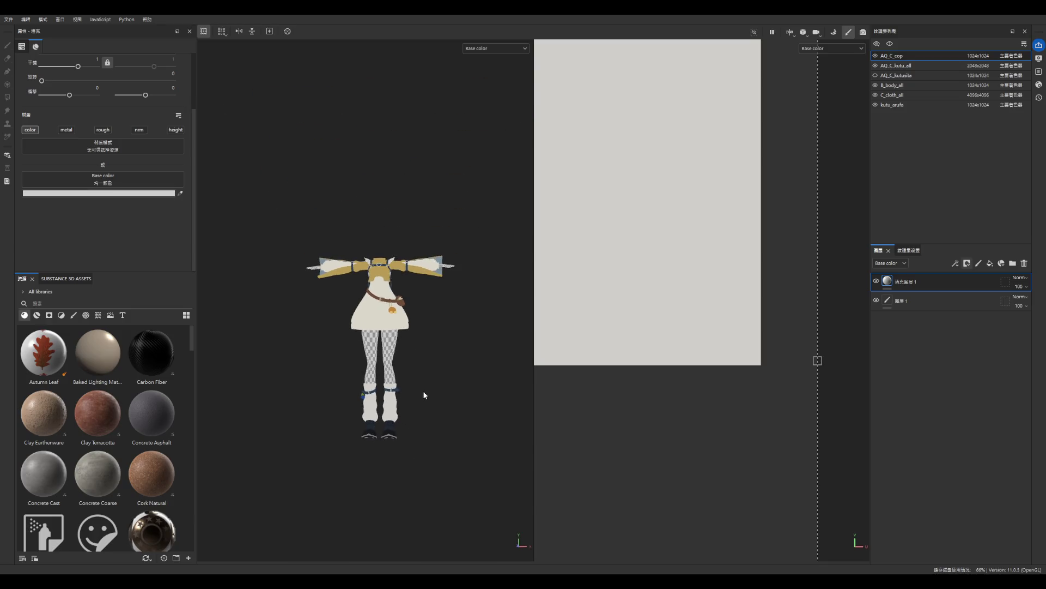
{"action": "scroll", "coordinate": [392, 369], "scroll_direction": "up", "scroll_amount": 10}
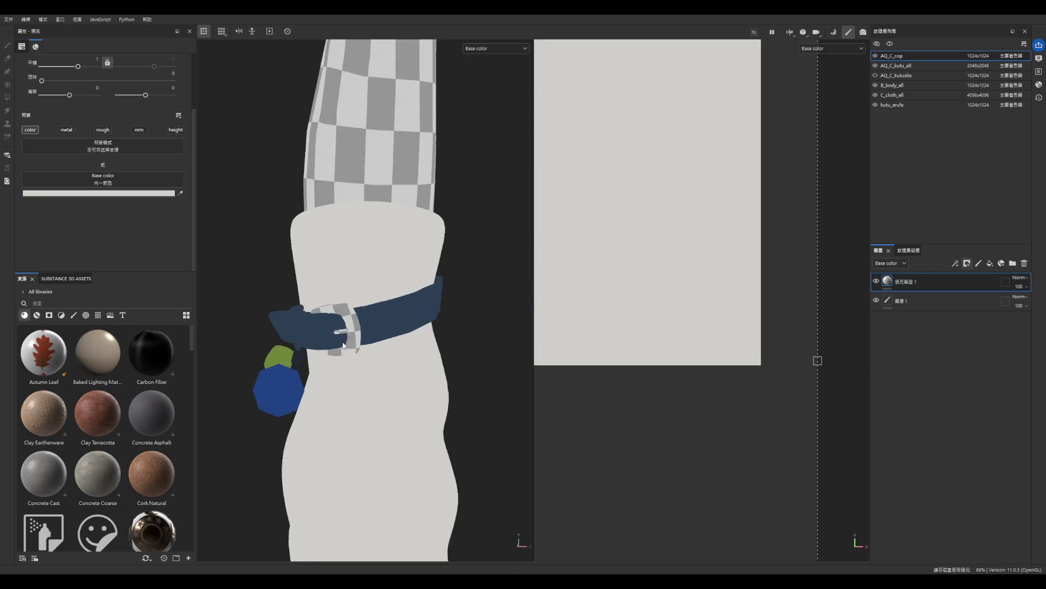
{"action": "left_click", "coordinate": [894, 85]}
{"action": "left_click", "coordinate": [896, 65]}
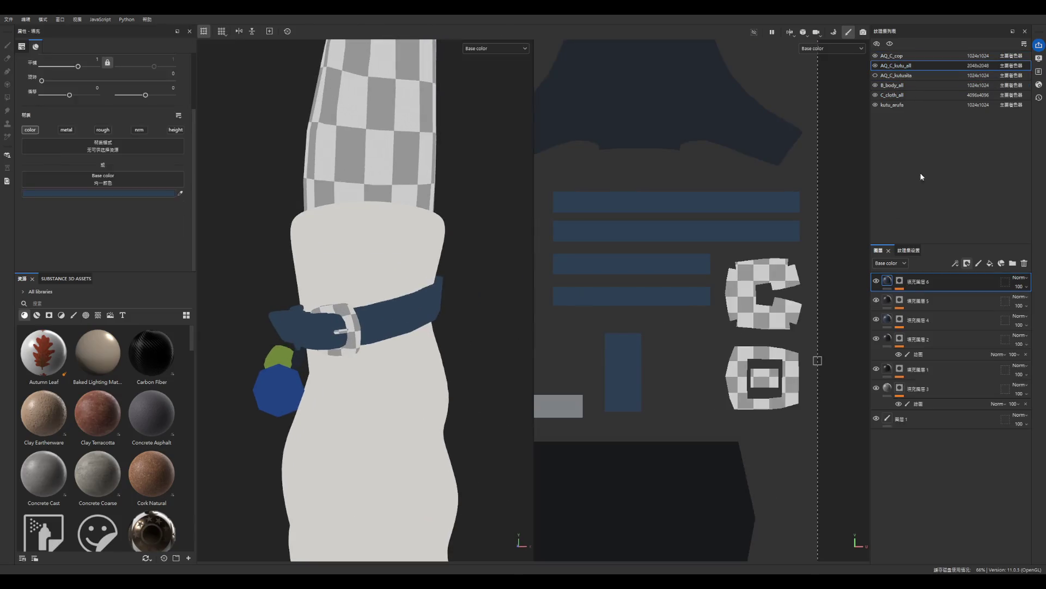
- Add fill layer 7 below fill layer 6 and group them in a new folder
{"action": "left_click", "coordinate": [989, 264]}
{"action": "mouse_move", "coordinate": [921, 282]}
{"action": "left_mouse_down"}
{"action": "mouse_move", "coordinate": [959, 294]}
{"action": "mouse_move", "coordinate": [938, 289]}
{"action": "mouse_move", "coordinate": [926, 312]}
{"action": "left_mouse_up"}
{"action": "left_click", "coordinate": [1013, 263]}
{"action": "left_click", "coordinate": [924, 321]}
- Colour fill layer 7 beige and give it a mask set up for geometry fill
{"action": "left_click_drag", "start_coordinate": [382, 324], "coordinate": [365, 328], "text": "alt"}
{"action": "scroll", "coordinate": [313, 290], "scroll_direction": "down", "scroll_amount": 5}
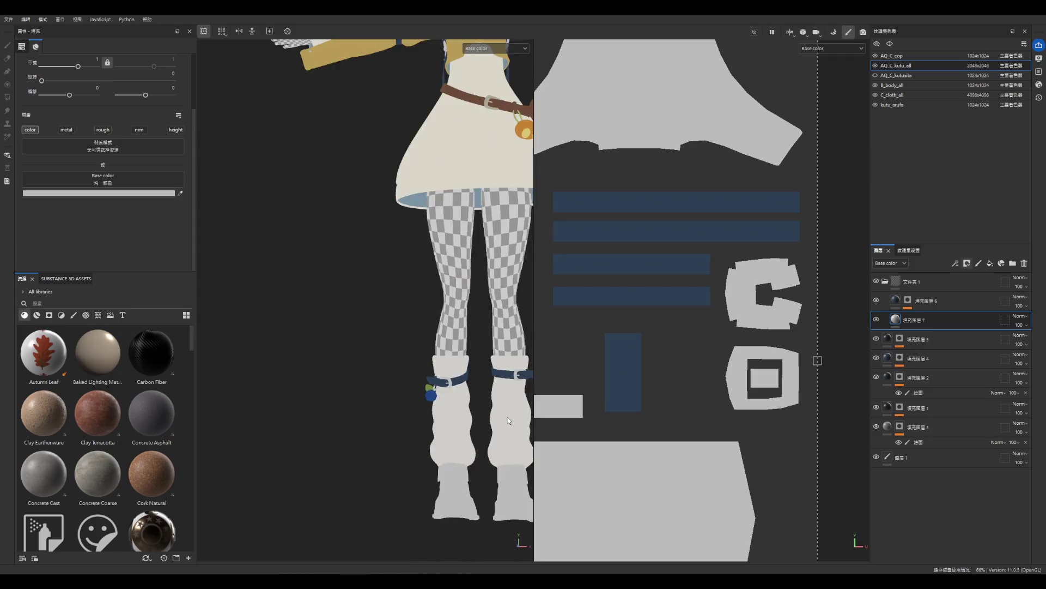
{"action": "scroll", "coordinate": [472, 266], "scroll_direction": "up", "scroll_amount": 5}
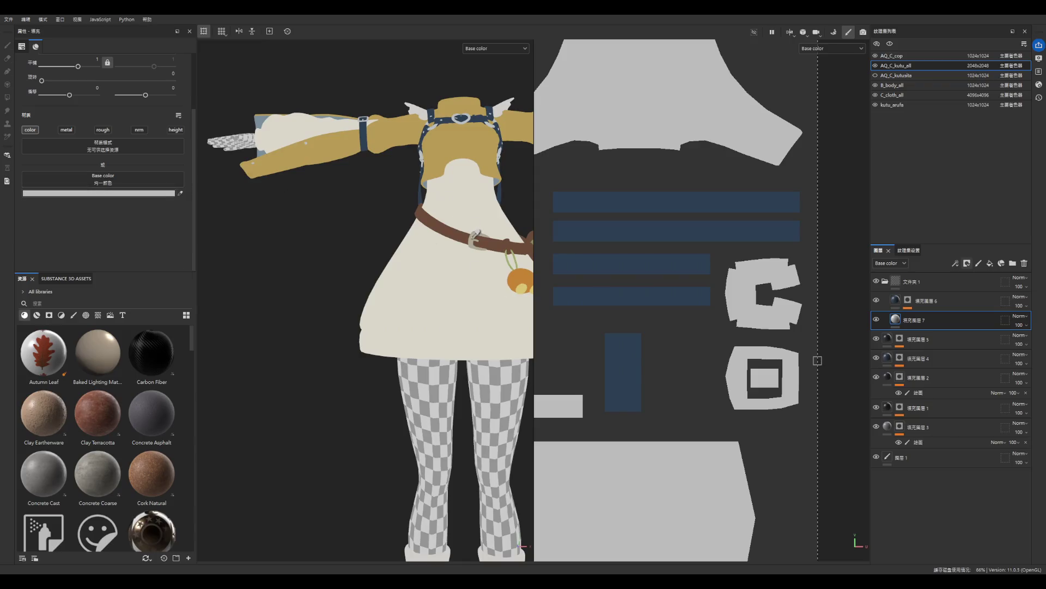
{"action": "left_click", "coordinate": [466, 225]}
{"action": "scroll", "coordinate": [467, 225], "scroll_direction": "down", "scroll_amount": 5}
{"action": "scroll", "coordinate": [425, 363], "scroll_direction": "up", "scroll_amount": 8}
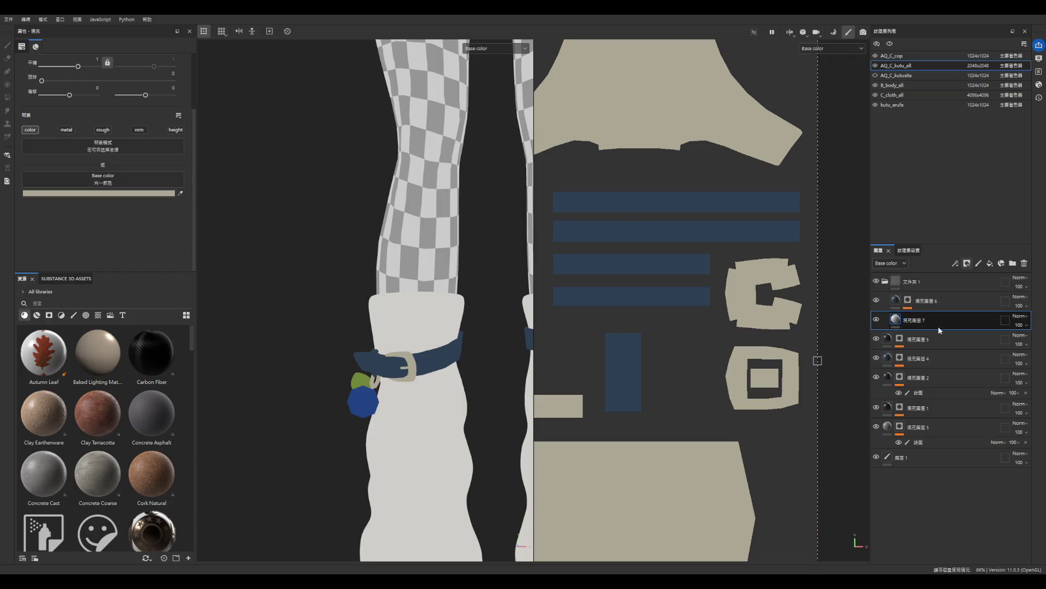
{"action": "left_click", "coordinate": [967, 263]}
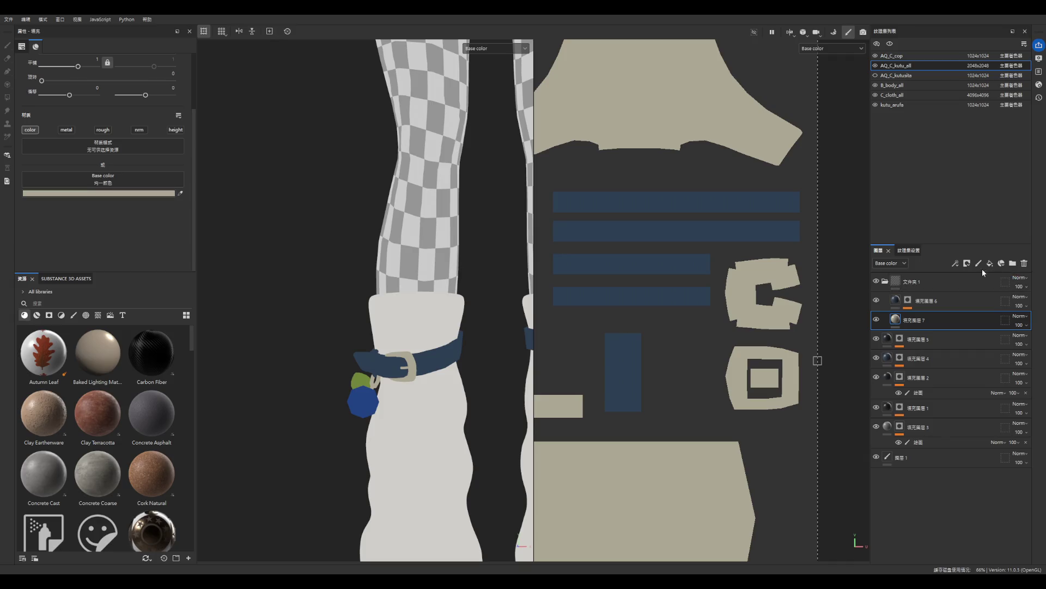
{"action": "left_click", "coordinate": [978, 280]}
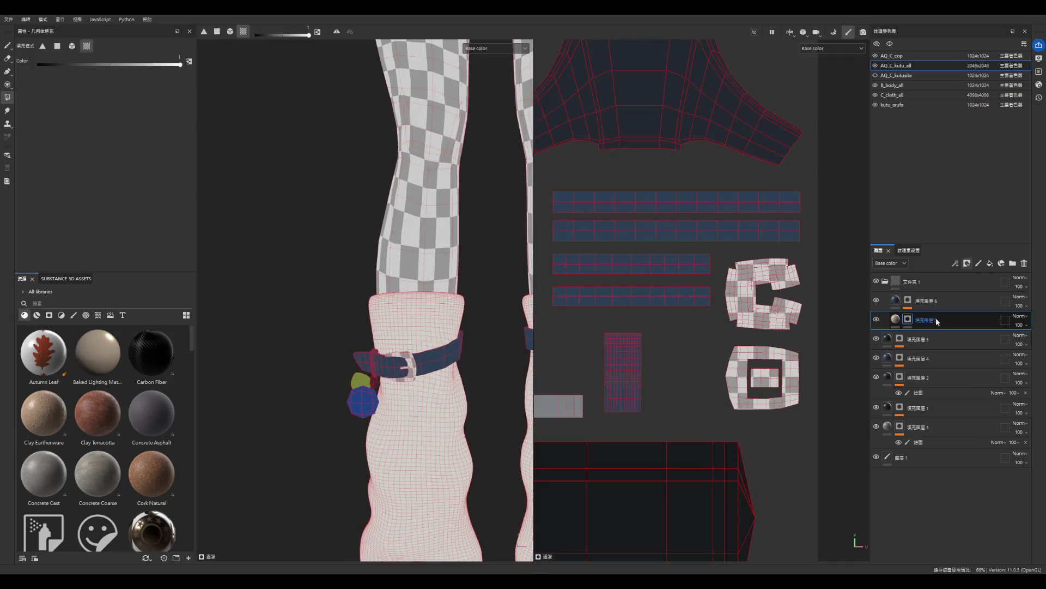
- Use a Polygon Fill paint effect in UV-chunk mode to reveal beige on the C and O islands
{"action": "left_click", "coordinate": [7, 46]}
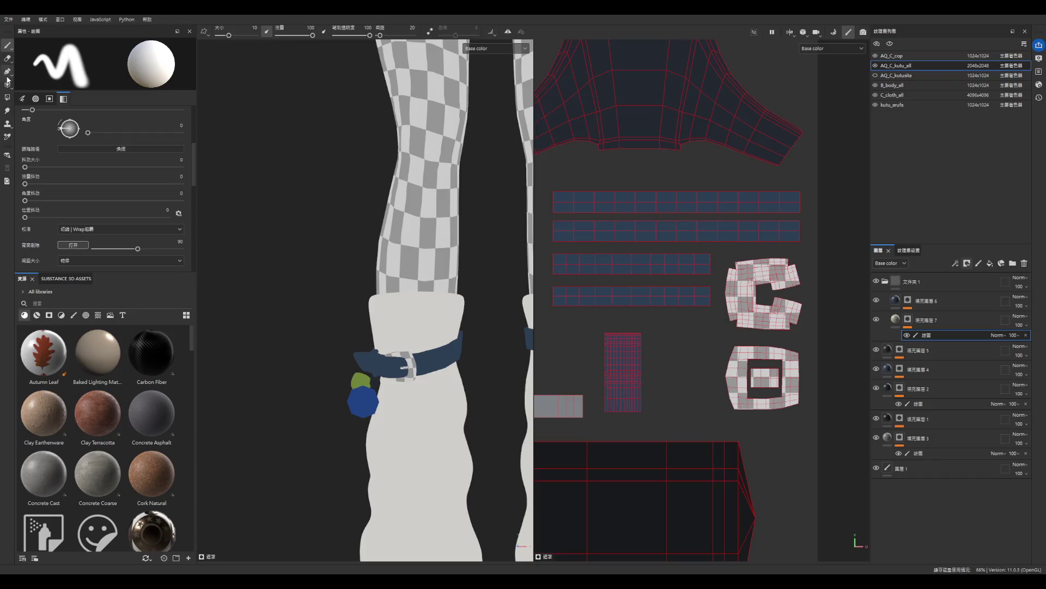
{"action": "left_click", "coordinate": [8, 97]}
{"action": "left_click_drag", "start_coordinate": [715, 284], "coordinate": [755, 389]}
{"action": "key", "text": "f"}
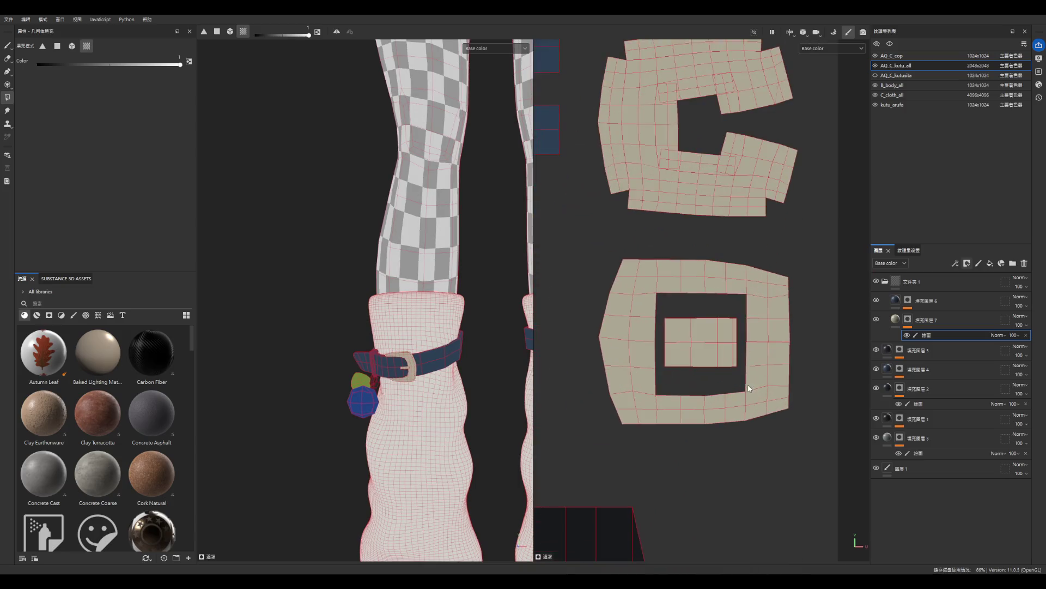
{"action": "scroll", "coordinate": [406, 370], "scroll_direction": "up", "scroll_amount": 5}
{"action": "scroll", "coordinate": [776, 351], "scroll_direction": "down", "scroll_amount": 5}
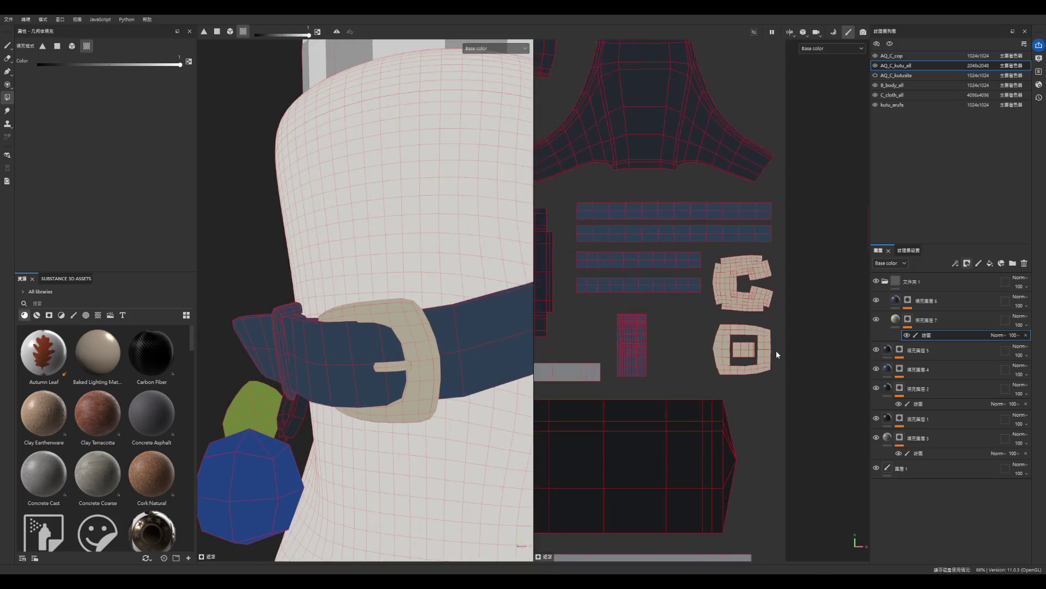
{"action": "scroll", "coordinate": [681, 357], "scroll_direction": "down", "scroll_amount": 2}
{"action": "scroll", "coordinate": [404, 382], "scroll_direction": "down", "scroll_amount": 6}
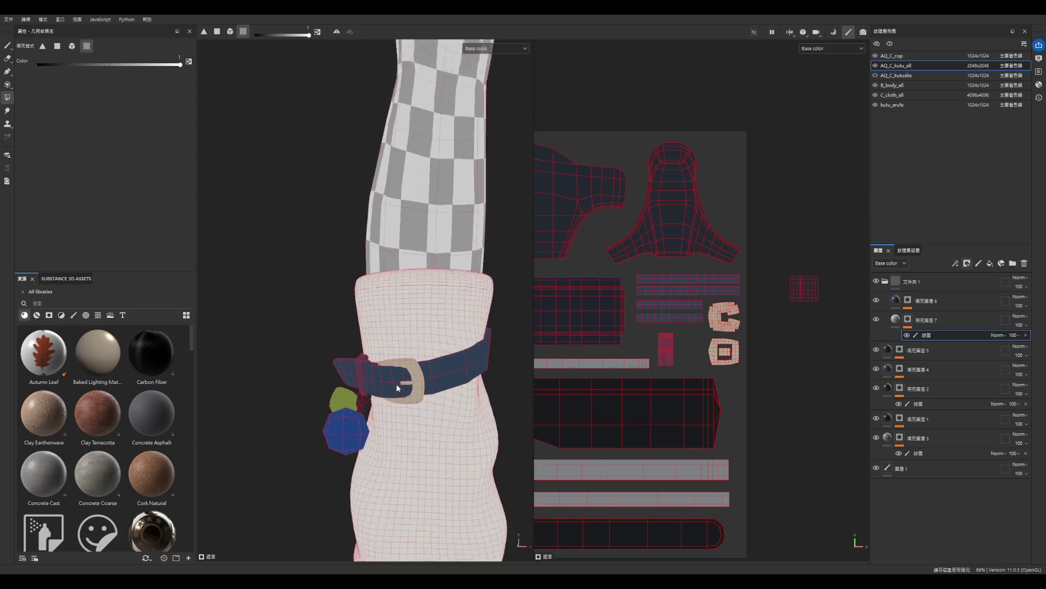
{"action": "scroll", "coordinate": [692, 356], "scroll_direction": "down", "scroll_amount": 5}
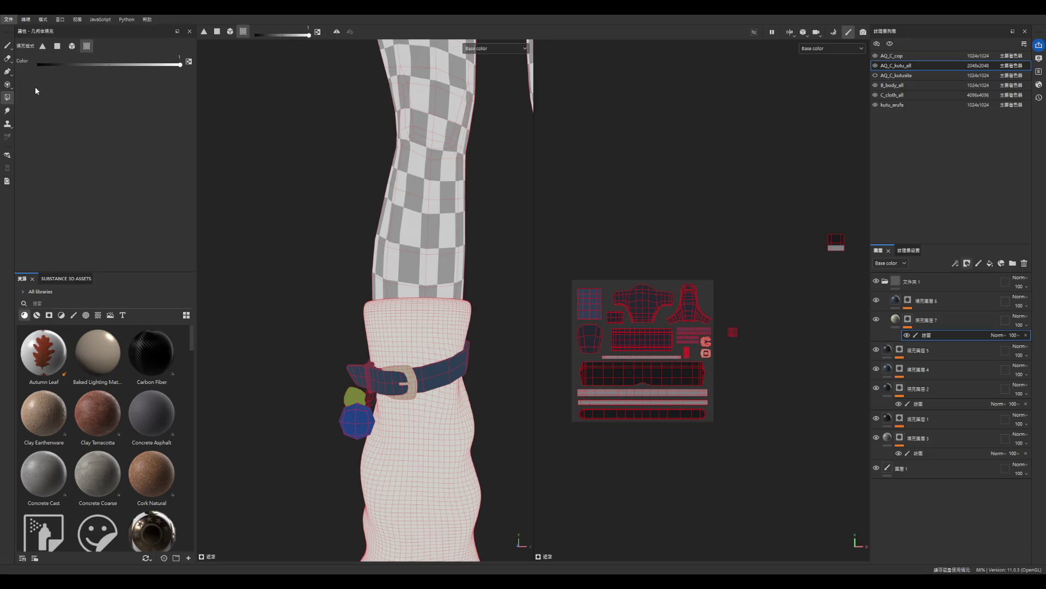
- Switch to the kutu_arufa texture set and refit the view to the whole character
{"action": "scroll", "coordinate": [746, 320], "scroll_direction": "up", "scroll_amount": 4}
{"action": "scroll", "coordinate": [700, 323], "scroll_direction": "up", "scroll_amount": 8}
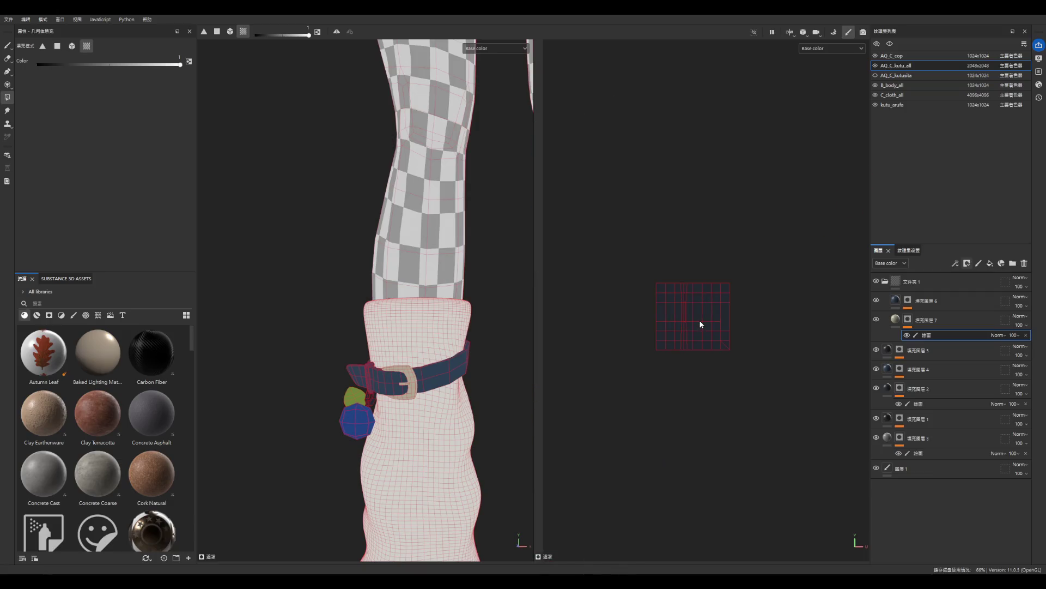
{"action": "scroll", "coordinate": [678, 323], "scroll_direction": "down", "scroll_amount": 6}
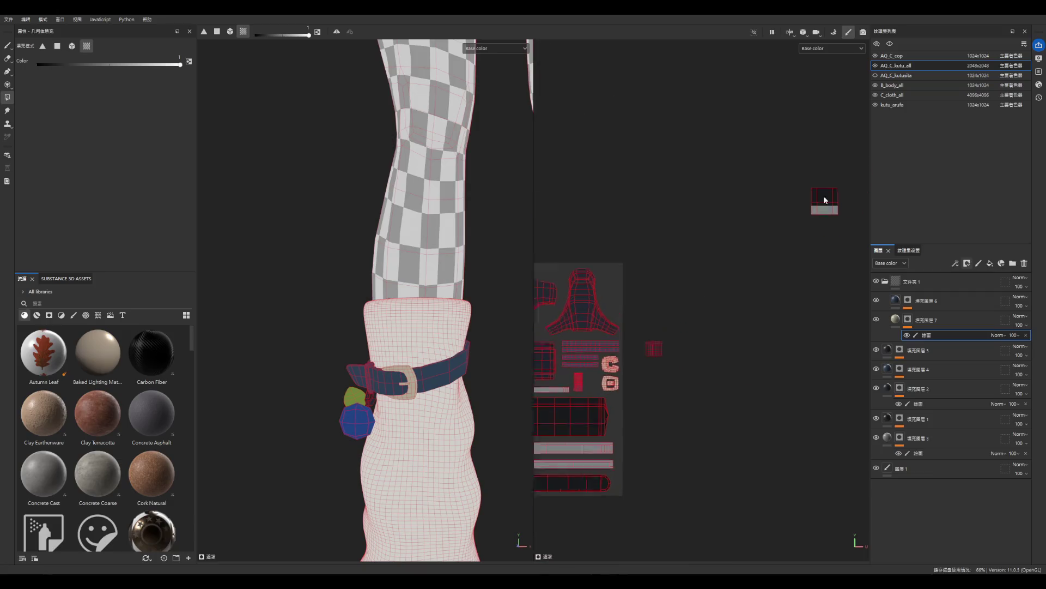
{"action": "scroll", "coordinate": [828, 194], "scroll_direction": "up", "scroll_amount": 8}
{"action": "scroll", "coordinate": [822, 188], "scroll_direction": "down", "scroll_amount": 4}
{"action": "scroll", "coordinate": [821, 189], "scroll_direction": "down", "scroll_amount": 5}
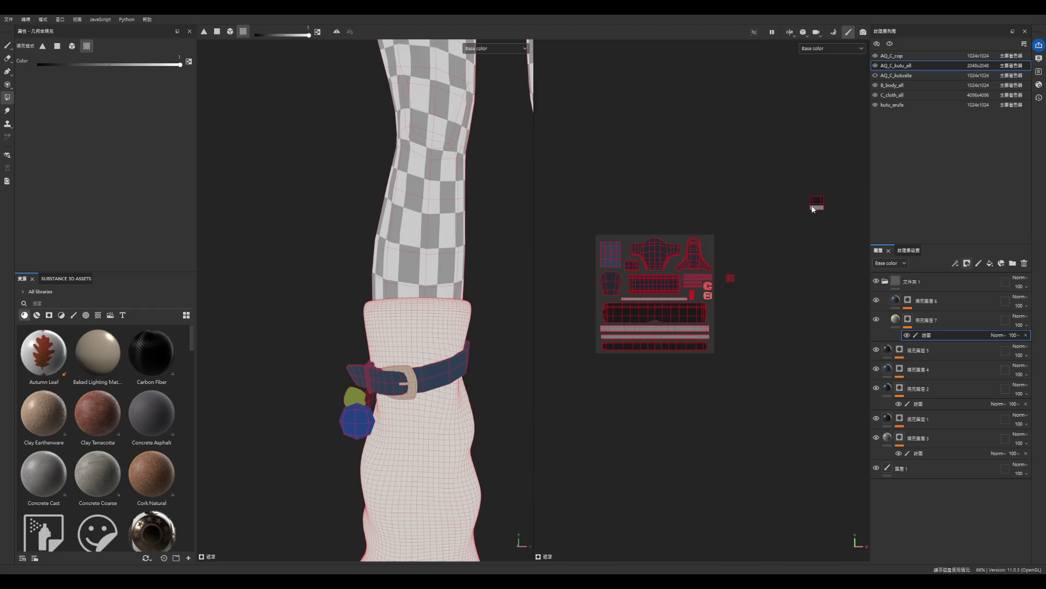
{"action": "scroll", "coordinate": [750, 269], "scroll_direction": "up", "scroll_amount": 2}
{"action": "left_click", "coordinate": [898, 103]}
{"action": "key", "text": "f"}
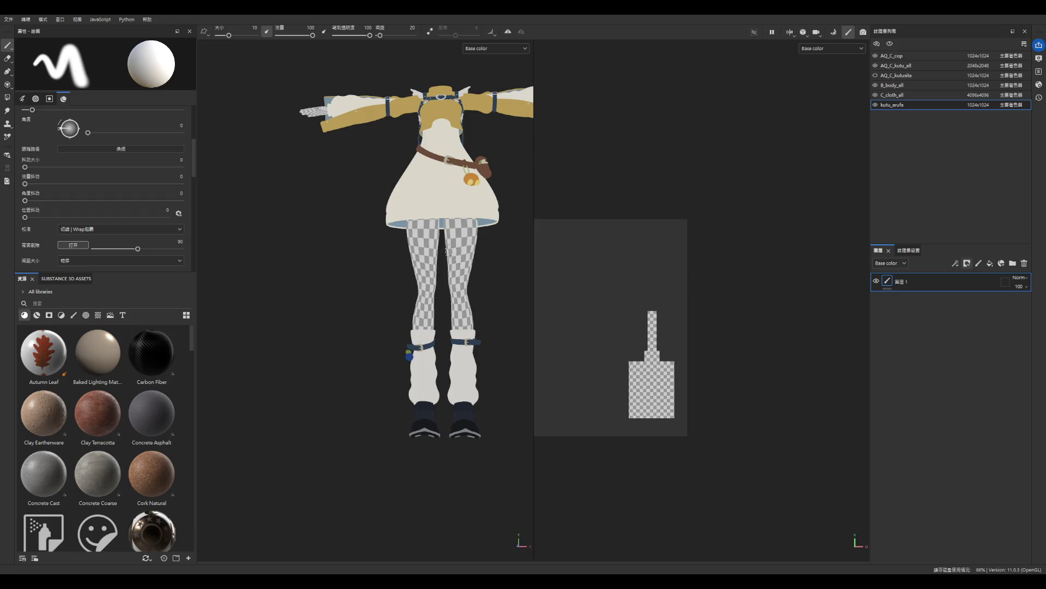
{"action": "scroll", "coordinate": [451, 191], "scroll_direction": "down", "scroll_amount": 3}
{"action": "scroll", "coordinate": [364, 144], "scroll_direction": "up", "scroll_amount": 3}
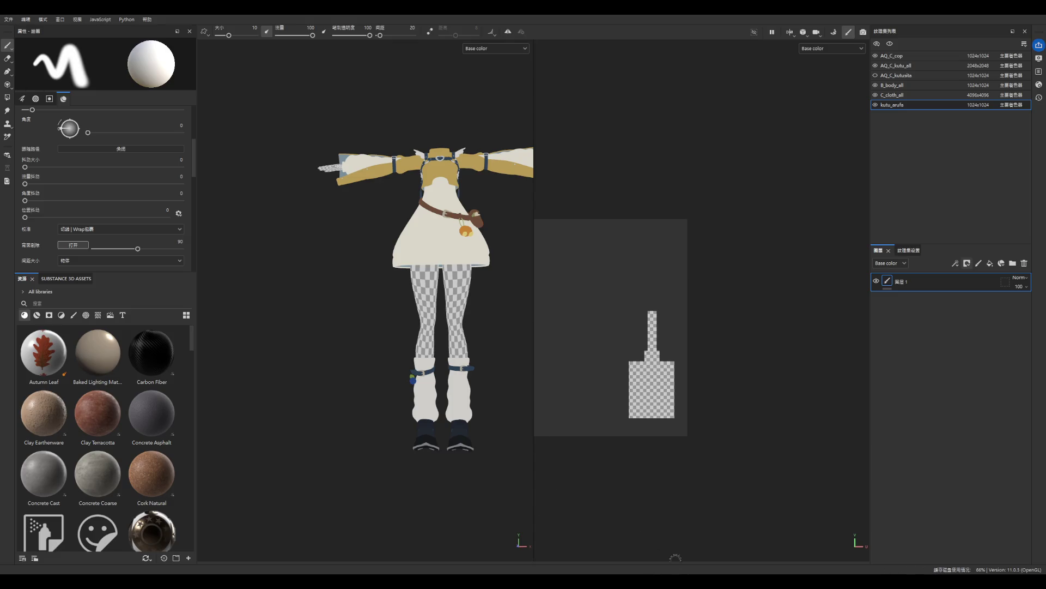
{"action": "scroll", "coordinate": [422, 292], "scroll_direction": "down", "scroll_amount": 3}
{"action": "scroll", "coordinate": [508, 253], "scroll_direction": "up", "scroll_amount": 2}
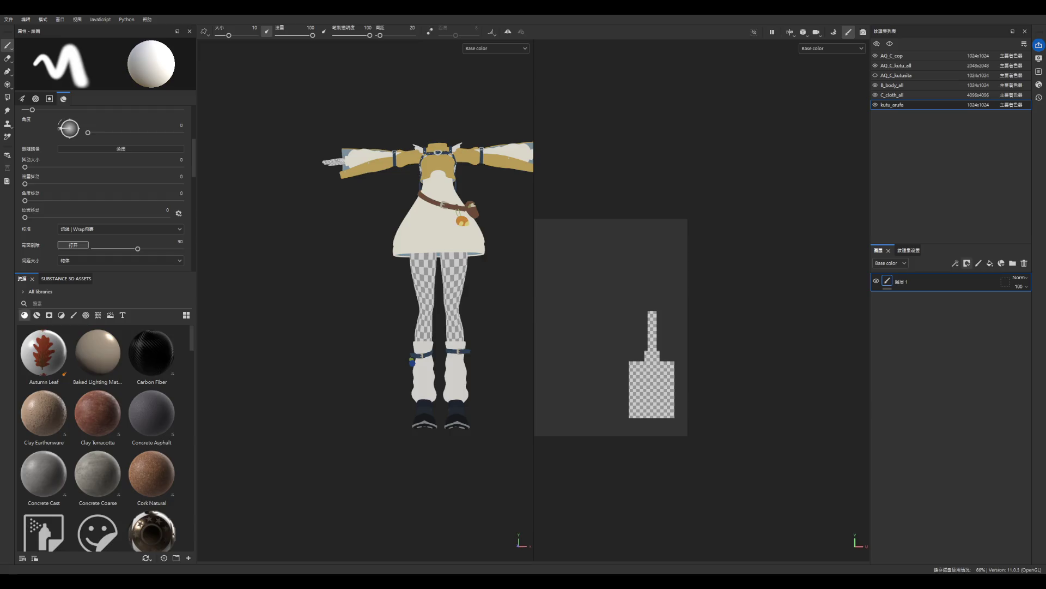
{"action": "scroll", "coordinate": [461, 431], "scroll_direction": "up", "scroll_amount": 2}
- Show the C_cloth_all and B_body_all texture sets and hide the AQ_C_cop socks and boots
{"action": "scroll", "coordinate": [460, 431], "scroll_direction": "down", "scroll_amount": 4}
{"action": "scroll", "coordinate": [461, 407], "scroll_direction": "up", "scroll_amount": 2}
{"action": "scroll", "coordinate": [460, 376], "scroll_direction": "down", "scroll_amount": 4}
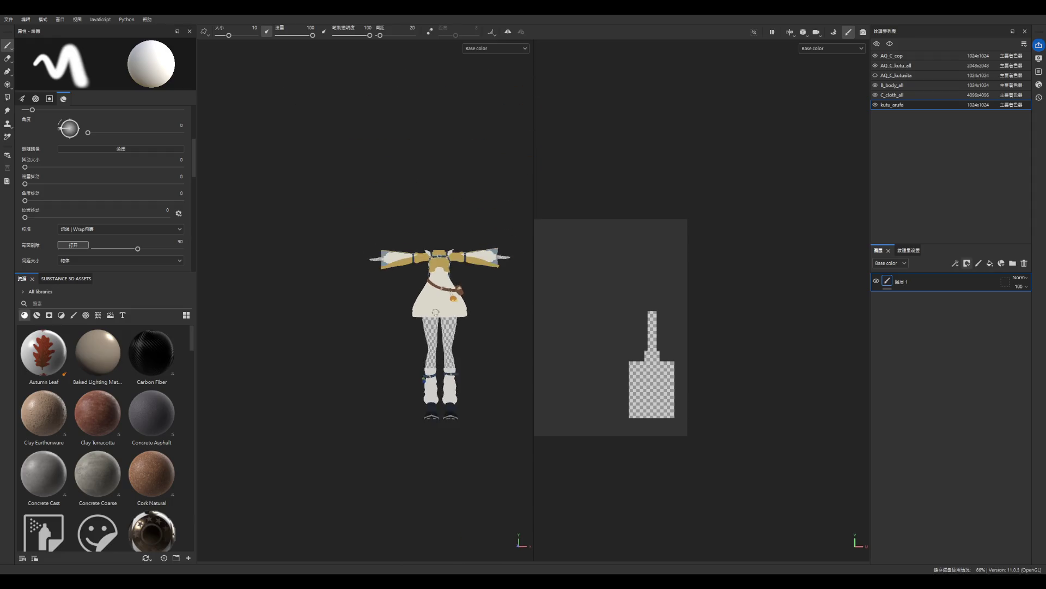
{"action": "scroll", "coordinate": [460, 340], "scroll_direction": "up", "scroll_amount": 3}
{"action": "scroll", "coordinate": [459, 340], "scroll_direction": "up", "scroll_amount": 2}
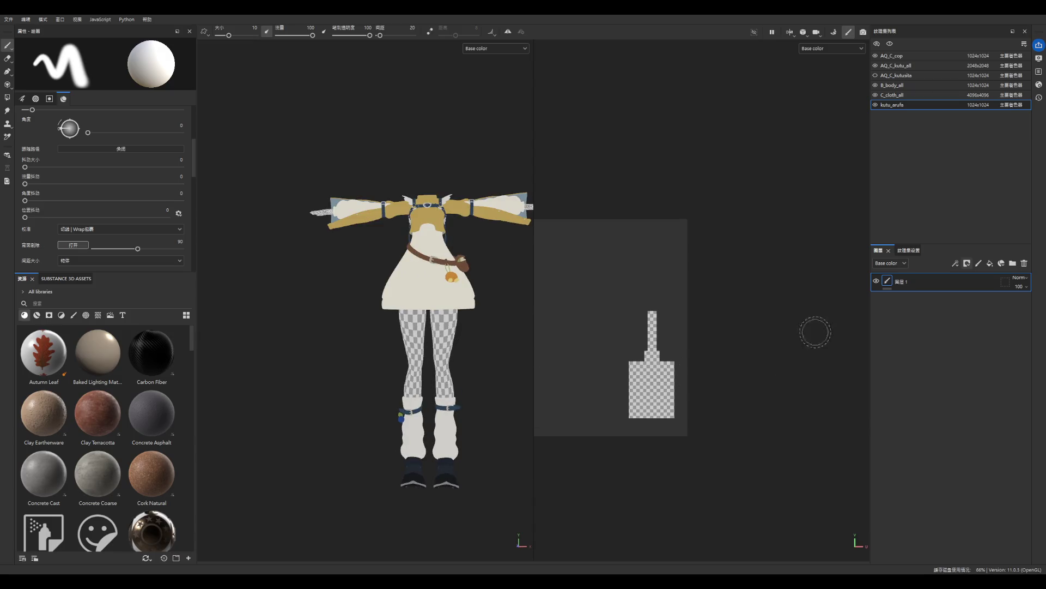
{"action": "left_click", "coordinate": [876, 95]}
{"action": "left_click", "coordinate": [878, 86]}
{"action": "left_click", "coordinate": [875, 85]}
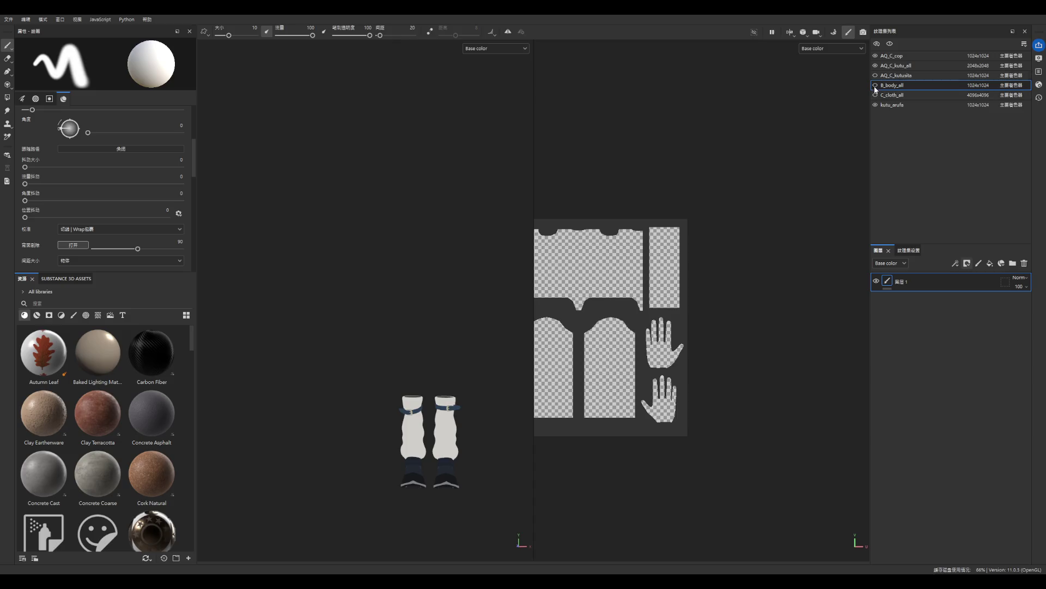
{"action": "left_click", "coordinate": [875, 95]}
{"action": "left_click", "coordinate": [876, 85]}
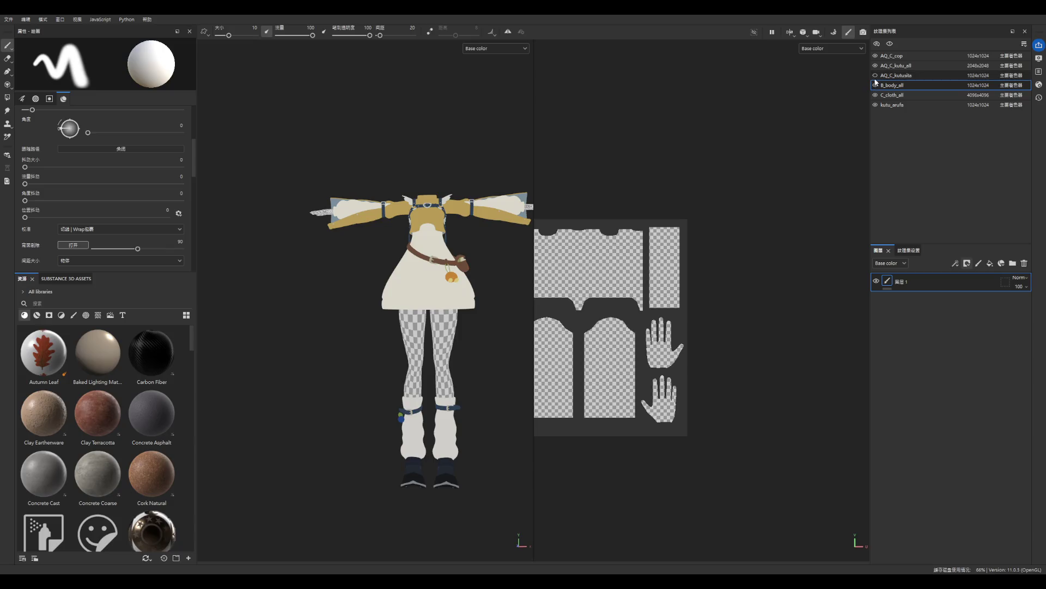
{"action": "left_click", "coordinate": [876, 56]}
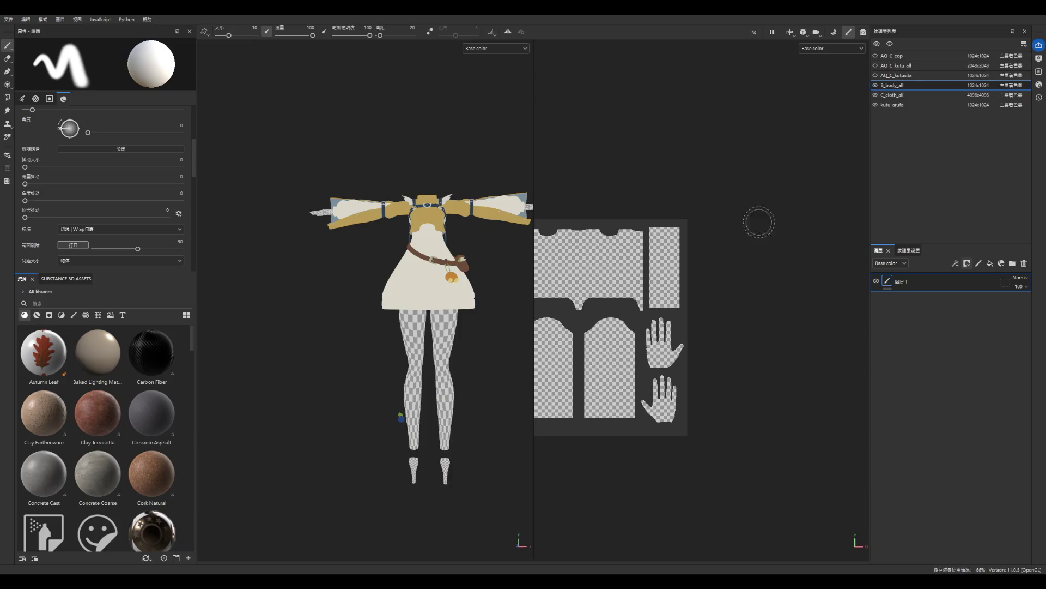
- Add a fill layer to the B_body_all texture set and restore the window to a smaller size
{"action": "left_click", "coordinate": [877, 105]}
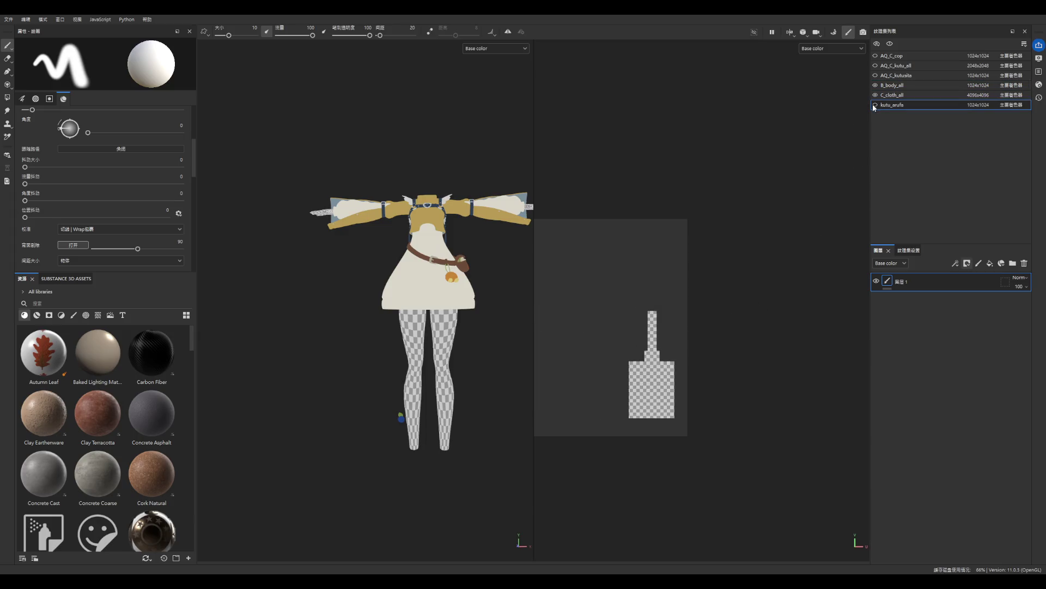
{"action": "scroll", "coordinate": [580, 271], "scroll_direction": "down", "scroll_amount": 1}
{"action": "scroll", "coordinate": [507, 280], "scroll_direction": "up", "scroll_amount": 5}
{"action": "scroll", "coordinate": [432, 357], "scroll_direction": "down", "scroll_amount": 3}
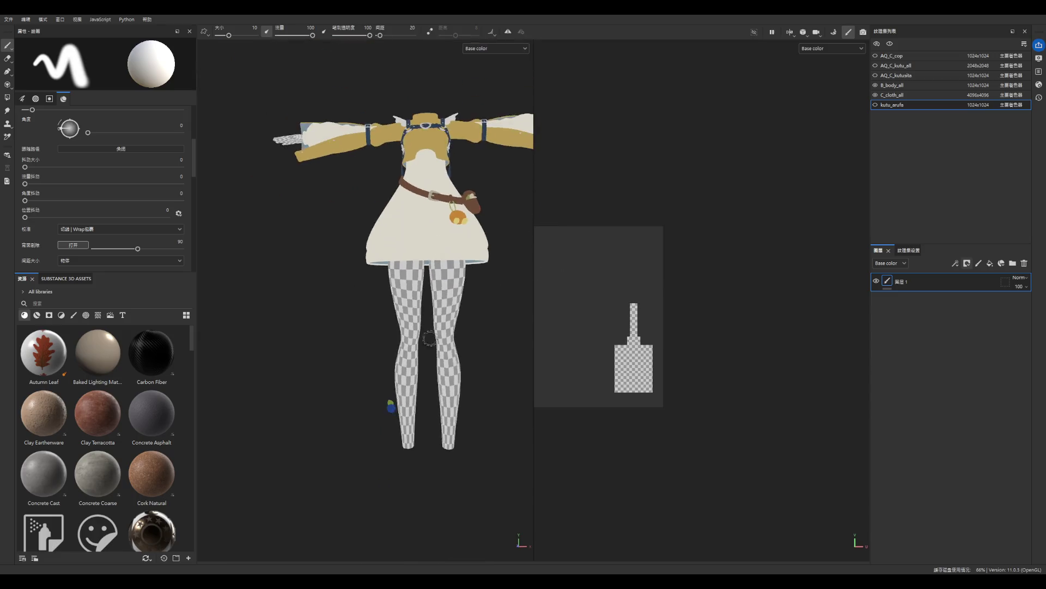
{"action": "scroll", "coordinate": [432, 357], "scroll_direction": "up", "scroll_amount": 3}
{"action": "left_click", "coordinate": [894, 94]}
{"action": "left_click", "coordinate": [904, 85]}
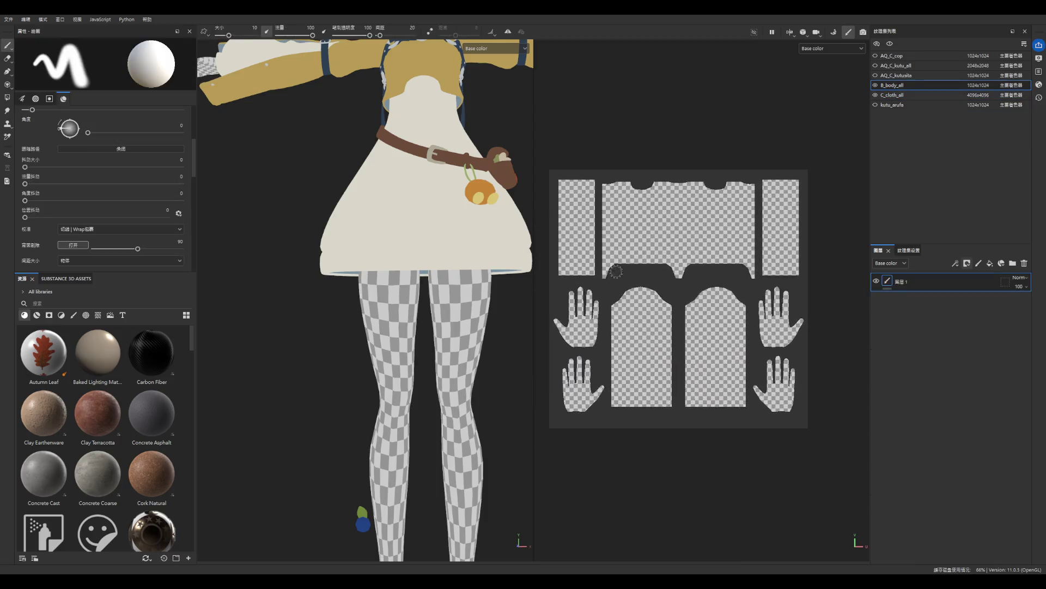
{"action": "left_click", "coordinate": [990, 263]}
{"action": "scroll", "coordinate": [494, 349], "scroll_direction": "down", "scroll_amount": 4}
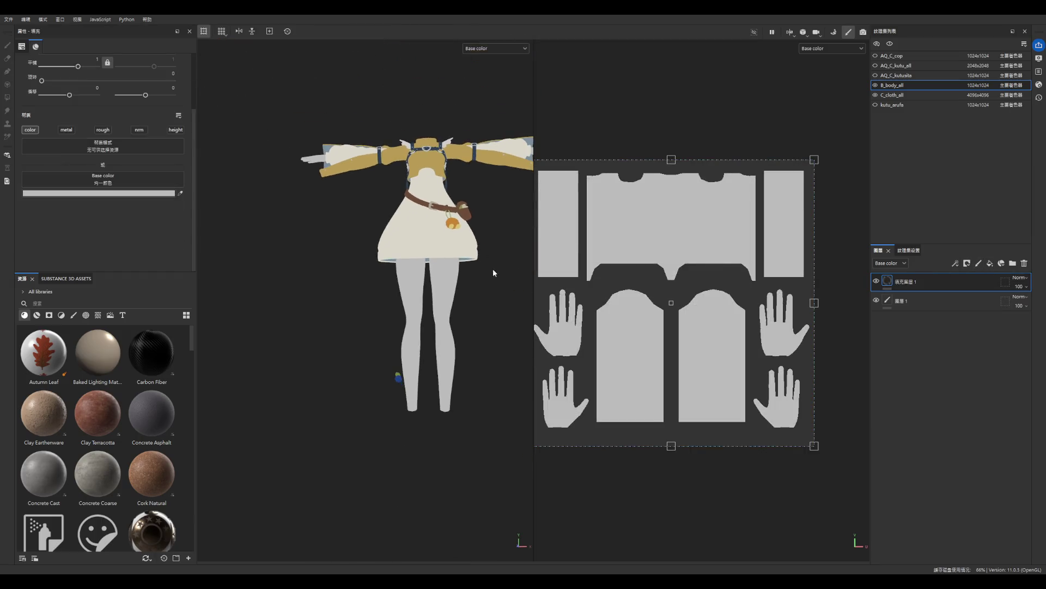
{"action": "scroll", "coordinate": [496, 246], "scroll_direction": "up", "scroll_amount": 1}
{"action": "double_click", "coordinate": [622, 18]}
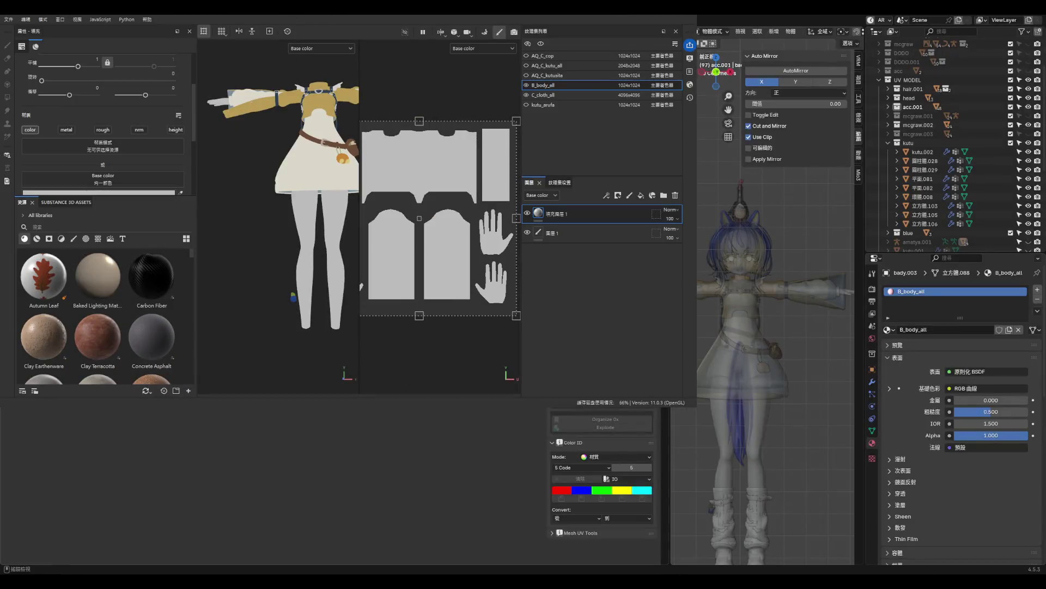
- Cycle through Blender's texture painting and layout workspaces, then bring Painter back maximised
{"action": "key", "text": "ctrl+Page_Down"}
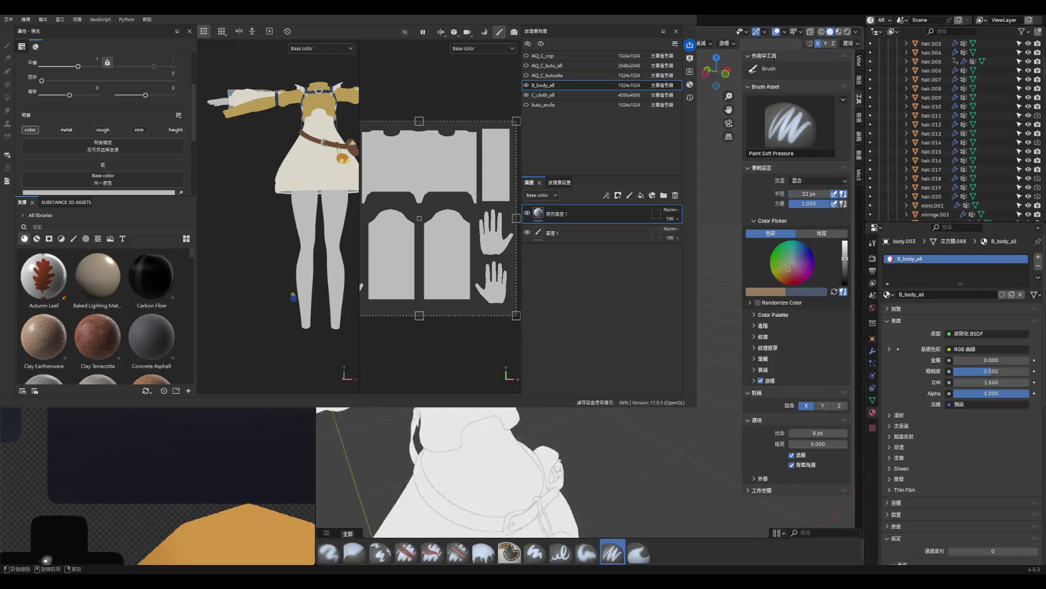
{"action": "key", "text": "ctrl+Page_Up"}
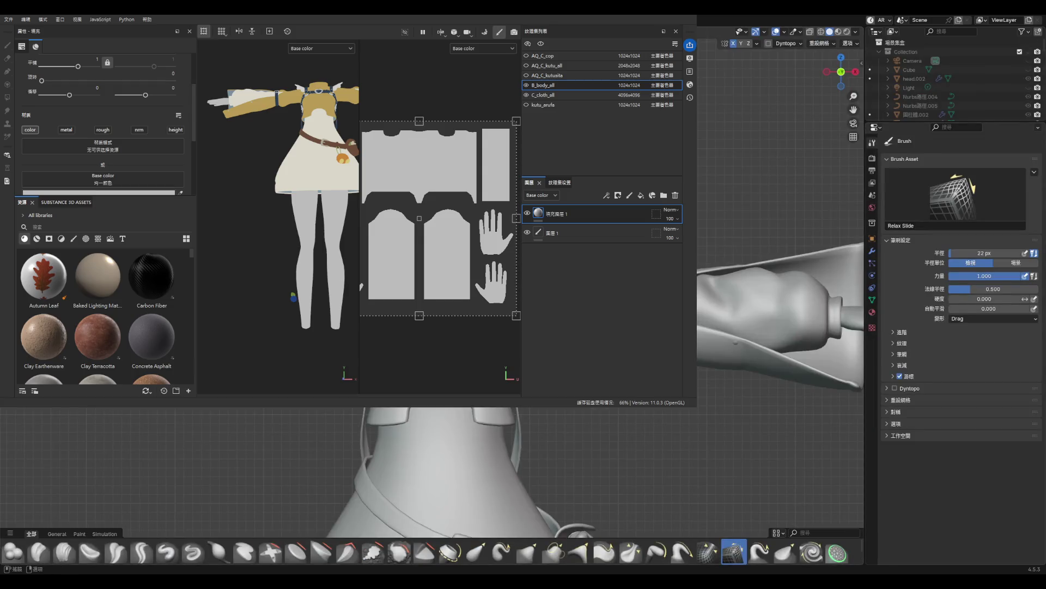
{"action": "key", "text": "ctrl+Page_Up"}
{"action": "key", "text": "ctrl+Page_Up"}
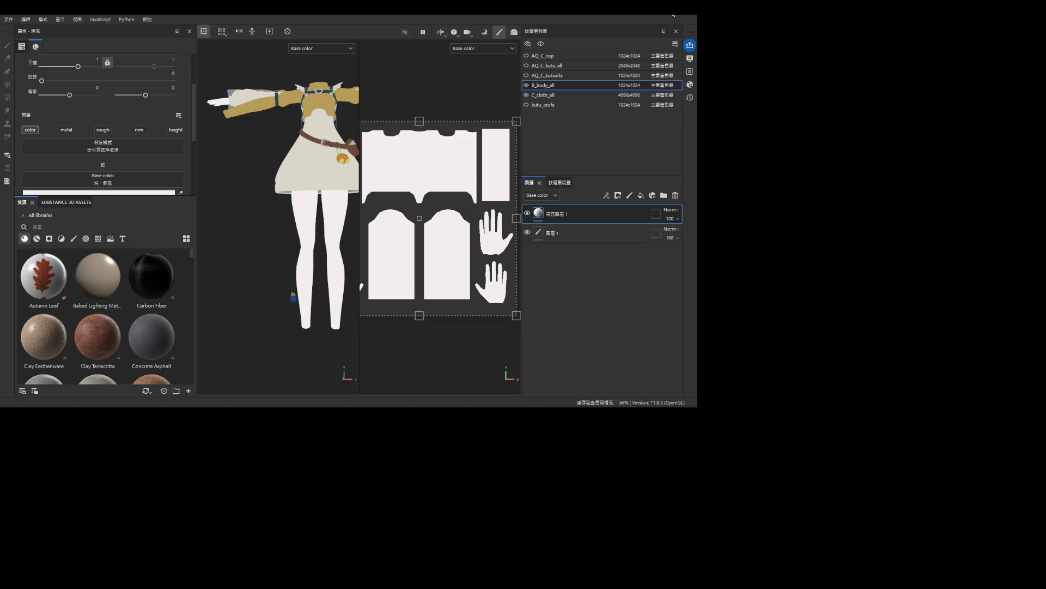
{"action": "left_click", "coordinate": [672, 18]}
{"action": "scroll", "coordinate": [470, 239], "scroll_direction": "up", "scroll_amount": 2}
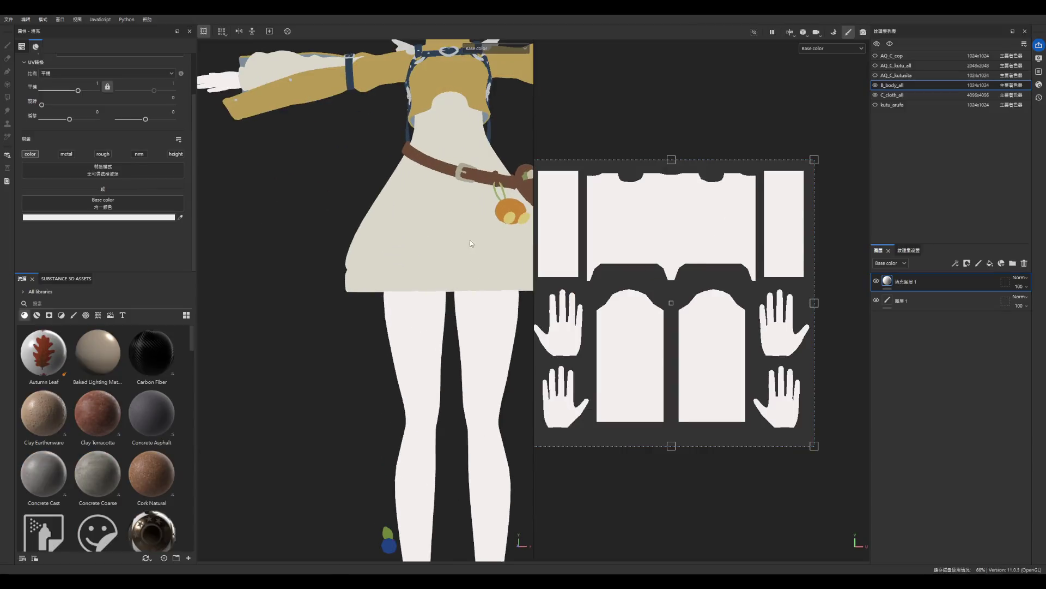
{"action": "scroll", "coordinate": [601, 284], "scroll_direction": "up", "scroll_amount": 2}
{"action": "scroll", "coordinate": [296, 250], "scroll_direction": "up", "scroll_amount": 2}
{"action": "scroll", "coordinate": [296, 250], "scroll_direction": "down", "scroll_amount": 1}
{"action": "scroll", "coordinate": [295, 250], "scroll_direction": "up", "scroll_amount": 3}
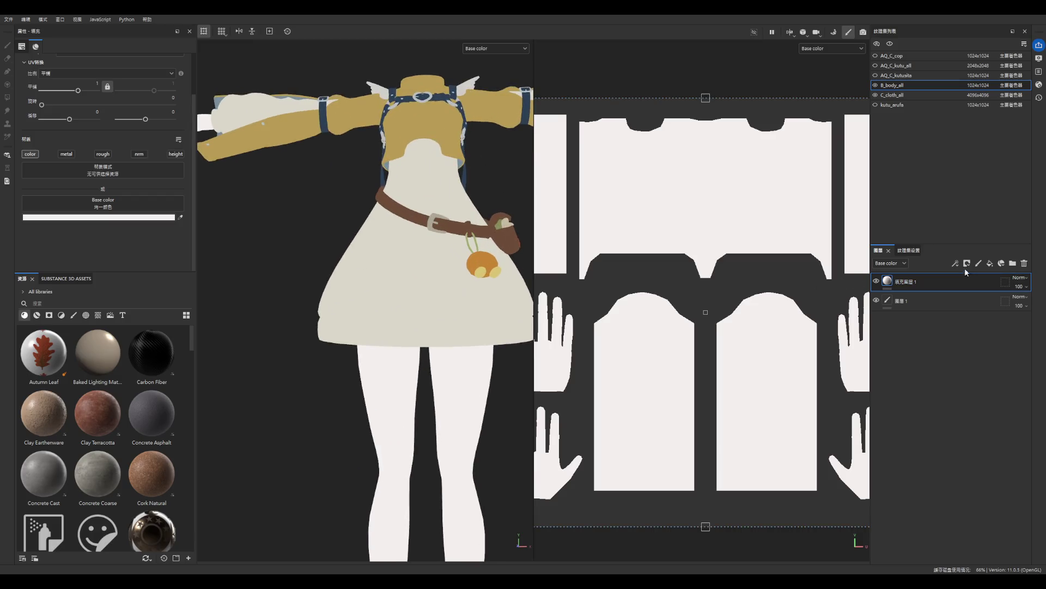
{"action": "scroll", "coordinate": [776, 299], "scroll_direction": "down", "scroll_amount": 3}
{"action": "scroll", "coordinate": [354, 272], "scroll_direction": "down", "scroll_amount": 2}
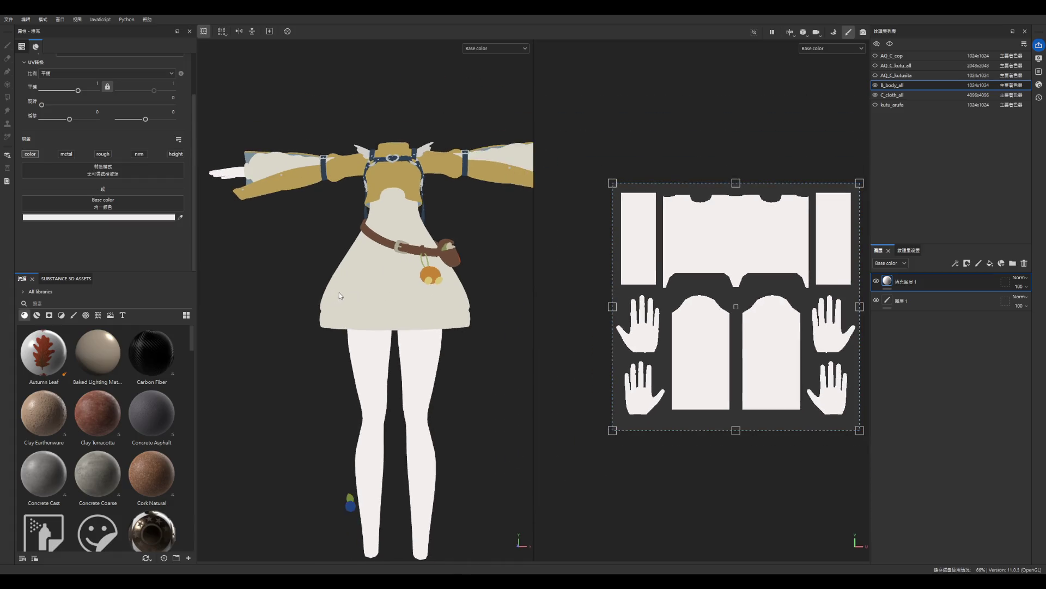
{"action": "scroll", "coordinate": [339, 292], "scroll_direction": "down", "scroll_amount": 2}
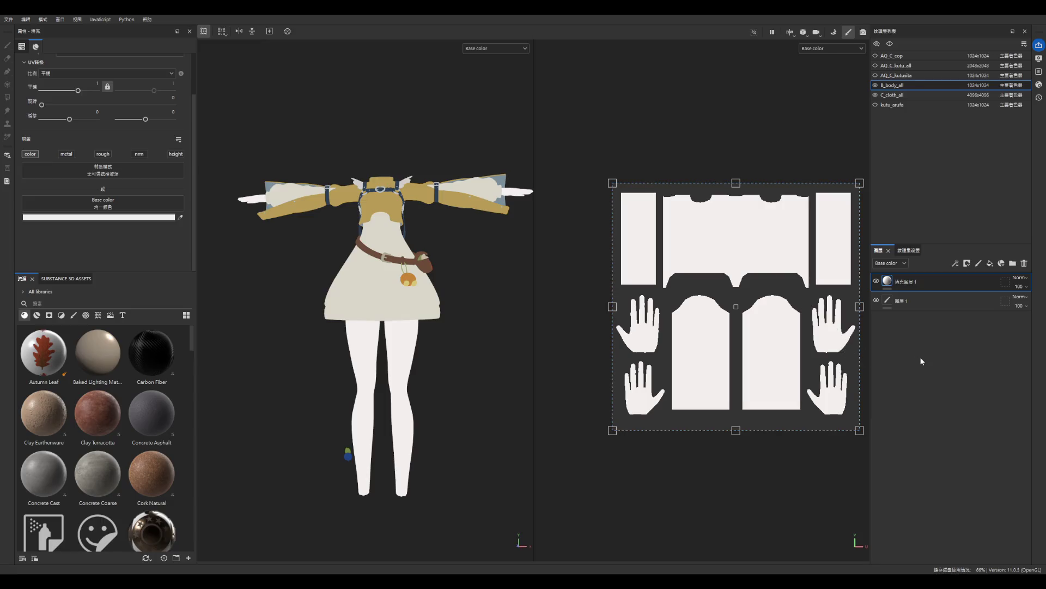
- Add fill layer 2 in a pale pink skin tone with a black mask
{"action": "left_click", "coordinate": [990, 263]}
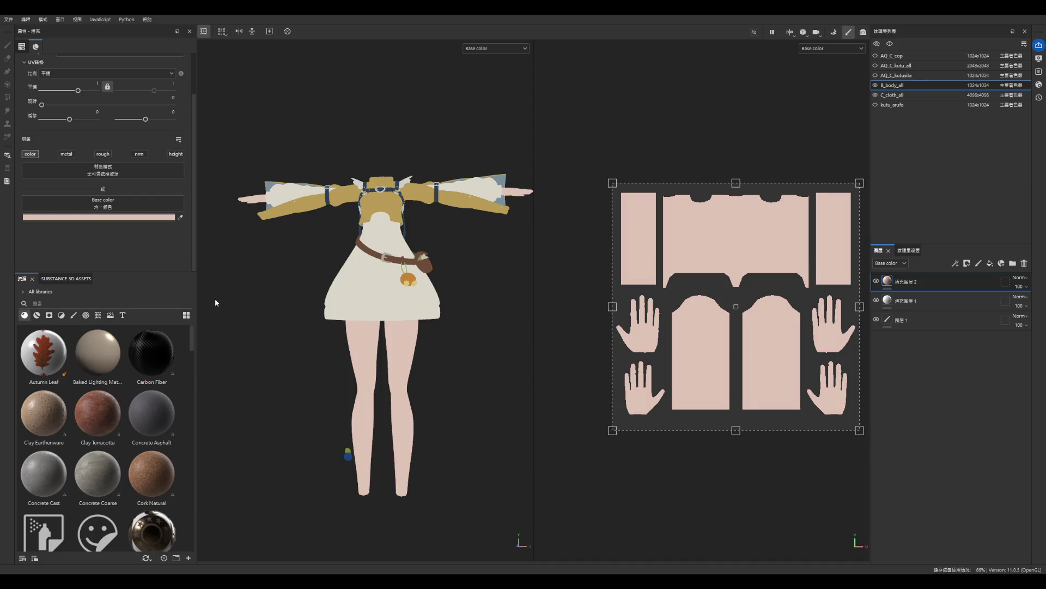
{"action": "key", "text": "4"}
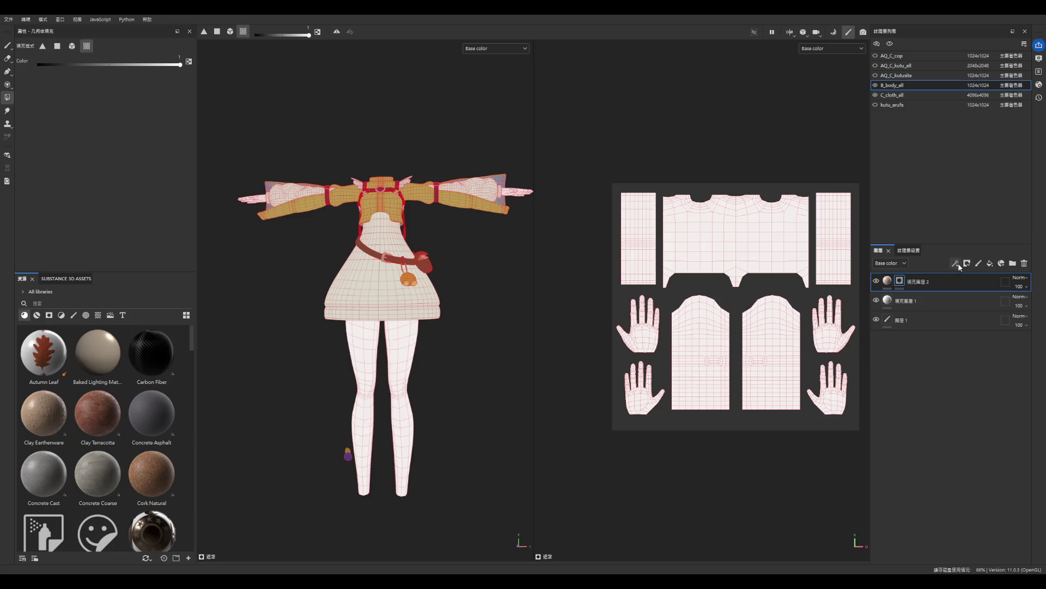
- Add a 3D Distance generator to the mask and set its Position X to 0.5
{"action": "left_click", "coordinate": [962, 276]}
{"action": "left_click", "coordinate": [109, 68]}
{"action": "left_click", "coordinate": [129, 98]}
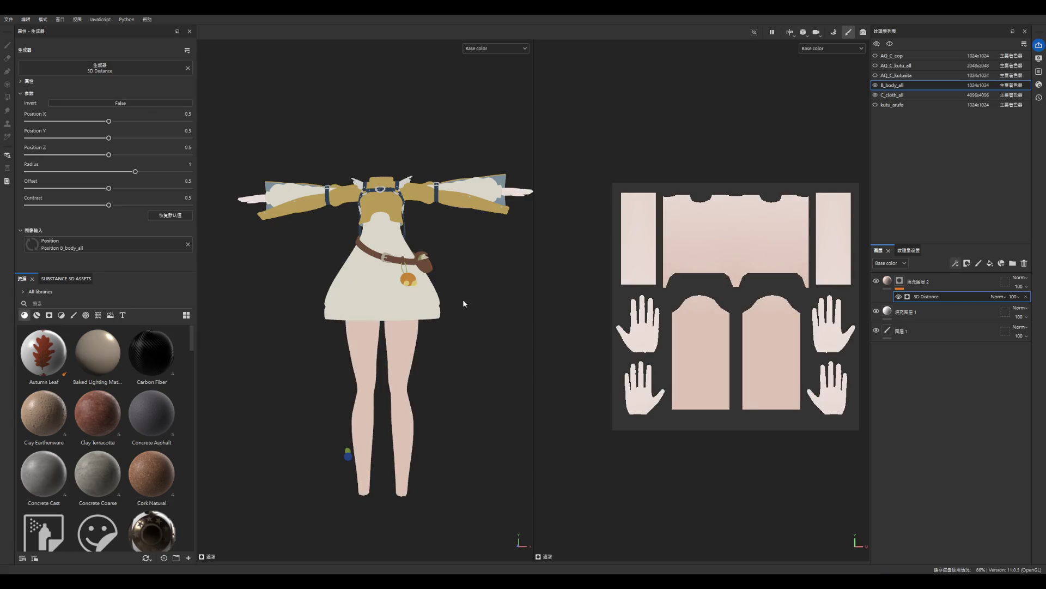
{"action": "mouse_move", "coordinate": [109, 121]}
{"action": "left_mouse_down"}
{"action": "mouse_move", "coordinate": [33, 123]}
{"action": "mouse_move", "coordinate": [45, 122]}
{"action": "left_mouse_up"}
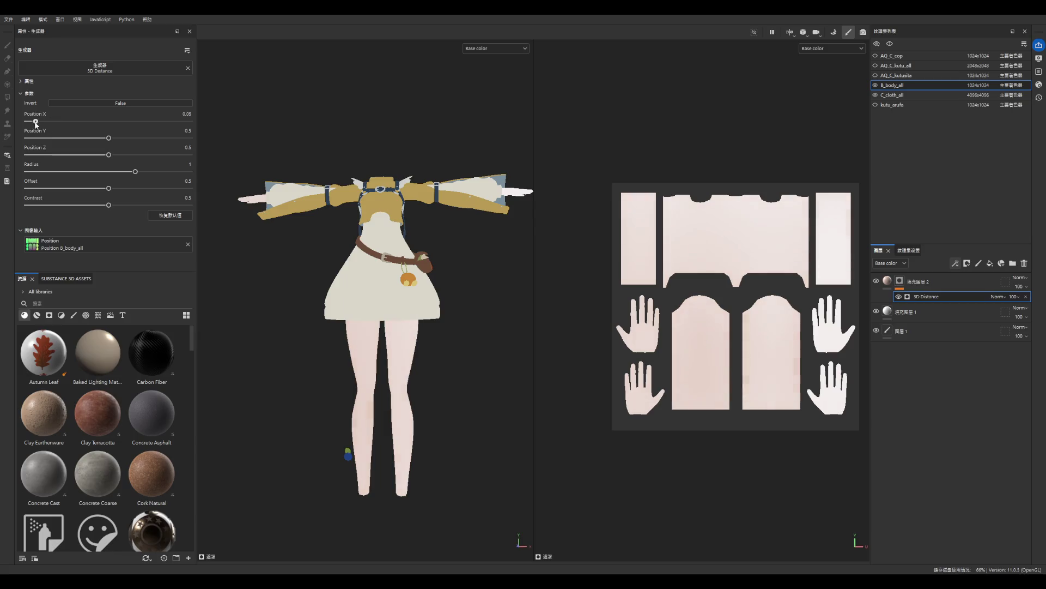
{"action": "left_click_drag", "start_coordinate": [108, 205], "coordinate": [217, 212]}
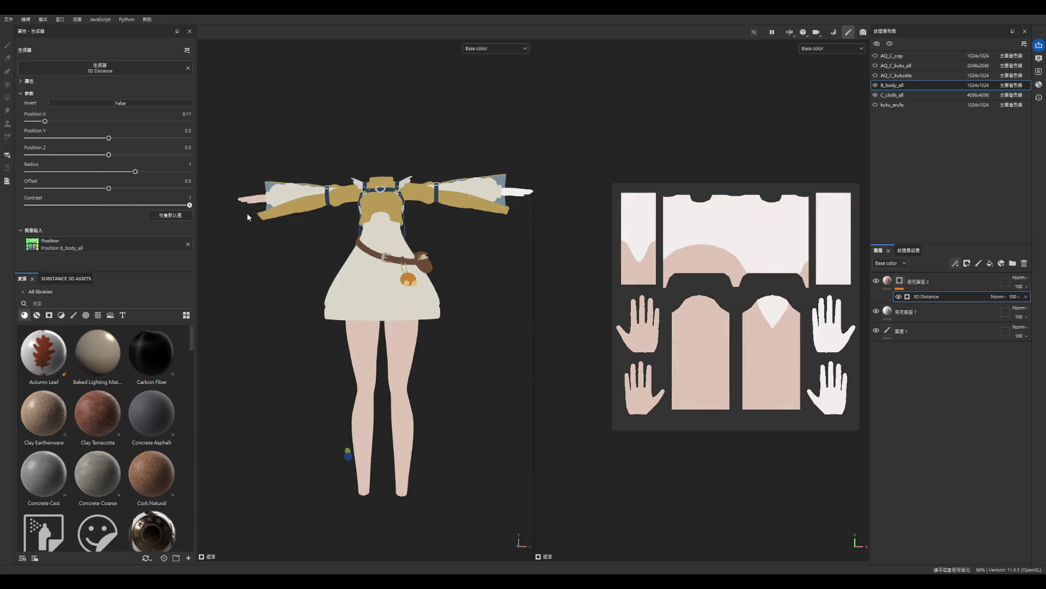
{"action": "left_click_drag", "start_coordinate": [45, 121], "coordinate": [103, 125]}
{"action": "left_click", "coordinate": [187, 113]}
{"action": "key", "text": "BackSpace"}
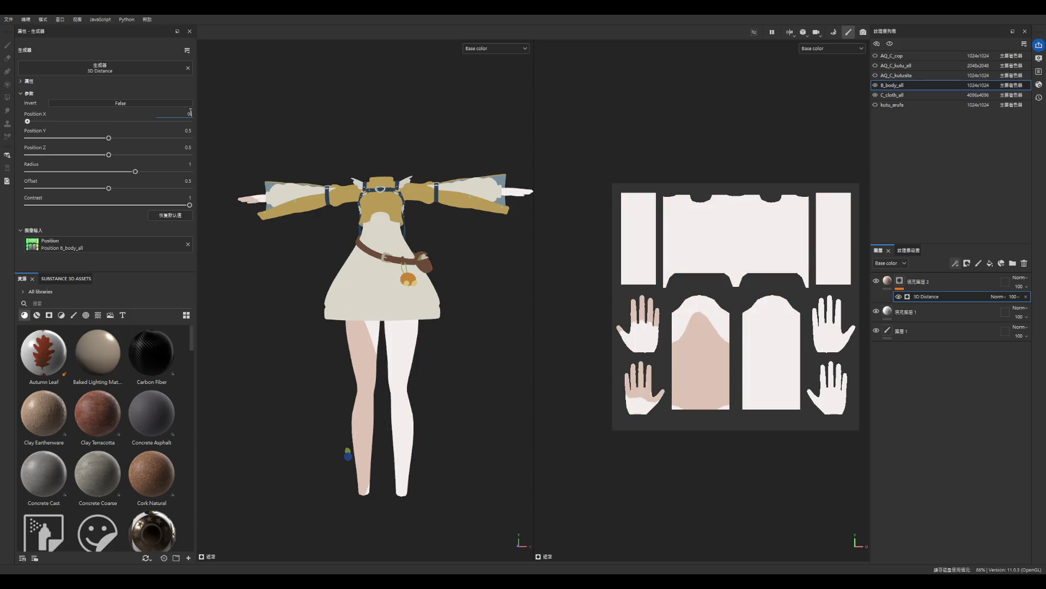
{"action": "type", "text": ".5"}
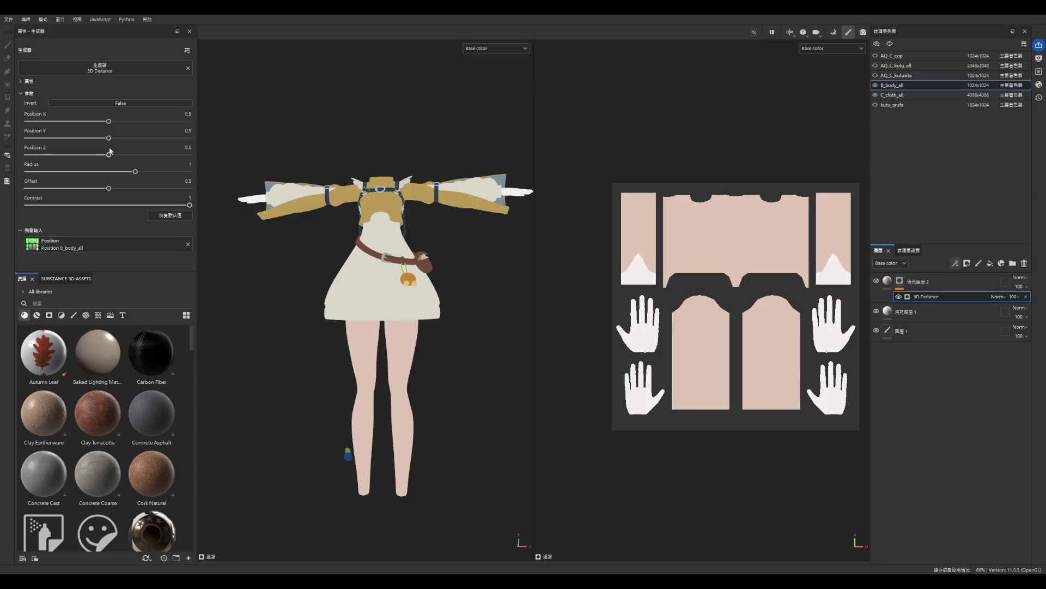
- Set Position Z 0.5, Position Y 0 and Contrast 0.73, then invert the 3D Distance mask
{"action": "mouse_move", "coordinate": [109, 155]}
{"action": "left_mouse_down"}
{"action": "mouse_move", "coordinate": [135, 152]}
{"action": "mouse_move", "coordinate": [66, 152]}
{"action": "mouse_move", "coordinate": [108, 151]}
{"action": "left_mouse_up"}
{"action": "type", "text": "0.5"}
{"action": "key", "text": "Return"}
{"action": "left_click_drag", "start_coordinate": [130, 142], "coordinate": [19, 144]}
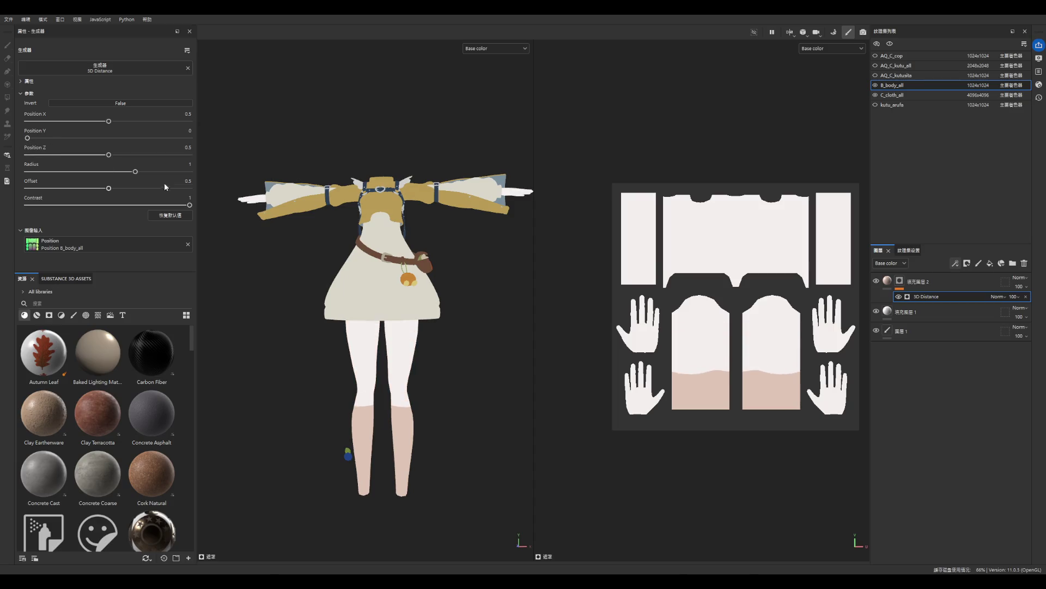
{"action": "mouse_move", "coordinate": [151, 205]}
{"action": "left_mouse_down"}
{"action": "mouse_move", "coordinate": [164, 205]}
{"action": "mouse_move", "coordinate": [146, 205]}
{"action": "left_mouse_up"}
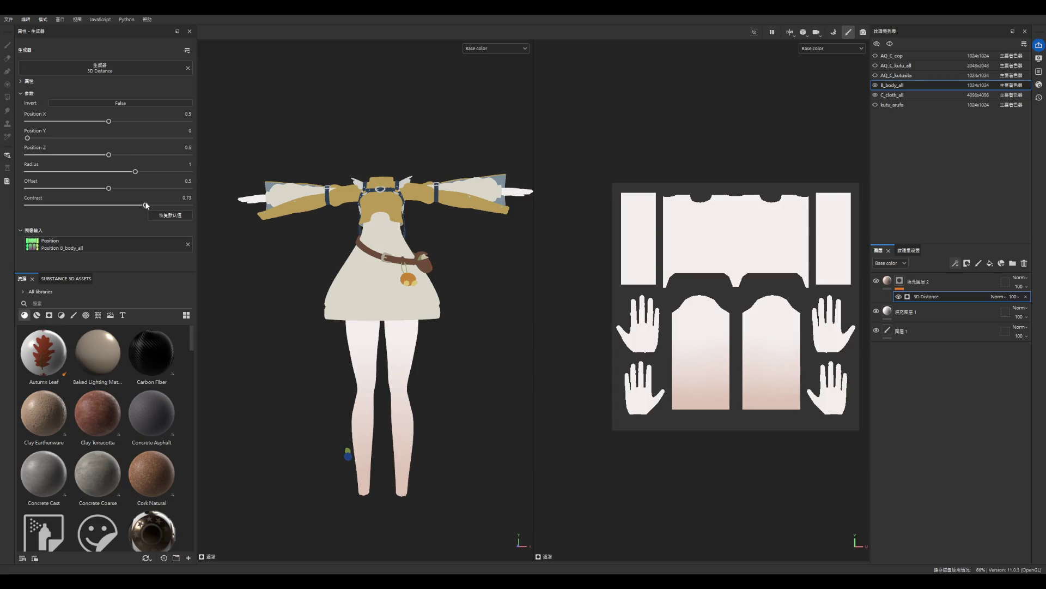
{"action": "left_click", "coordinate": [143, 103]}
- Lower the gradient contrast and turn the mask inversion back off
{"action": "left_click_drag", "start_coordinate": [145, 205], "coordinate": [43, 203]}
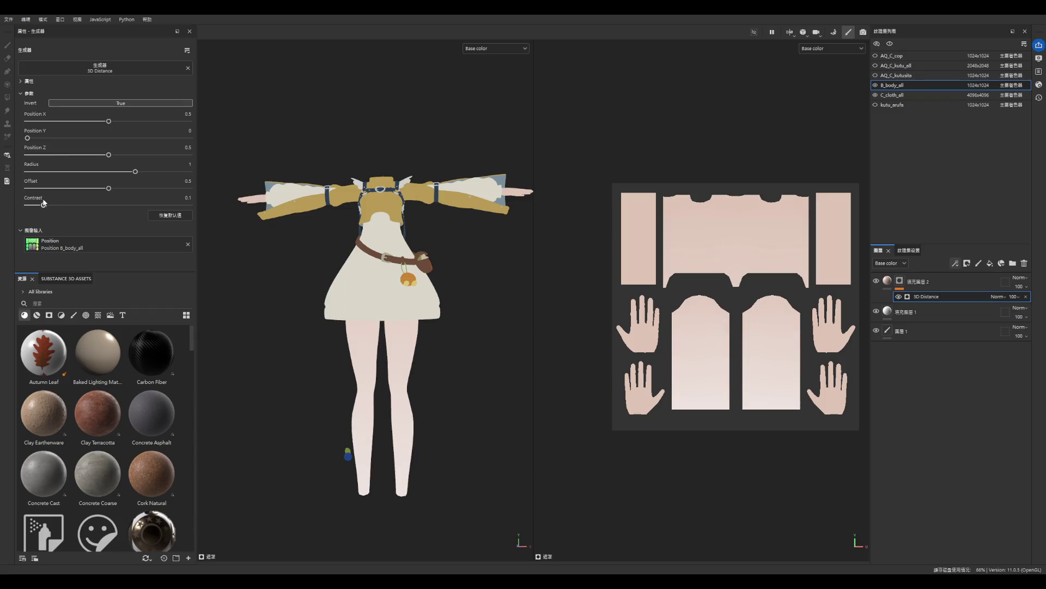
{"action": "left_click", "coordinate": [129, 94]}
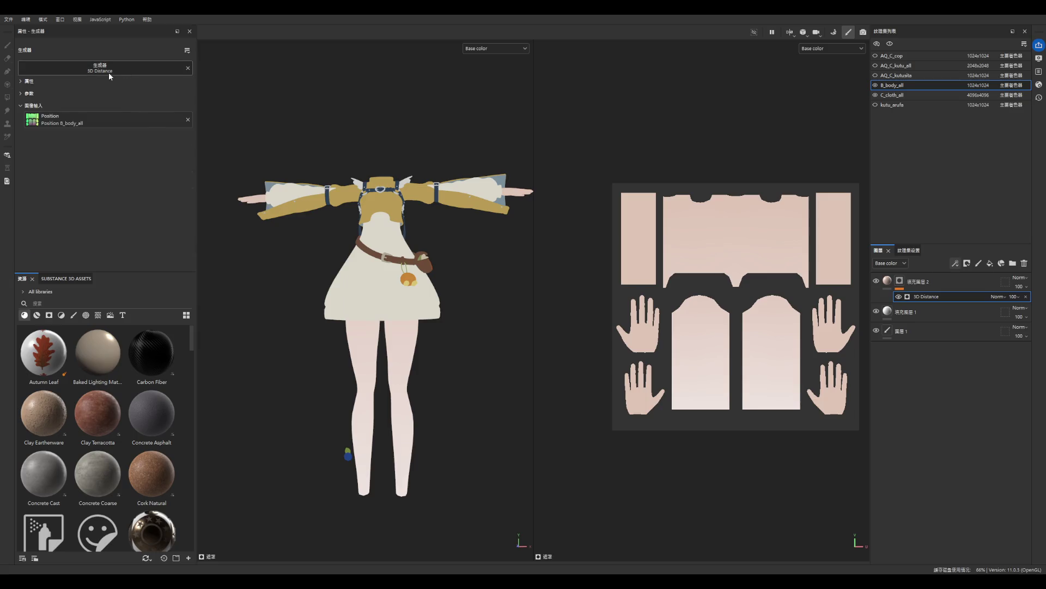
{"action": "left_click", "coordinate": [64, 82]}
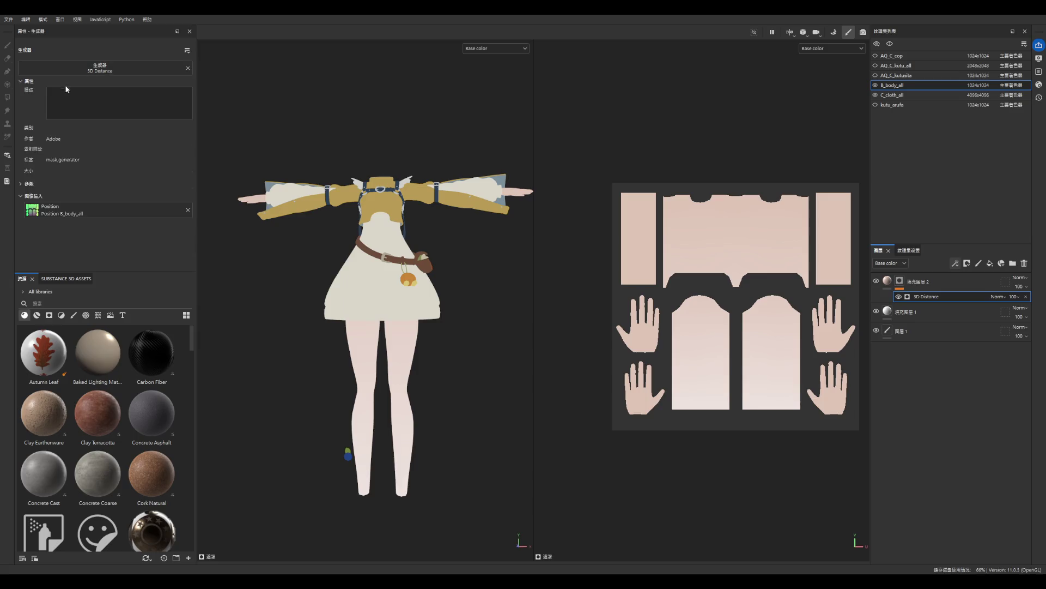
{"action": "left_click", "coordinate": [21, 82]}
{"action": "left_click", "coordinate": [24, 93]}
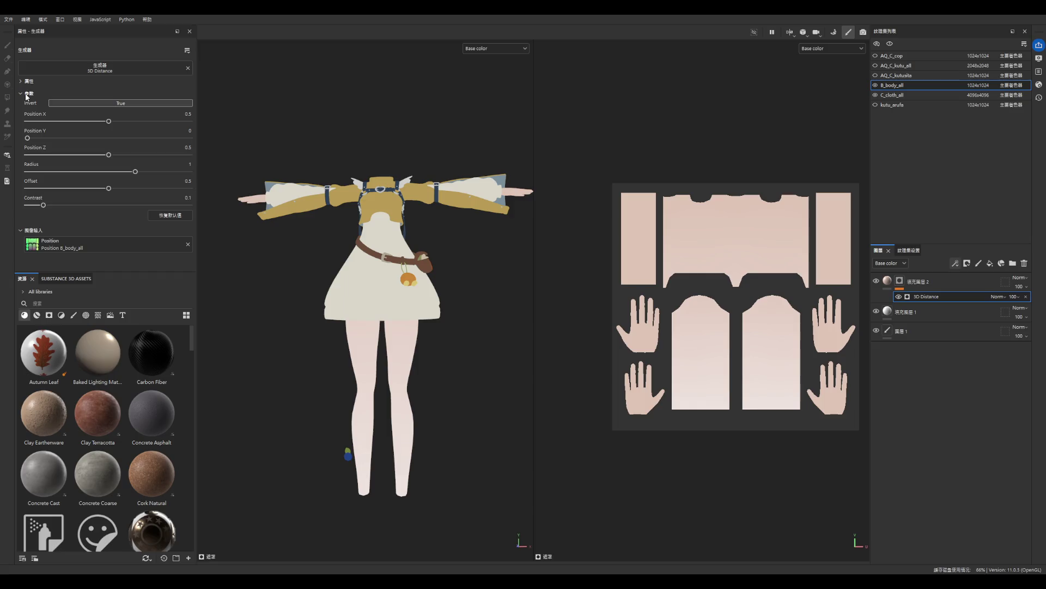
- Tune Position Y to 0.35, Radius to 0.32 and Offset to 0.48 for a soft leg fade
{"action": "left_click_drag", "start_coordinate": [108, 188], "coordinate": [217, 192]}
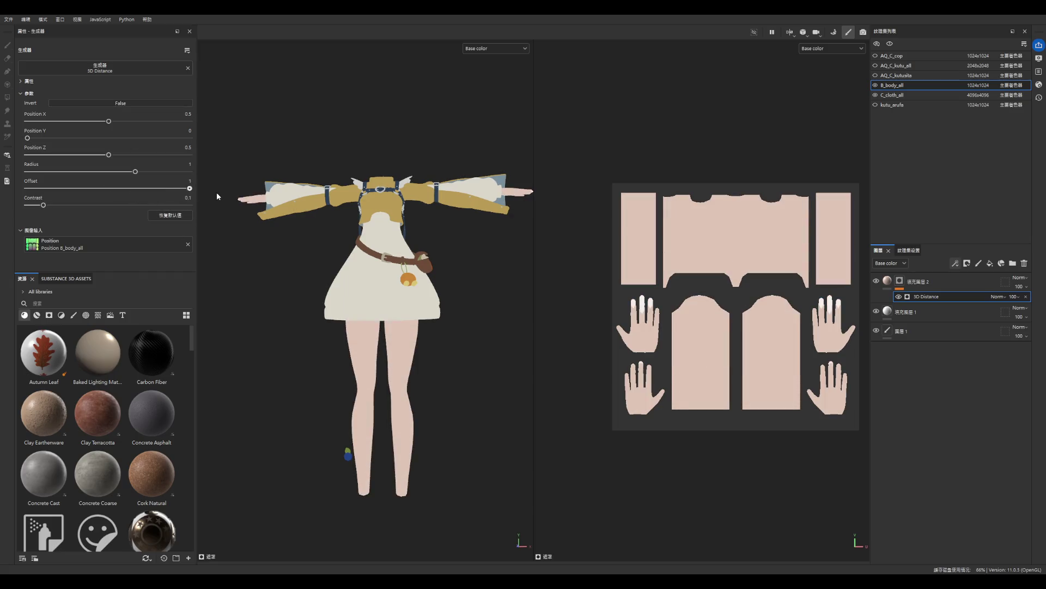
{"action": "mouse_move", "coordinate": [39, 139]}
{"action": "left_mouse_down"}
{"action": "mouse_move", "coordinate": [118, 139]}
{"action": "mouse_move", "coordinate": [60, 141]}
{"action": "mouse_move", "coordinate": [104, 140]}
{"action": "left_mouse_up"}
{"action": "left_click", "coordinate": [124, 190]}
{"action": "mouse_move", "coordinate": [124, 190]}
{"action": "left_mouse_down"}
{"action": "mouse_move", "coordinate": [29, 189]}
{"action": "mouse_move", "coordinate": [170, 188]}
{"action": "mouse_move", "coordinate": [176, 173]}
{"action": "mouse_move", "coordinate": [34, 171]}
{"action": "left_mouse_up"}
{"action": "mouse_move", "coordinate": [104, 138]}
{"action": "left_mouse_down"}
{"action": "mouse_move", "coordinate": [84, 140]}
{"action": "mouse_move", "coordinate": [109, 156]}
{"action": "left_mouse_up"}
{"action": "left_click_drag", "start_coordinate": [34, 172], "coordinate": [44, 173]}
{"action": "mouse_move", "coordinate": [185, 188]}
{"action": "left_mouse_down"}
{"action": "mouse_move", "coordinate": [103, 187]}
{"action": "mouse_move", "coordinate": [63, 173]}
{"action": "left_mouse_up"}
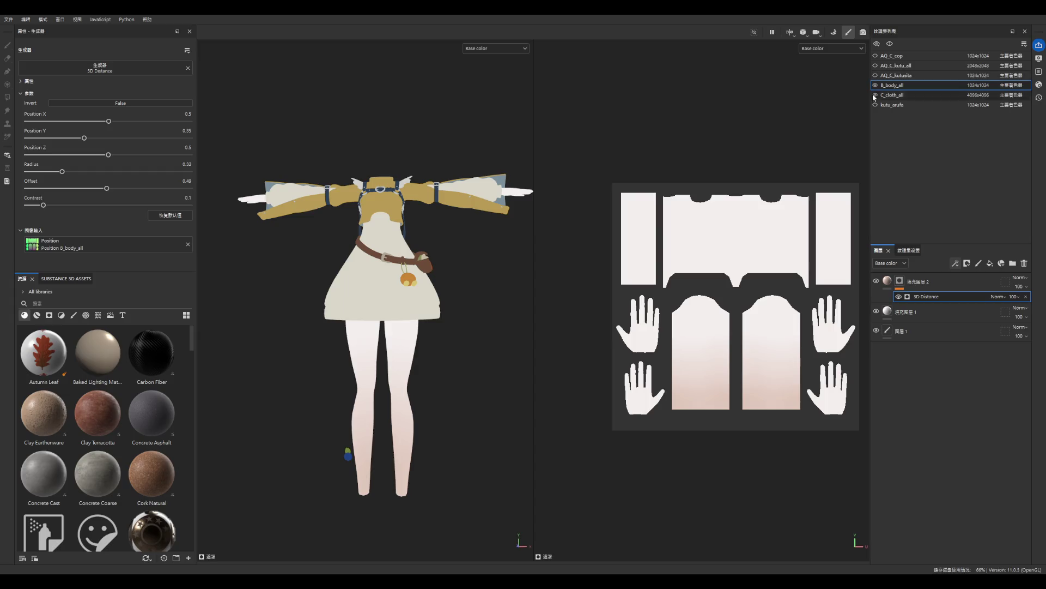
- Toggle the boots texture set's visibility and show the leg warmers and shoes set
{"action": "left_click", "coordinate": [875, 76]}
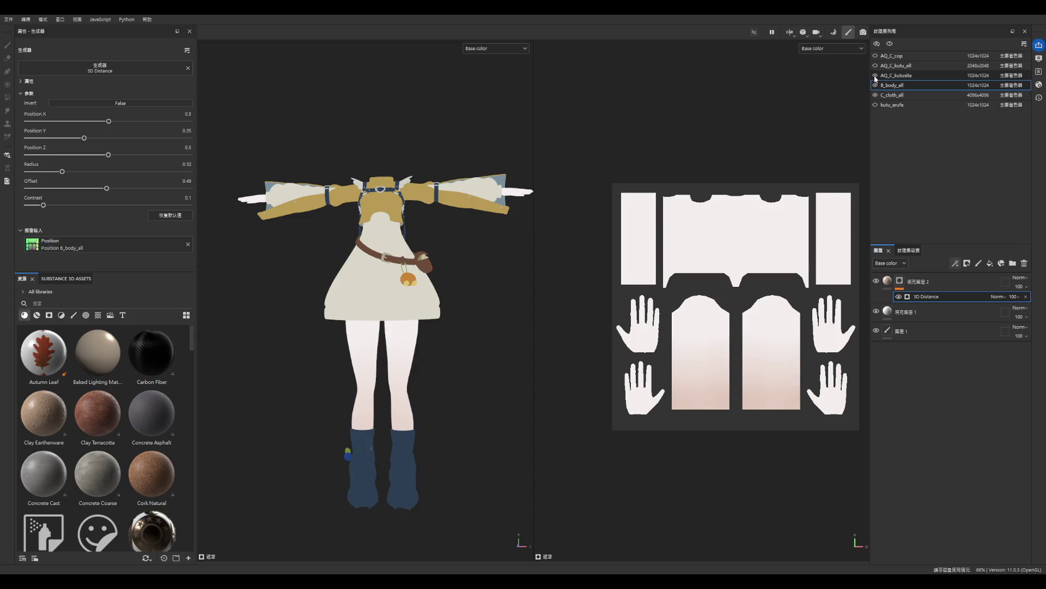
{"action": "left_click", "coordinate": [875, 76]}
{"action": "left_click", "coordinate": [876, 66]}
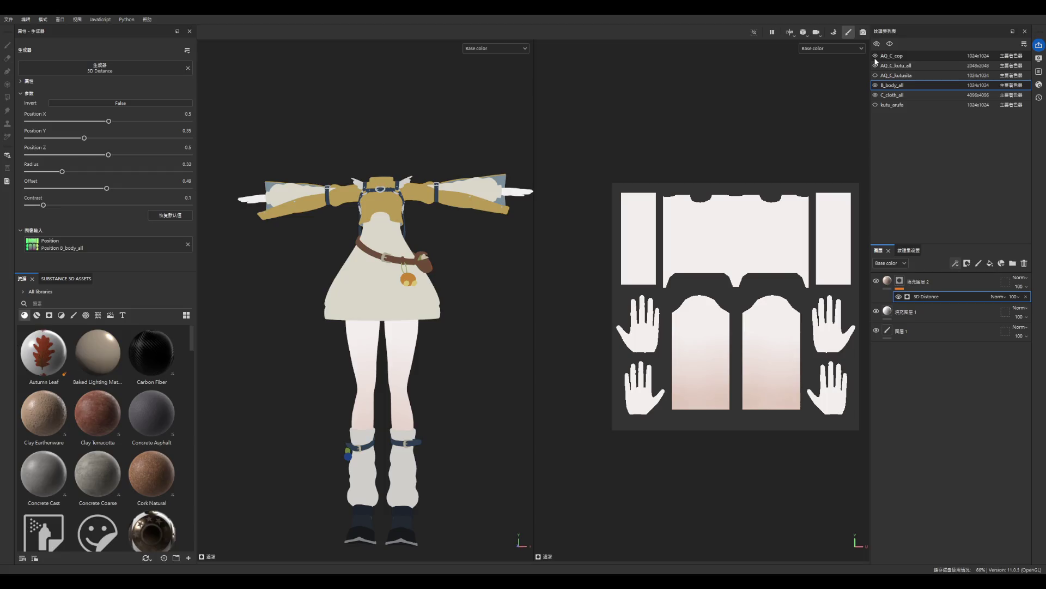
- Switch to the kutu_arufa texture set
{"action": "left_click", "coordinate": [878, 106]}
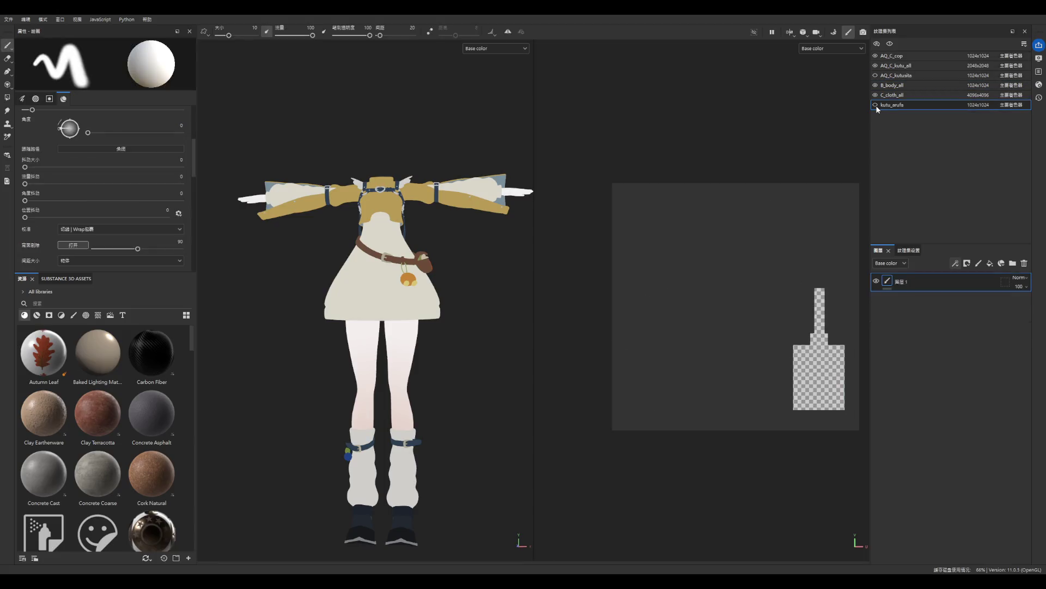
{"action": "scroll", "coordinate": [567, 292], "scroll_direction": "down", "scroll_amount": 2}
{"action": "scroll", "coordinate": [365, 327], "scroll_direction": "down", "scroll_amount": 2}
{"action": "scroll", "coordinate": [376, 420], "scroll_direction": "up", "scroll_amount": 6}
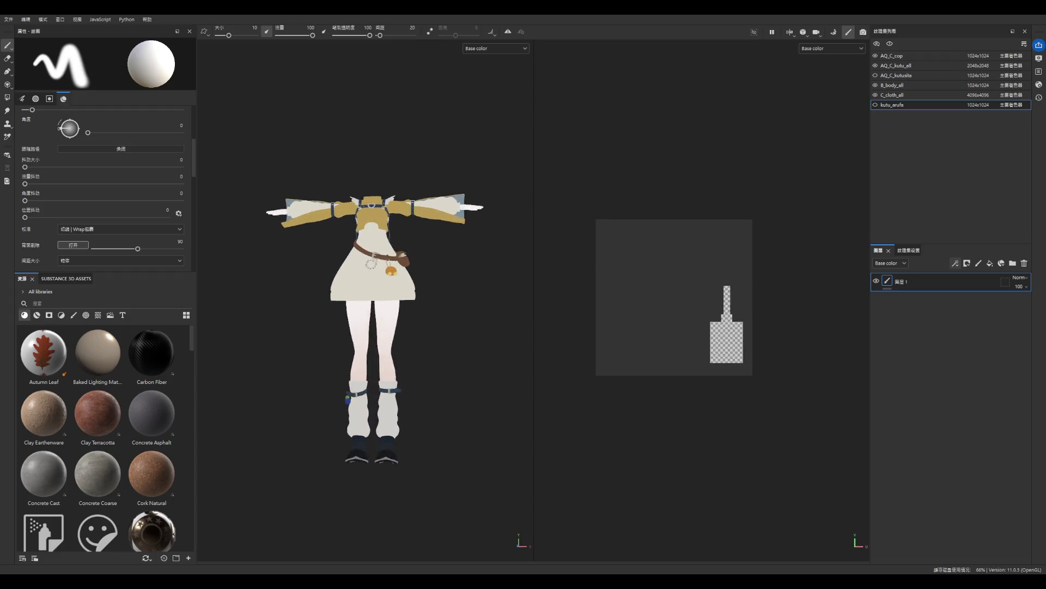
{"action": "scroll", "coordinate": [394, 421], "scroll_direction": "up", "scroll_amount": 2}
{"action": "scroll", "coordinate": [414, 390], "scroll_direction": "down", "scroll_amount": 2}
{"action": "scroll", "coordinate": [311, 269], "scroll_direction": "down", "scroll_amount": 2}
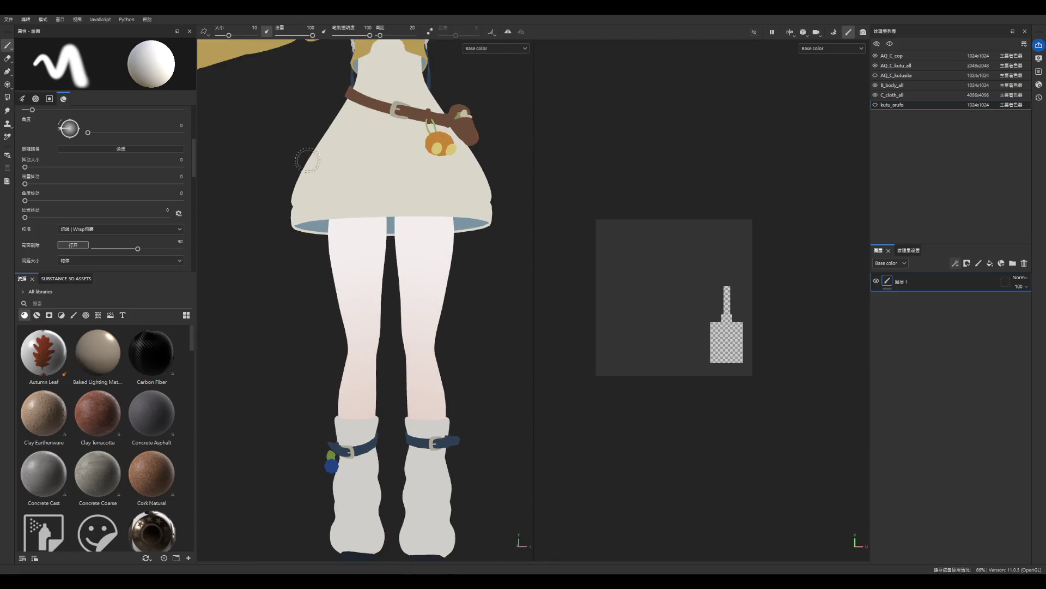
{"action": "scroll", "coordinate": [431, 273], "scroll_direction": "down", "scroll_amount": 2}
{"action": "scroll", "coordinate": [453, 309], "scroll_direction": "up", "scroll_amount": 2}
- Orbit around the legs and raised arm, then select the B_body_all texture set
{"action": "mouse_move", "coordinate": [453, 310]}
{"action": "left_mouse_down", "text": "alt"}
{"action": "mouse_move", "coordinate": [263, 227]}
{"action": "mouse_move", "coordinate": [663, 299]}
{"action": "mouse_move", "coordinate": [486, 299]}
{"action": "left_mouse_up", "text": "alt"}
{"action": "scroll", "coordinate": [430, 305], "scroll_direction": "down", "scroll_amount": 3}
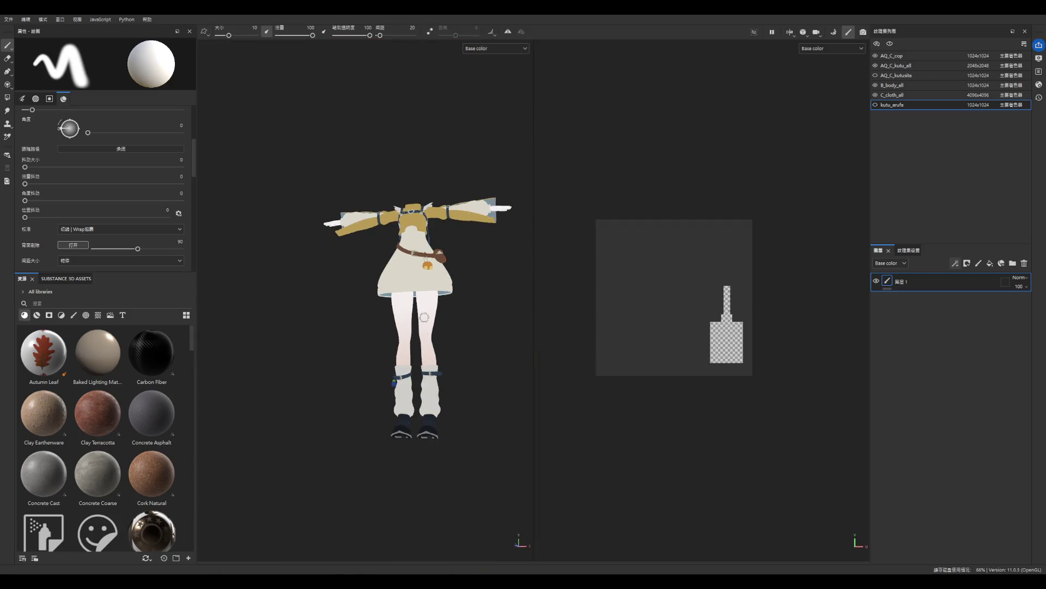
{"action": "mouse_move", "coordinate": [424, 317]}
{"action": "left_mouse_down", "text": "alt"}
{"action": "mouse_move", "coordinate": [451, 351]}
{"action": "mouse_move", "coordinate": [437, 351]}
{"action": "mouse_move", "coordinate": [457, 220]}
{"action": "mouse_move", "coordinate": [554, 249]}
{"action": "mouse_move", "coordinate": [492, 248]}
{"action": "mouse_move", "coordinate": [529, 322]}
{"action": "mouse_move", "coordinate": [644, 362]}
{"action": "mouse_move", "coordinate": [610, 397]}
{"action": "left_mouse_up", "text": "alt"}
{"action": "scroll", "coordinate": [441, 350], "scroll_direction": "up", "scroll_amount": 5}
{"action": "scroll", "coordinate": [493, 249], "scroll_direction": "down", "scroll_amount": 3}
{"action": "scroll", "coordinate": [492, 248], "scroll_direction": "up", "scroll_amount": 6}
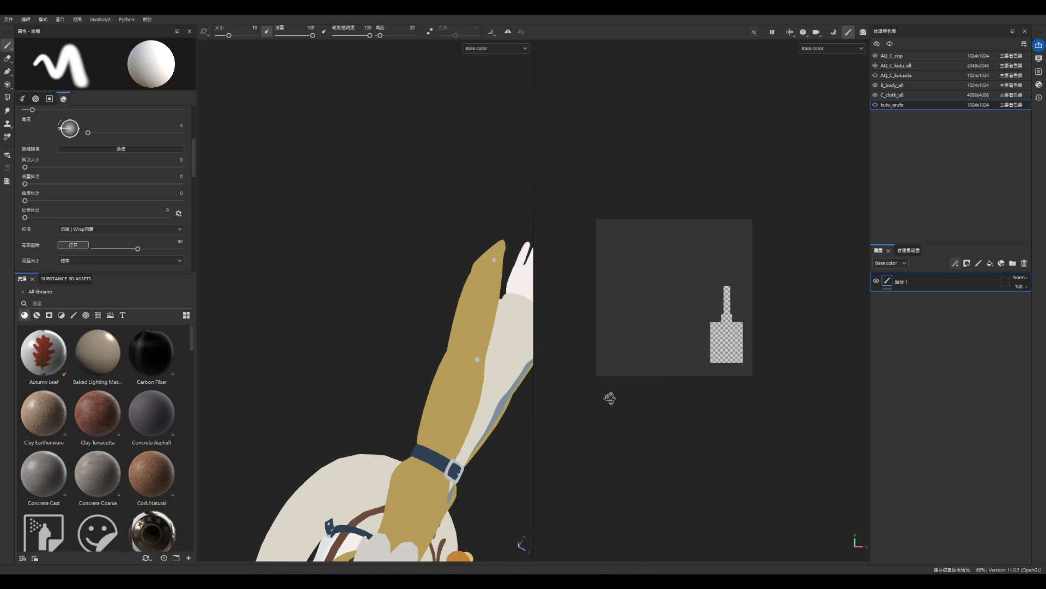
{"action": "mouse_move", "coordinate": [465, 246]}
{"action": "left_mouse_down", "text": "alt"}
{"action": "mouse_move", "coordinate": [323, 224]}
{"action": "mouse_move", "coordinate": [416, 218]}
{"action": "mouse_move", "coordinate": [382, 79]}
{"action": "left_mouse_up", "text": "alt"}
{"action": "scroll", "coordinate": [374, 226], "scroll_direction": "up", "scroll_amount": 5}
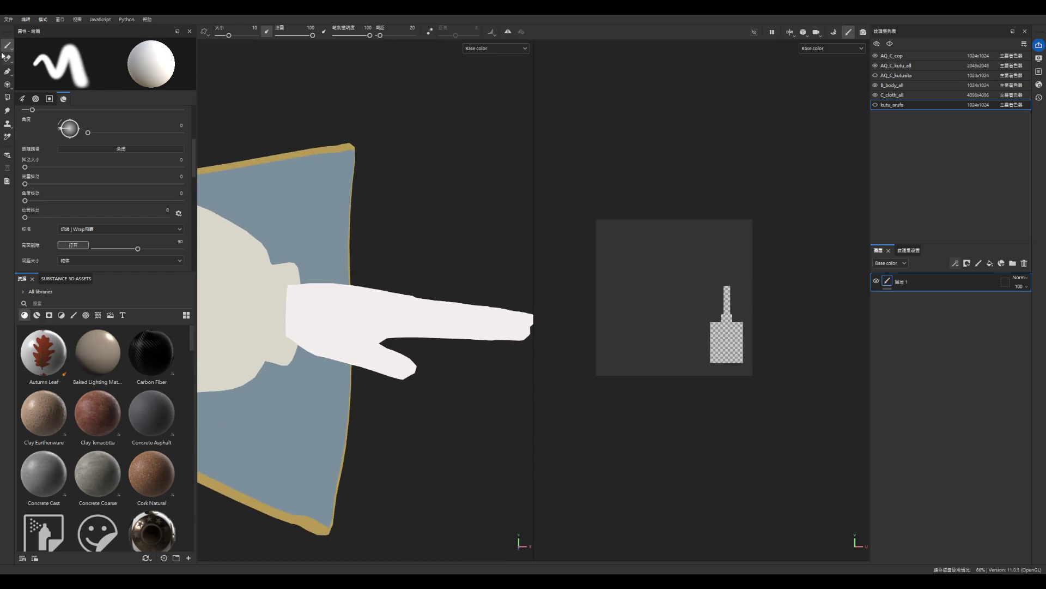
{"action": "left_click", "coordinate": [908, 85]}
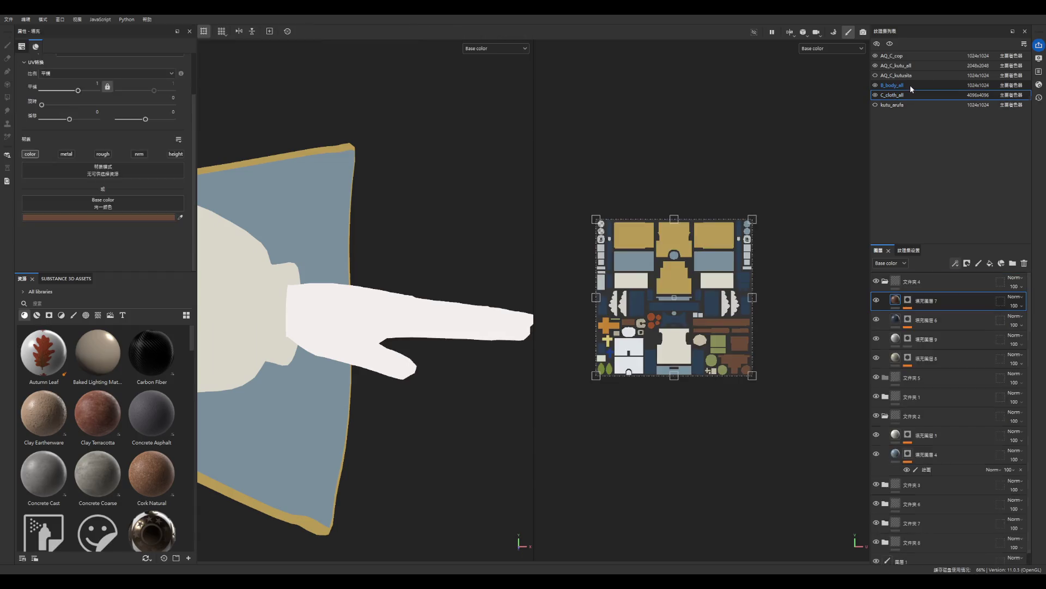
- Add 填充图层3 above 填充图层2 and frame the whole character
{"action": "scroll", "coordinate": [755, 349], "scroll_direction": "up", "scroll_amount": 3}
{"action": "scroll", "coordinate": [776, 345], "scroll_direction": "down", "scroll_amount": 3}
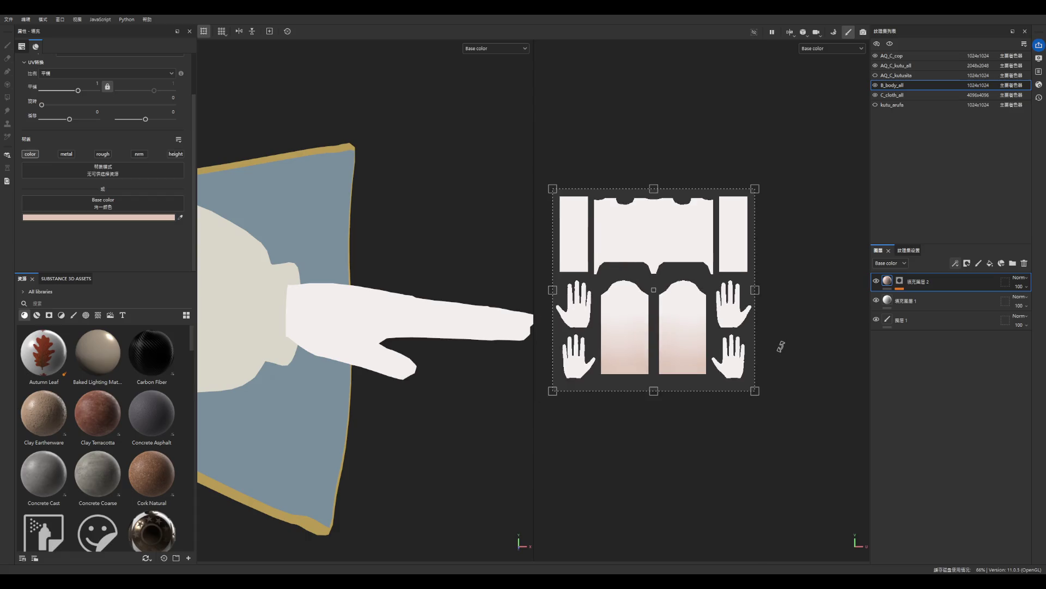
{"action": "scroll", "coordinate": [785, 343], "scroll_direction": "up", "scroll_amount": 1}
{"action": "scroll", "coordinate": [769, 343], "scroll_direction": "up", "scroll_amount": 3}
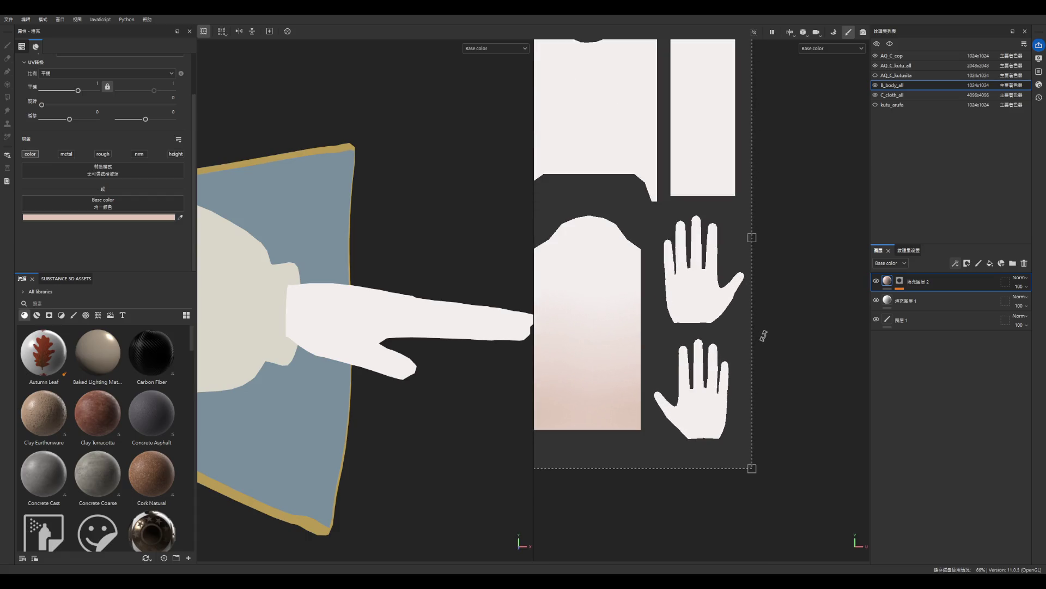
{"action": "scroll", "coordinate": [753, 348], "scroll_direction": "up", "scroll_amount": 2}
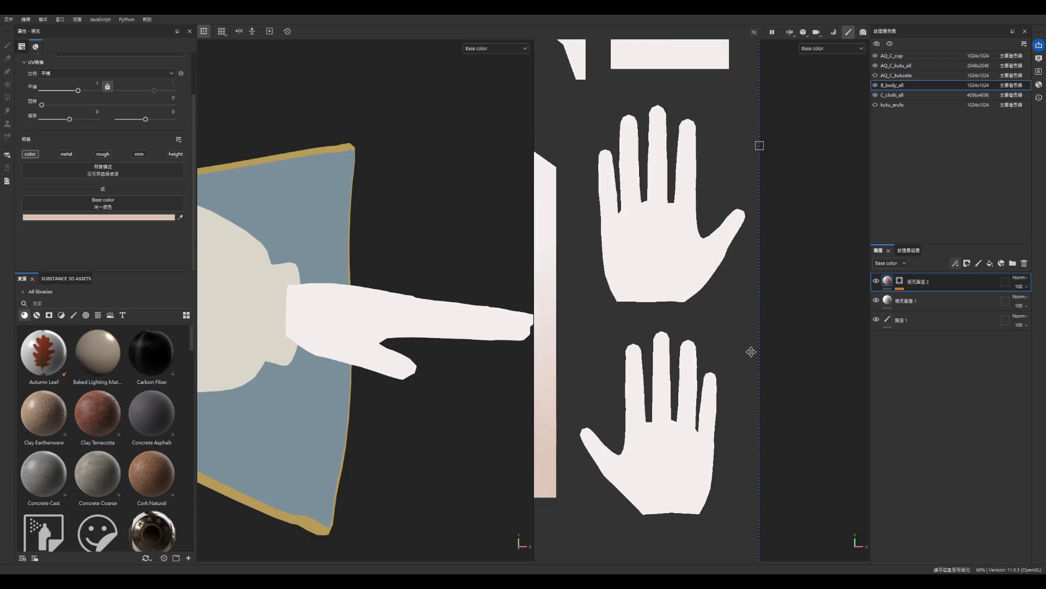
{"action": "scroll", "coordinate": [752, 349], "scroll_direction": "down", "scroll_amount": 6}
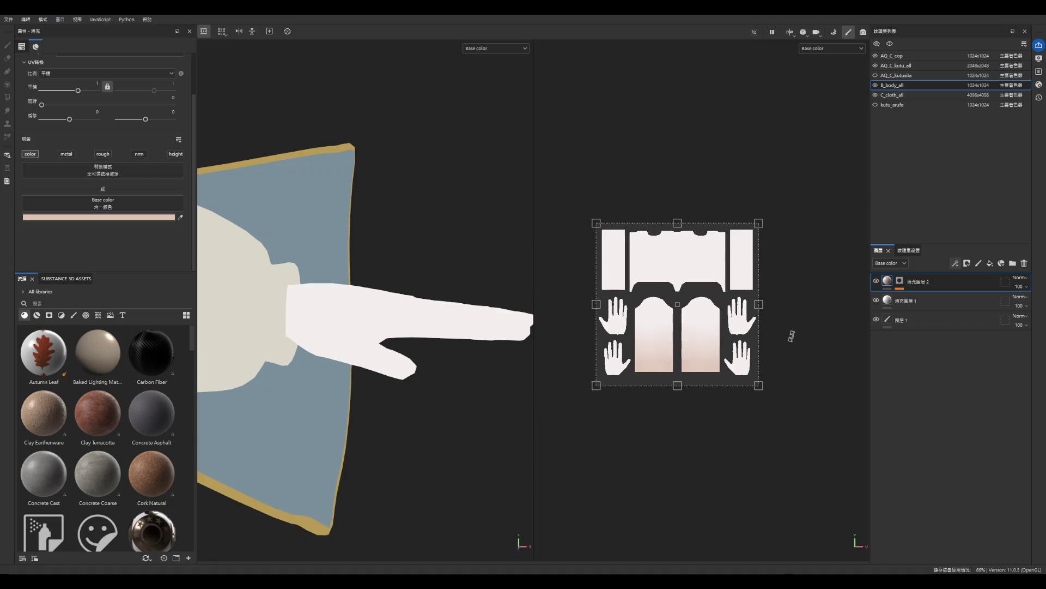
{"action": "scroll", "coordinate": [333, 289], "scroll_direction": "down", "scroll_amount": 2}
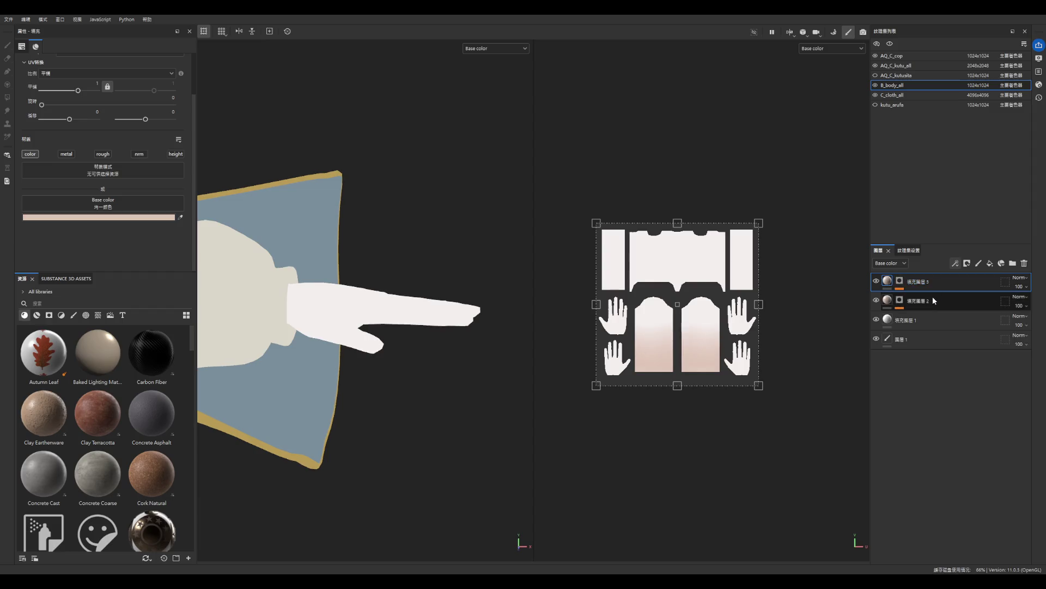
{"action": "key", "text": "ctrl+d"}
{"action": "scroll", "coordinate": [543, 278], "scroll_direction": "down", "scroll_amount": 2}
{"action": "scroll", "coordinate": [425, 293], "scroll_direction": "down", "scroll_amount": 5}
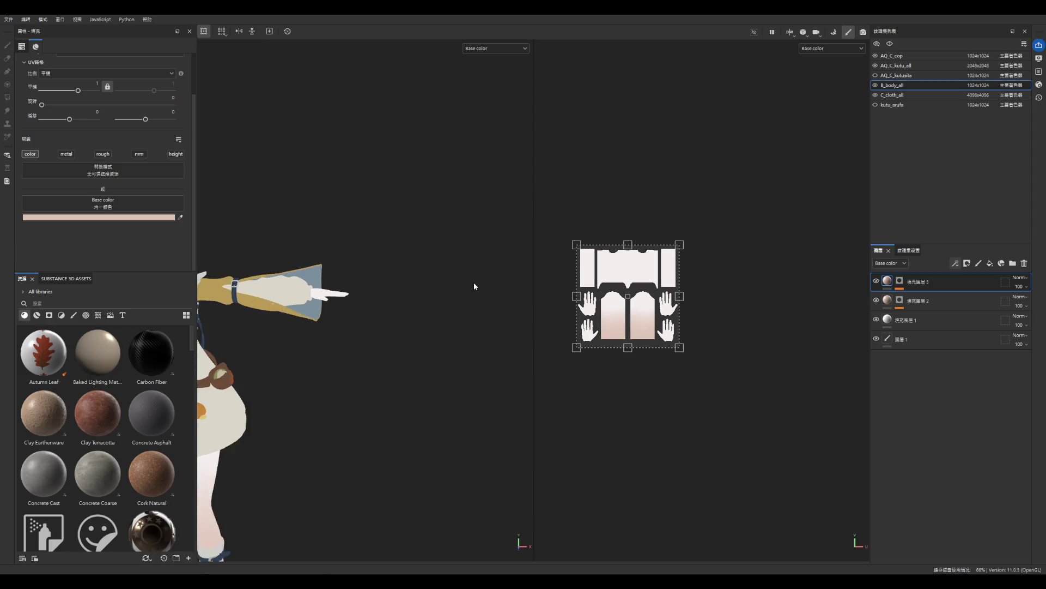
{"action": "key", "text": "f"}
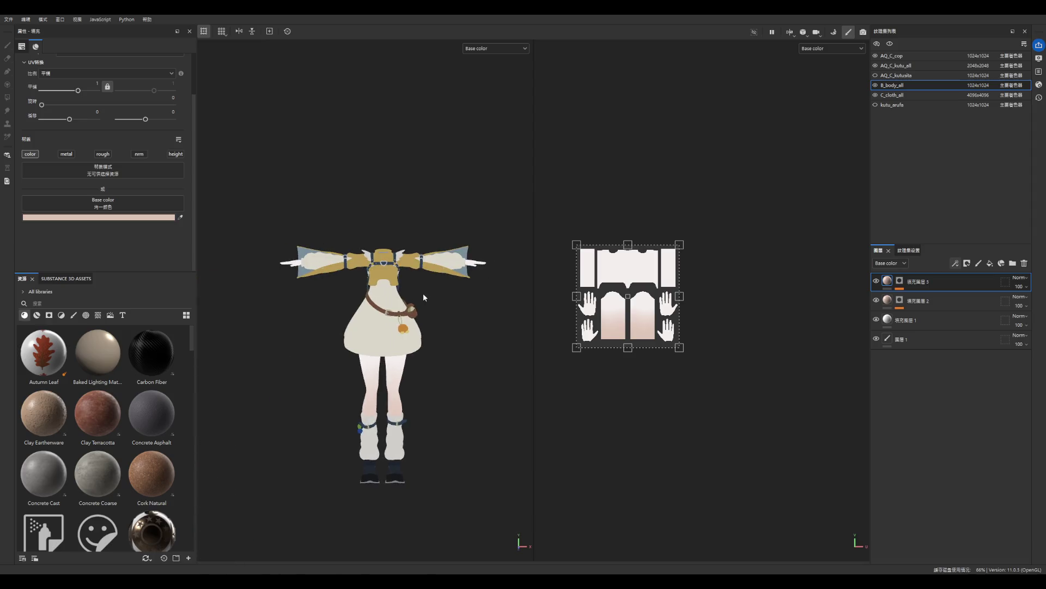
- Open the mask options for the new fill layer 3
{"action": "scroll", "coordinate": [484, 272], "scroll_direction": "up", "scroll_amount": 3}
{"action": "scroll", "coordinate": [484, 271], "scroll_direction": "down", "scroll_amount": 2}
{"action": "left_click", "coordinate": [886, 296]}
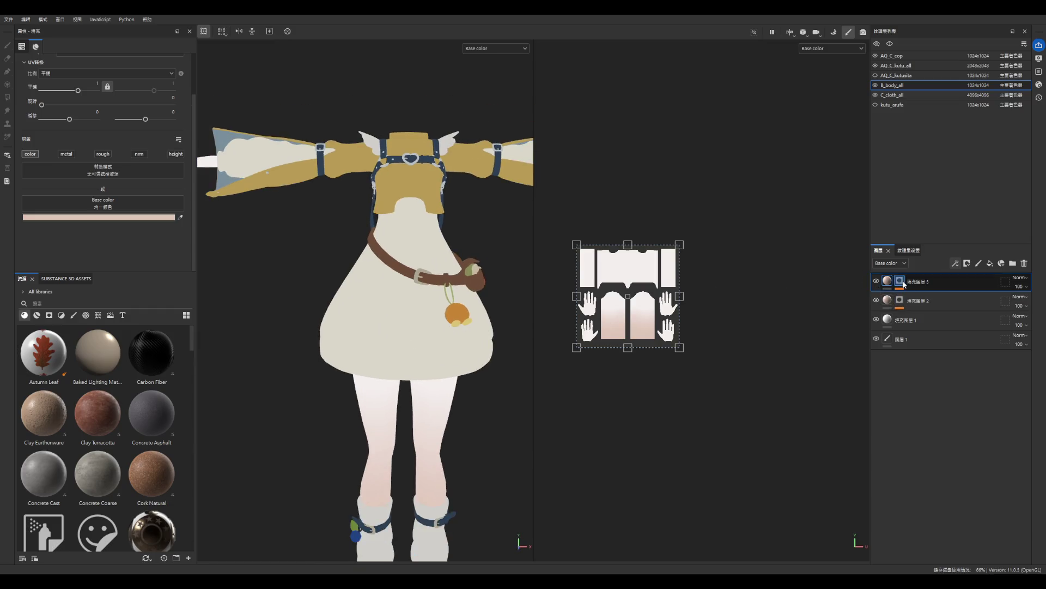
- Give fill layer 3 an inverted 3D Distance mask with Offset 1 and Position Y 0.82
{"action": "left_click", "coordinate": [926, 296]}
{"action": "scroll", "coordinate": [326, 288], "scroll_direction": "down", "scroll_amount": 2}
{"action": "scroll", "coordinate": [324, 289], "scroll_direction": "down", "scroll_amount": 2}
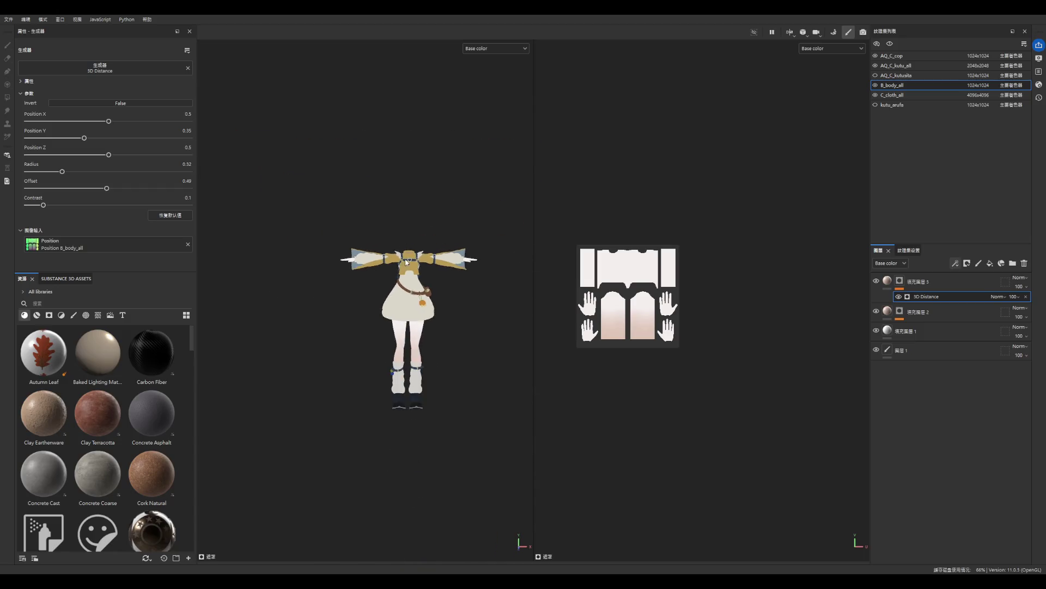
{"action": "scroll", "coordinate": [406, 261], "scroll_direction": "up", "scroll_amount": 2}
{"action": "middle_click_drag", "start_coordinate": [406, 260], "coordinate": [289, 260]}
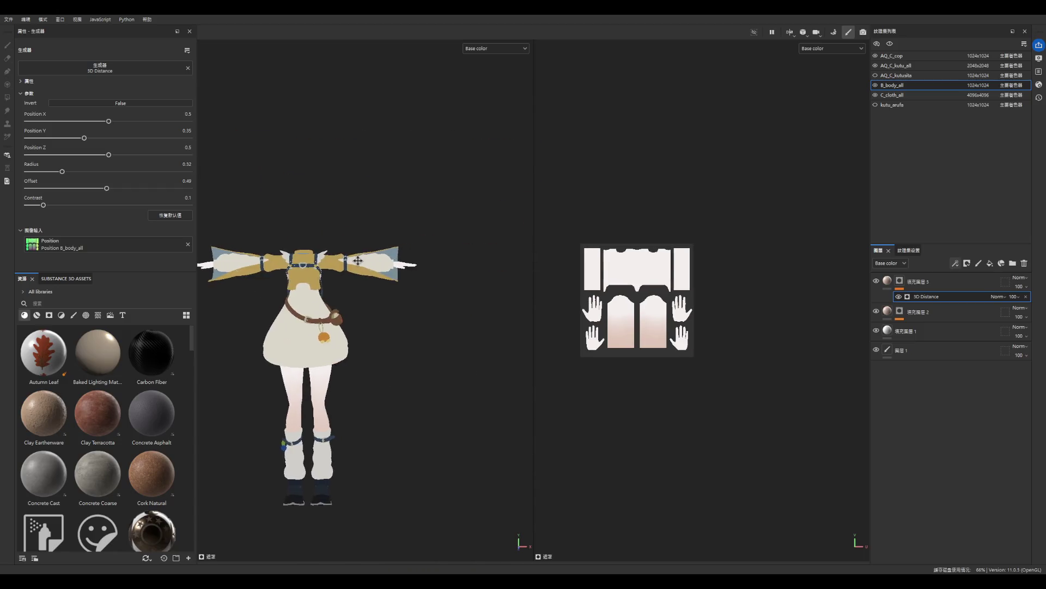
{"action": "scroll", "coordinate": [381, 240], "scroll_direction": "up", "scroll_amount": 4}
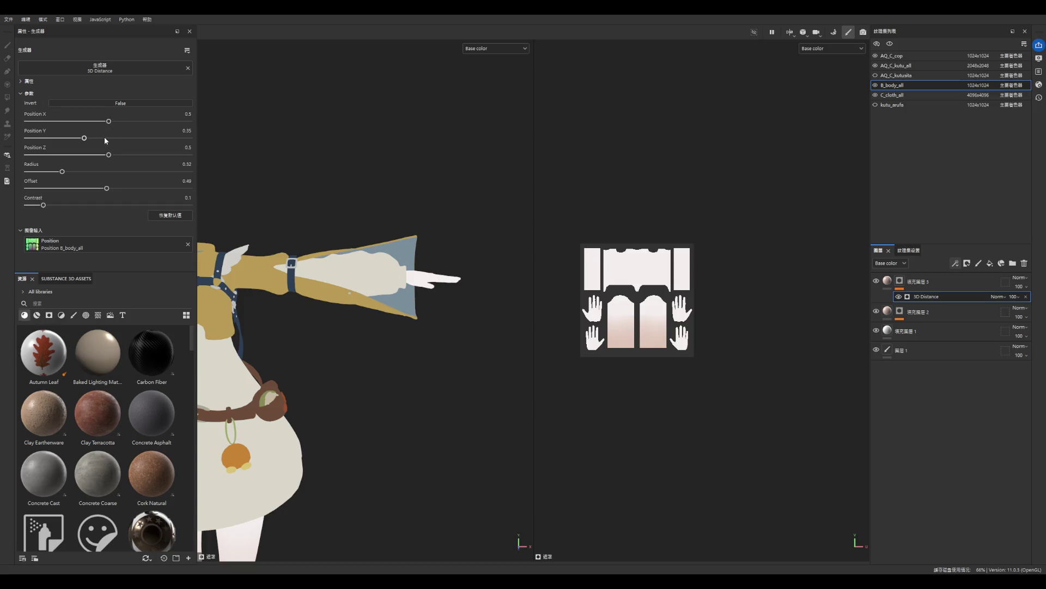
{"action": "mouse_move", "coordinate": [105, 153]}
{"action": "left_mouse_down"}
{"action": "mouse_move", "coordinate": [91, 155]}
{"action": "mouse_move", "coordinate": [163, 154]}
{"action": "mouse_move", "coordinate": [41, 154]}
{"action": "mouse_move", "coordinate": [109, 151]}
{"action": "left_mouse_up"}
{"action": "left_click_drag", "start_coordinate": [108, 188], "coordinate": [215, 189]}
{"action": "left_click_drag", "start_coordinate": [86, 139], "coordinate": [160, 137]}
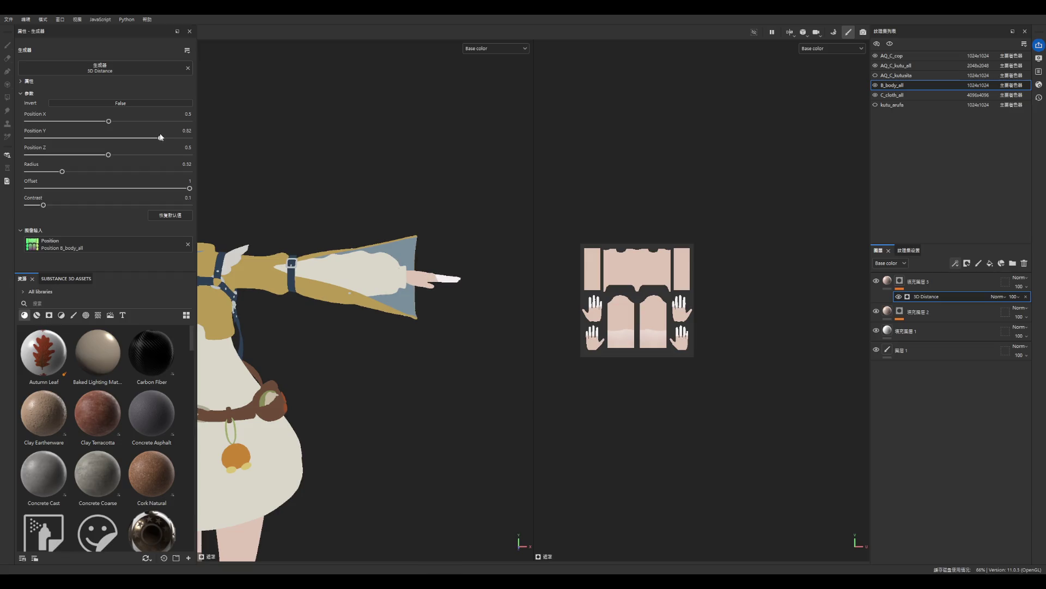
{"action": "left_click", "coordinate": [136, 103]}
- Adjust the gradient contrast and enlarge its Radius to 0.44 around the hand
{"action": "scroll", "coordinate": [479, 294], "scroll_direction": "up", "scroll_amount": 5}
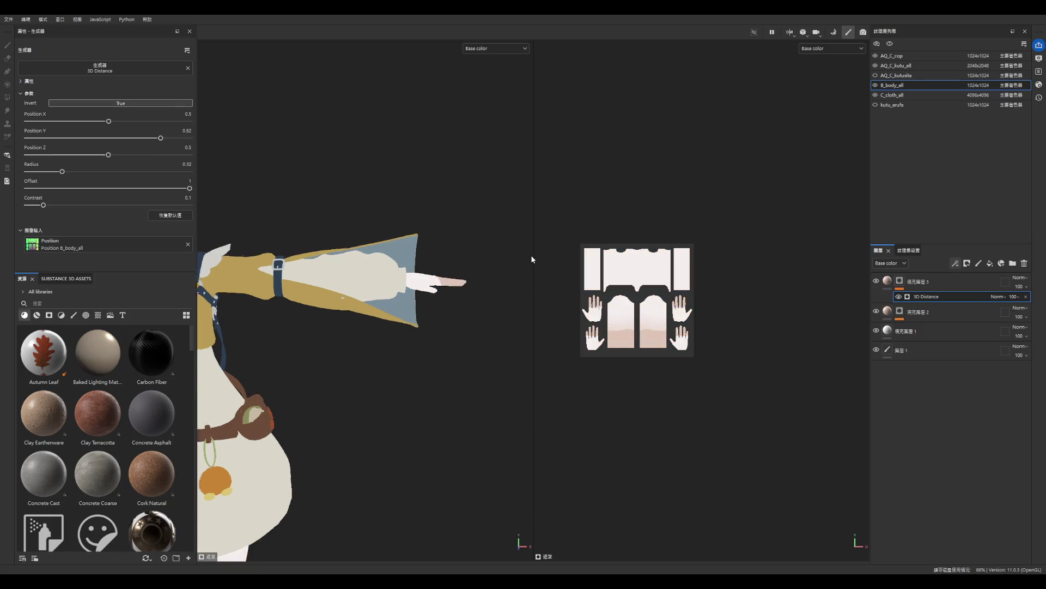
{"action": "mouse_move", "coordinate": [479, 294]}
{"action": "left_mouse_down", "text": "alt"}
{"action": "mouse_move", "coordinate": [485, 310]}
{"action": "mouse_move", "coordinate": [385, 314]}
{"action": "left_mouse_up", "text": "alt"}
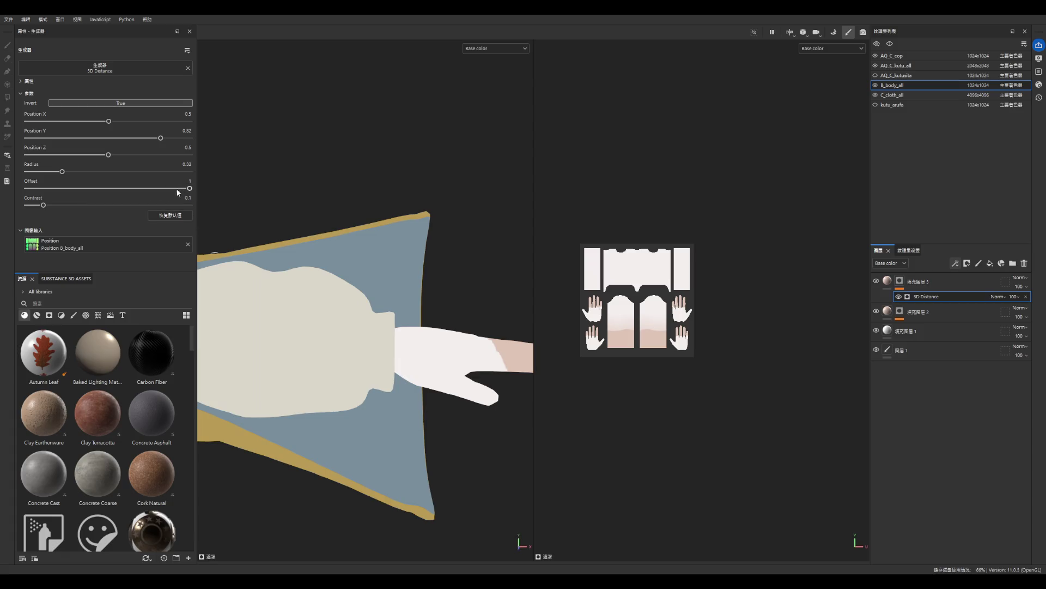
{"action": "mouse_move", "coordinate": [73, 207]}
{"action": "left_mouse_down"}
{"action": "mouse_move", "coordinate": [195, 215]}
{"action": "mouse_move", "coordinate": [5, 210]}
{"action": "left_mouse_up"}
{"action": "scroll", "coordinate": [521, 285], "scroll_direction": "down", "scroll_amount": 2}
{"action": "scroll", "coordinate": [548, 325], "scroll_direction": "up", "scroll_amount": 2}
{"action": "scroll", "coordinate": [429, 337], "scroll_direction": "up", "scroll_amount": 3}
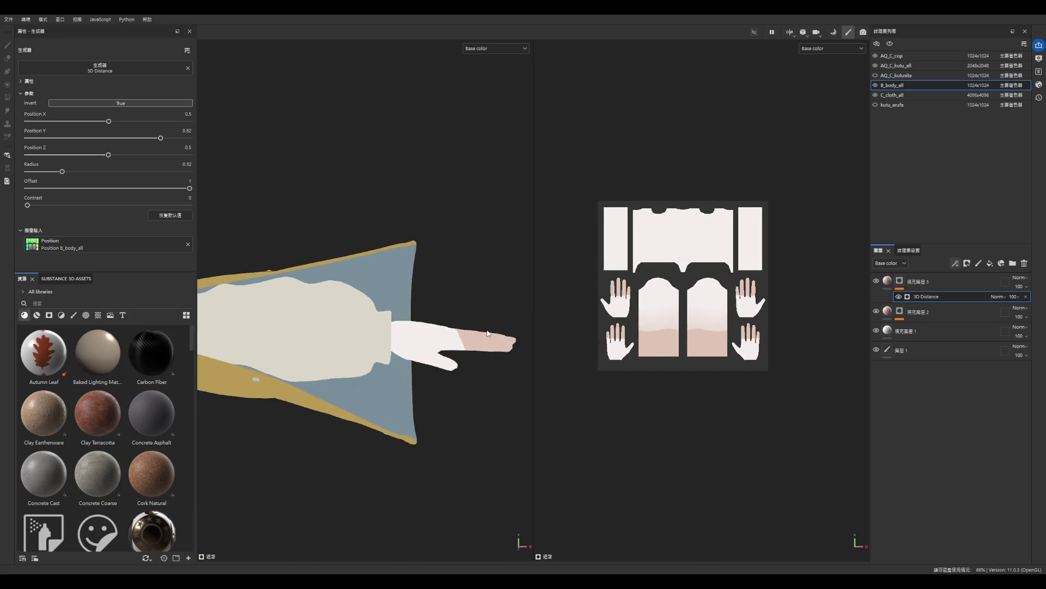
{"action": "scroll", "coordinate": [430, 337], "scroll_direction": "down", "scroll_amount": 2}
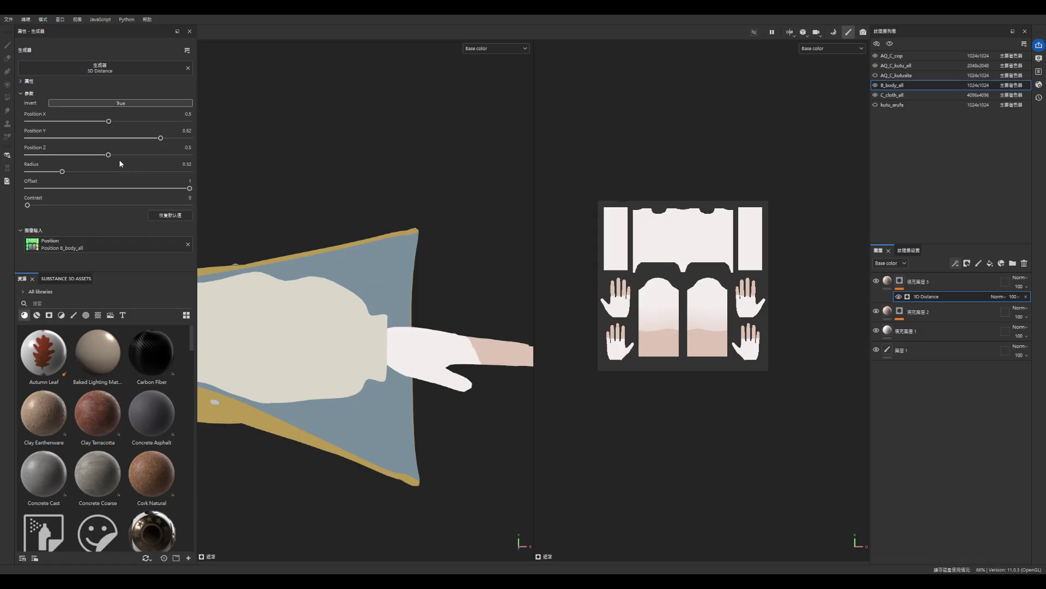
{"action": "mouse_move", "coordinate": [75, 172]}
{"action": "left_mouse_down"}
{"action": "mouse_move", "coordinate": [89, 172]}
{"action": "mouse_move", "coordinate": [74, 173]}
{"action": "left_mouse_up"}
{"action": "scroll", "coordinate": [399, 389], "scroll_direction": "down", "scroll_amount": 2}
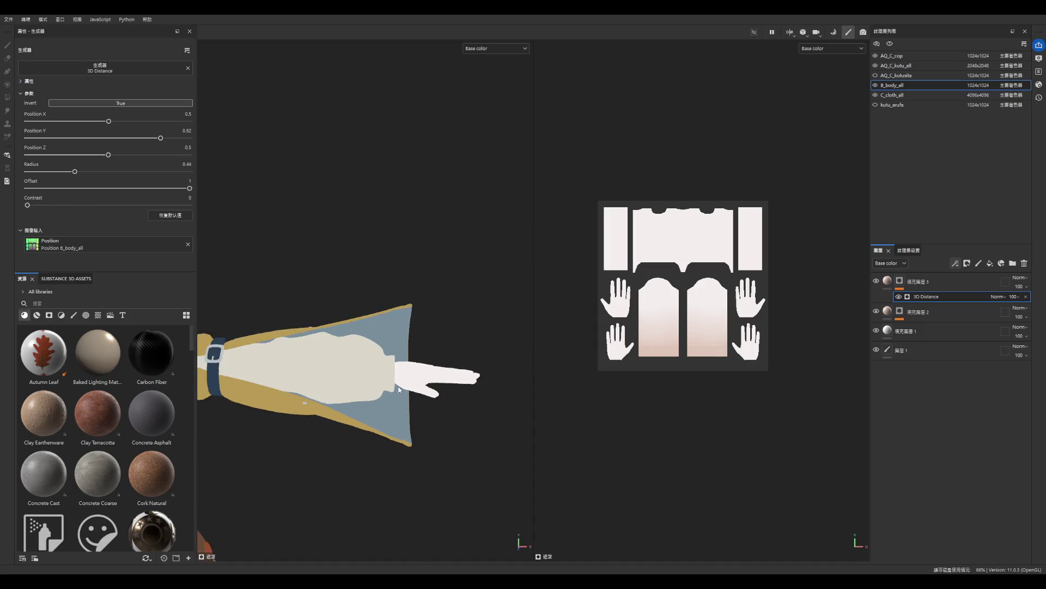
{"action": "scroll", "coordinate": [398, 388], "scroll_direction": "up", "scroll_amount": 2}
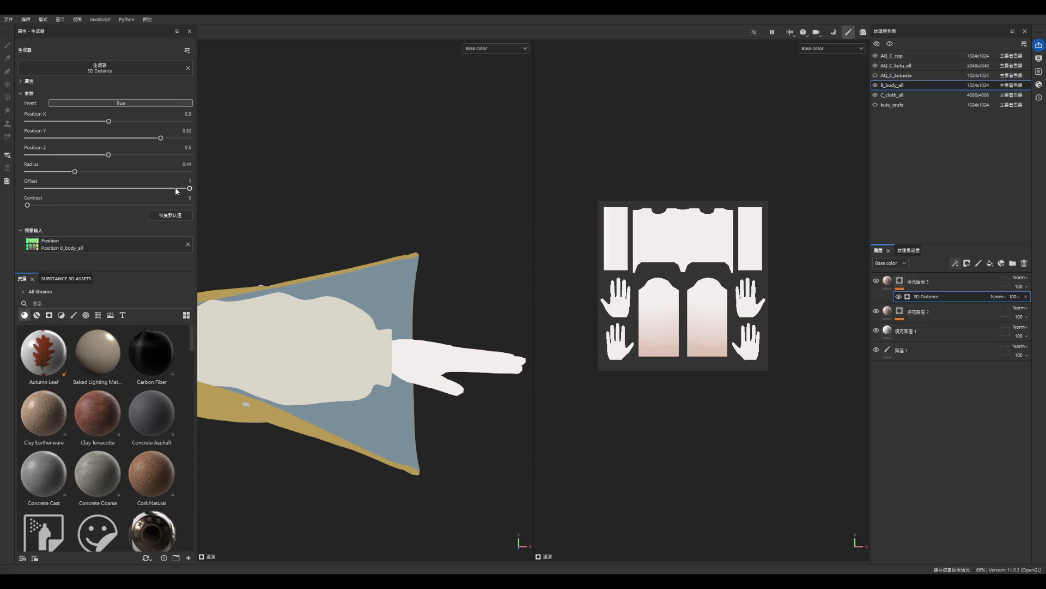
- Fine-tune Offset to 0.74 and Contrast to 0.7 for a soft fade over the hands
{"action": "mouse_move", "coordinate": [173, 188]}
{"action": "left_mouse_down"}
{"action": "mouse_move", "coordinate": [131, 188]}
{"action": "mouse_move", "coordinate": [176, 188]}
{"action": "left_mouse_up"}
{"action": "mouse_move", "coordinate": [27, 205]}
{"action": "left_mouse_down"}
{"action": "mouse_move", "coordinate": [150, 205]}
{"action": "mouse_move", "coordinate": [53, 215]}
{"action": "left_mouse_up"}
{"action": "mouse_move", "coordinate": [176, 188]}
{"action": "left_mouse_down"}
{"action": "mouse_move", "coordinate": [41, 188]}
{"action": "mouse_move", "coordinate": [128, 188]}
{"action": "left_mouse_up"}
{"action": "left_click_drag", "start_coordinate": [52, 205], "coordinate": [244, 215]}
{"action": "mouse_move", "coordinate": [128, 188]}
{"action": "left_mouse_down"}
{"action": "mouse_move", "coordinate": [87, 188]}
{"action": "mouse_move", "coordinate": [153, 186]}
{"action": "mouse_move", "coordinate": [174, 206]}
{"action": "left_mouse_up"}
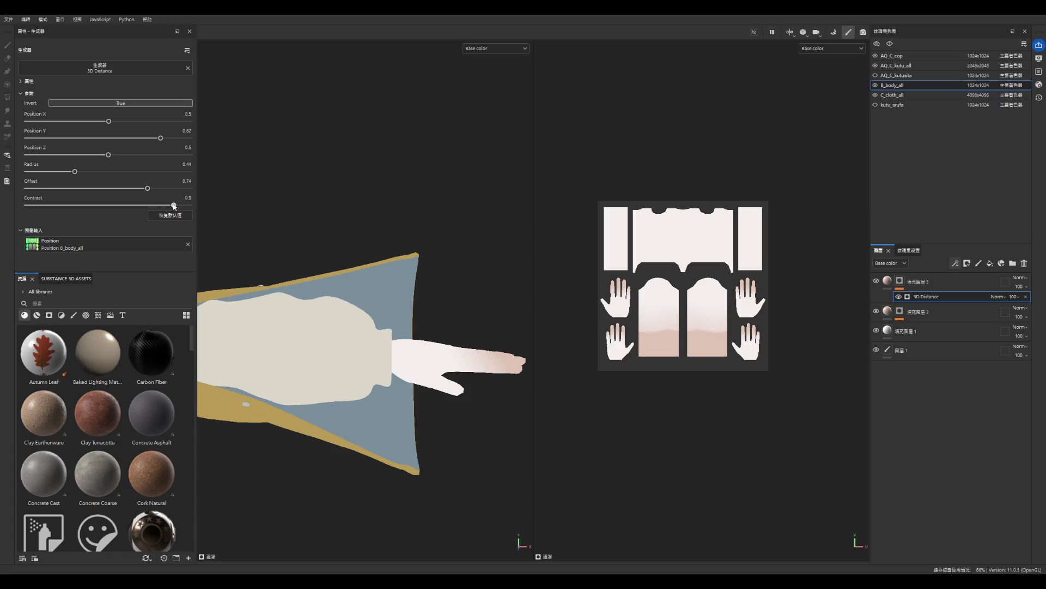
{"action": "scroll", "coordinate": [427, 306], "scroll_direction": "down", "scroll_amount": 1}
{"action": "scroll", "coordinate": [441, 324], "scroll_direction": "up", "scroll_amount": 2}
{"action": "mouse_move", "coordinate": [476, 378]}
{"action": "left_mouse_down", "text": "alt"}
{"action": "mouse_move", "coordinate": [568, 455]}
{"action": "mouse_move", "coordinate": [558, 491]}
{"action": "mouse_move", "coordinate": [397, 189]}
{"action": "mouse_move", "coordinate": [386, 217]}
{"action": "mouse_move", "coordinate": [411, 409]}
{"action": "mouse_move", "coordinate": [423, 355]}
{"action": "left_mouse_up", "text": "alt"}
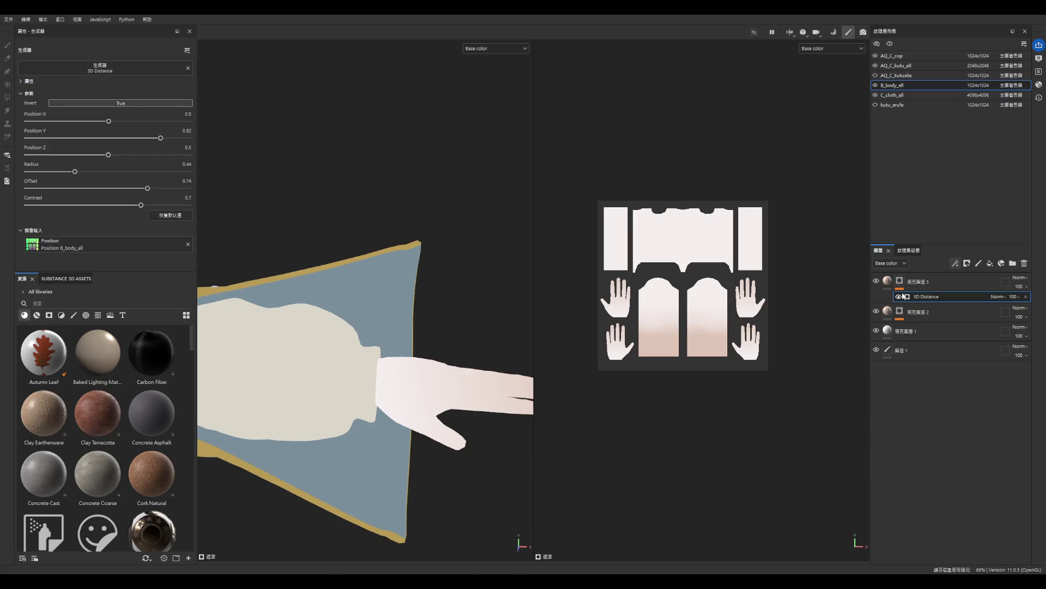
{"action": "left_click", "coordinate": [901, 282]}
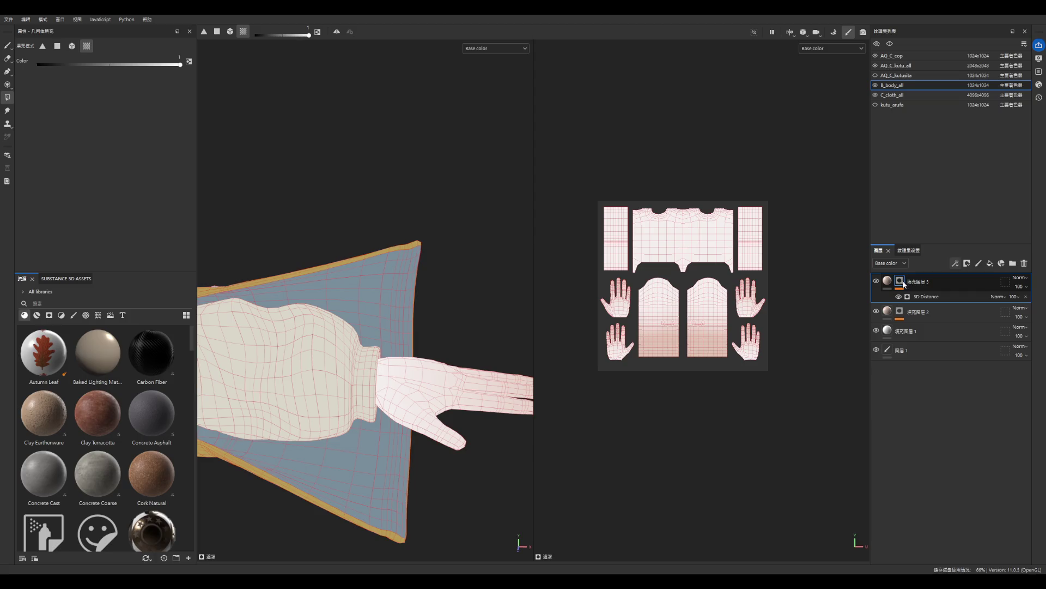
- Add a paint effect to the mask and fill the top and middle UV islands in it
{"action": "right_click", "coordinate": [938, 282]}
{"action": "left_click", "coordinate": [954, 298]}
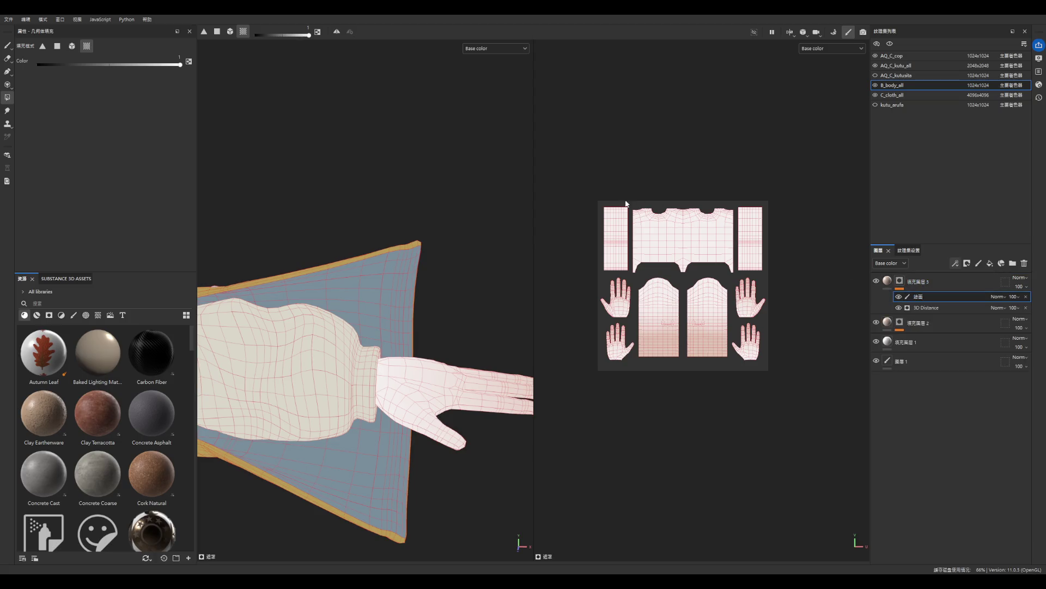
{"action": "left_click", "coordinate": [6, 96]}
{"action": "scroll", "coordinate": [782, 212], "scroll_direction": "up", "scroll_amount": 1}
{"action": "mouse_move", "coordinate": [572, 204]}
{"action": "left_mouse_down"}
{"action": "mouse_move", "coordinate": [587, 233]}
{"action": "mouse_move", "coordinate": [776, 291]}
{"action": "left_mouse_up"}
{"action": "left_click_drag", "start_coordinate": [608, 301], "coordinate": [709, 423]}
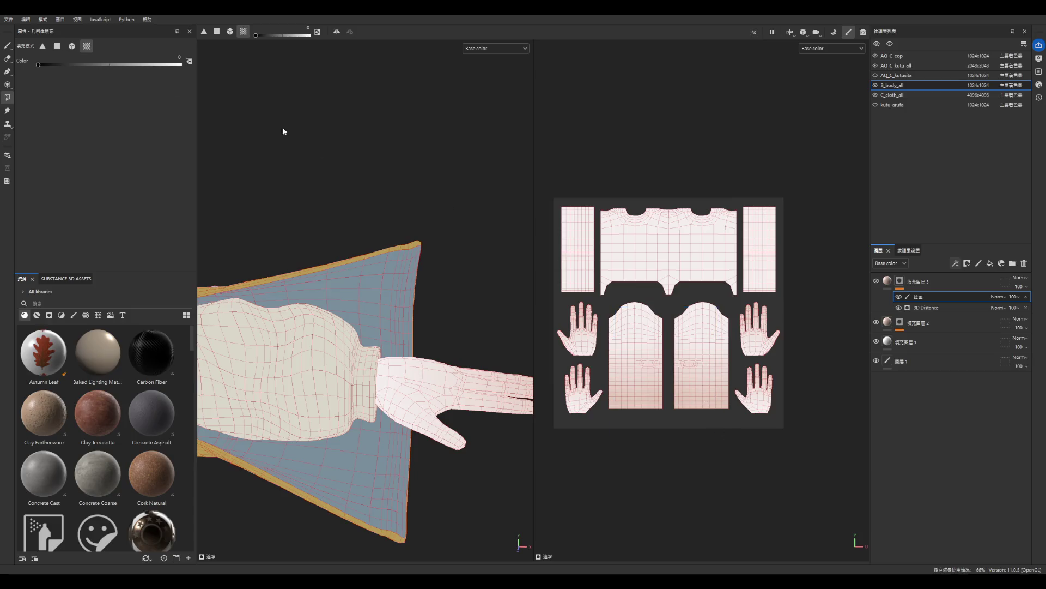
{"action": "left_click", "coordinate": [6, 44]}
- Frame the character in a three-quarter view and add a new fill layer above Fill layer 3
{"action": "key", "text": "f"}
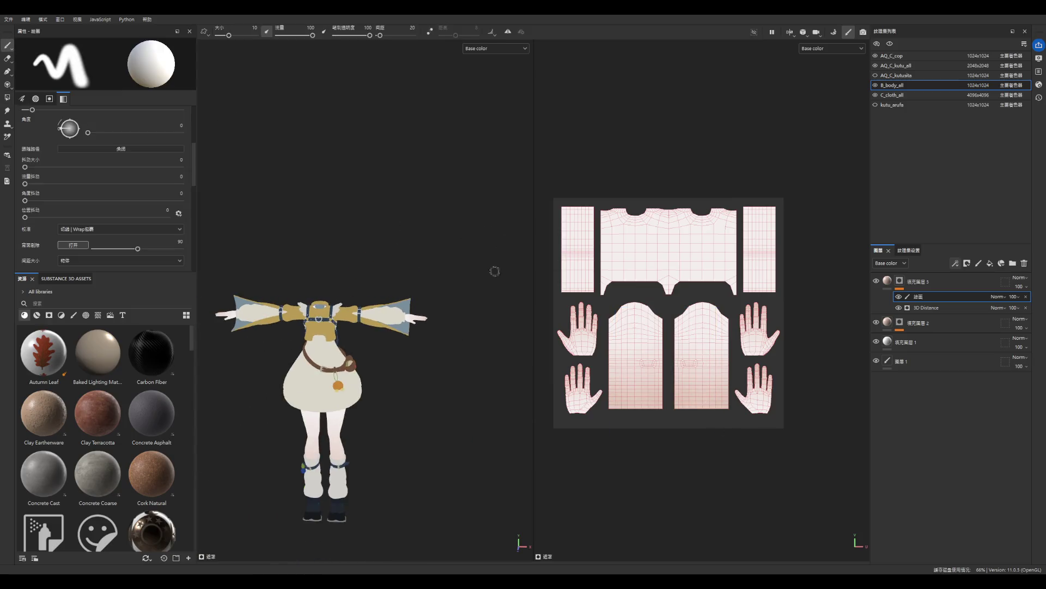
{"action": "mouse_move", "coordinate": [414, 295]}
{"action": "left_mouse_down", "text": "alt"}
{"action": "mouse_move", "coordinate": [444, 291]}
{"action": "mouse_move", "coordinate": [339, 323]}
{"action": "mouse_move", "coordinate": [355, 374]}
{"action": "mouse_move", "coordinate": [345, 233]}
{"action": "mouse_move", "coordinate": [386, 282]}
{"action": "mouse_move", "coordinate": [526, 287]}
{"action": "mouse_move", "coordinate": [346, 369]}
{"action": "mouse_move", "coordinate": [481, 369]}
{"action": "mouse_move", "coordinate": [453, 244]}
{"action": "mouse_move", "coordinate": [453, 294]}
{"action": "left_mouse_up", "text": "alt"}
{"action": "scroll", "coordinate": [526, 287], "scroll_direction": "up", "scroll_amount": 5}
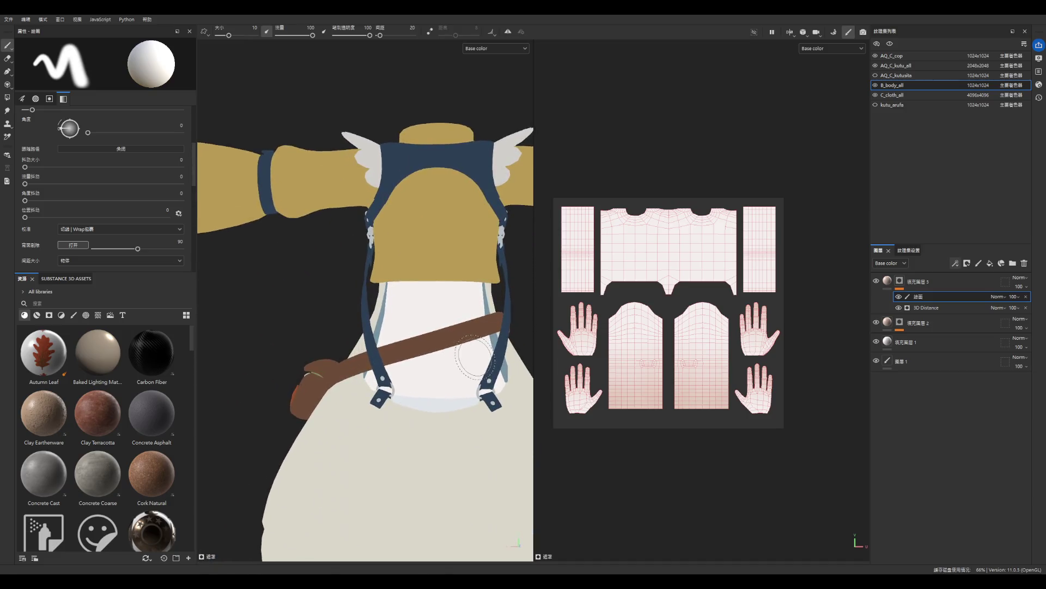
{"action": "scroll", "coordinate": [693, 262], "scroll_direction": "up", "scroll_amount": 1}
{"action": "scroll", "coordinate": [599, 289], "scroll_direction": "down", "scroll_amount": 2}
{"action": "scroll", "coordinate": [374, 310], "scroll_direction": "down", "scroll_amount": 4}
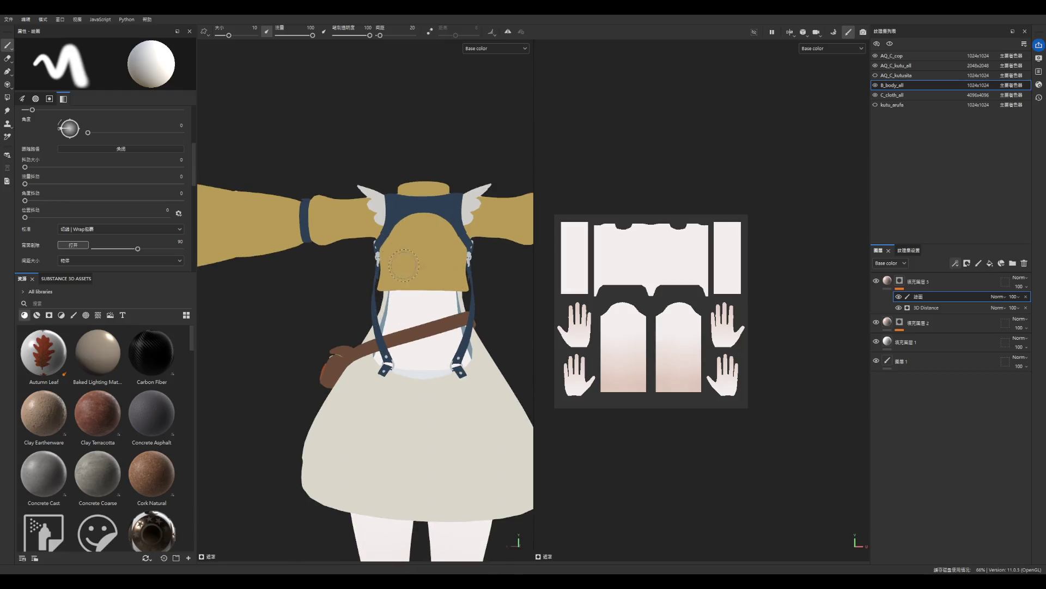
{"action": "mouse_move", "coordinate": [320, 239]}
{"action": "left_mouse_down", "text": "alt"}
{"action": "mouse_move", "coordinate": [479, 311]}
{"action": "mouse_move", "coordinate": [472, 248]}
{"action": "mouse_move", "coordinate": [390, 244]}
{"action": "left_mouse_up", "text": "alt"}
{"action": "scroll", "coordinate": [390, 244], "scroll_direction": "up", "scroll_amount": 5}
{"action": "left_click", "coordinate": [900, 281]}
{"action": "left_click", "coordinate": [888, 281]}
{"action": "left_click", "coordinate": [1001, 264]}
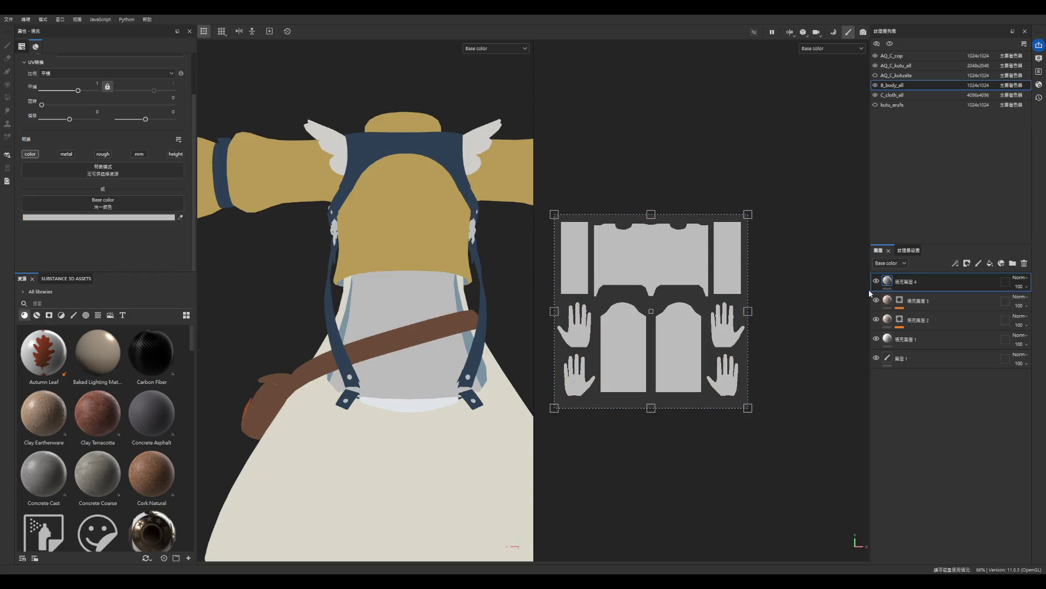
- Undo the grey fill, duplicate Fill layer 3, and show the copy's 3D Distance mask settings
{"action": "key", "text": "ctrl+z"}
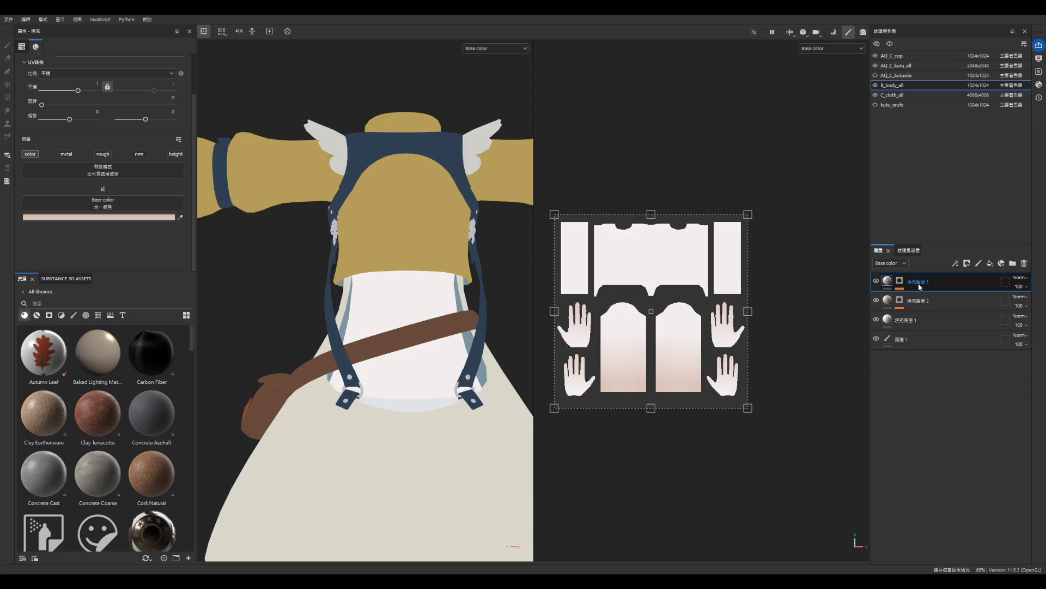
{"action": "key", "text": "ctrl+d"}
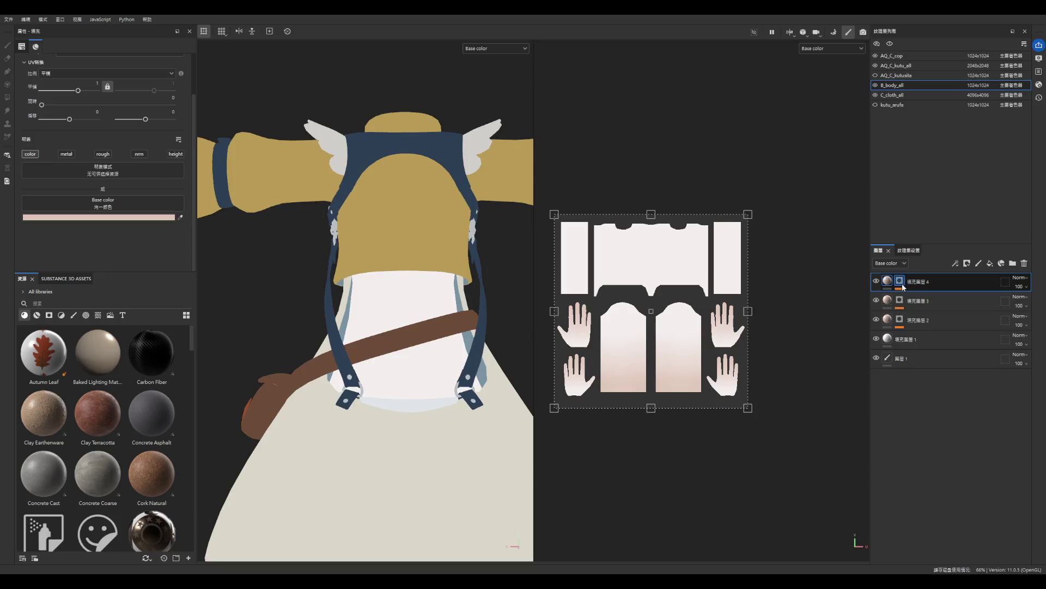
{"action": "left_click", "coordinate": [902, 286]}
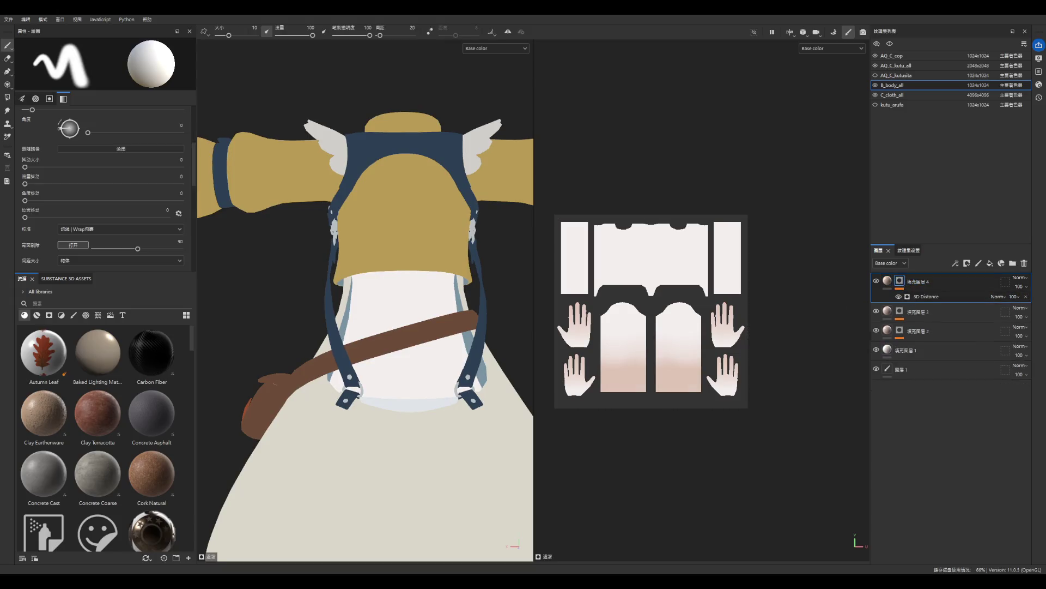
{"action": "mouse_move", "coordinate": [719, 301]}
{"action": "left_mouse_down", "text": "alt"}
{"action": "mouse_move", "coordinate": [689, 305]}
{"action": "mouse_move", "coordinate": [694, 292]}
{"action": "mouse_move", "coordinate": [696, 375]}
{"action": "mouse_move", "coordinate": [652, 421]}
{"action": "mouse_move", "coordinate": [691, 378]}
{"action": "mouse_move", "coordinate": [656, 464]}
{"action": "left_mouse_up", "text": "alt"}
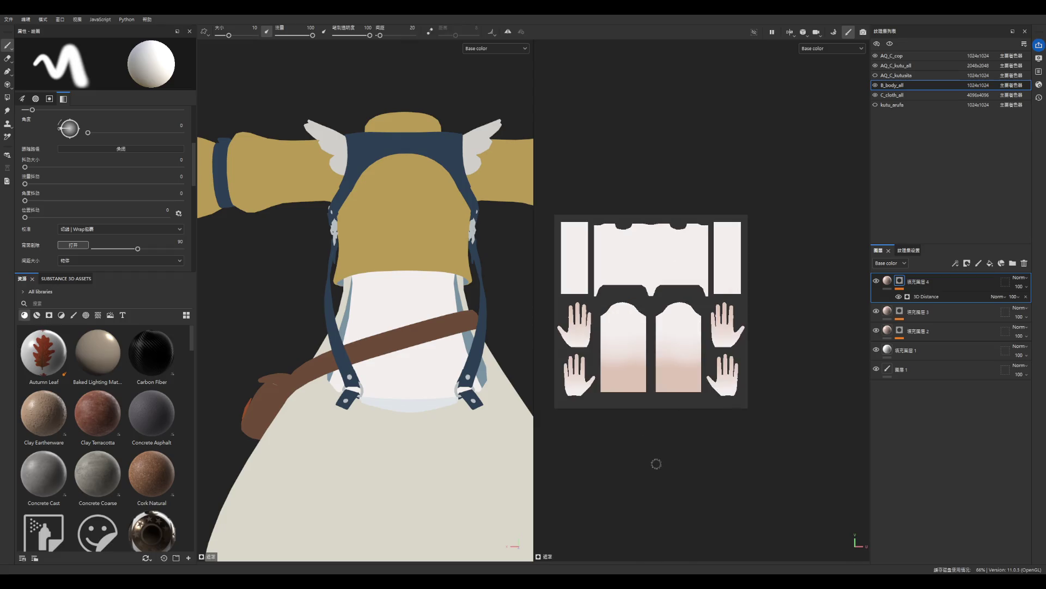
{"action": "left_click", "coordinate": [926, 296]}
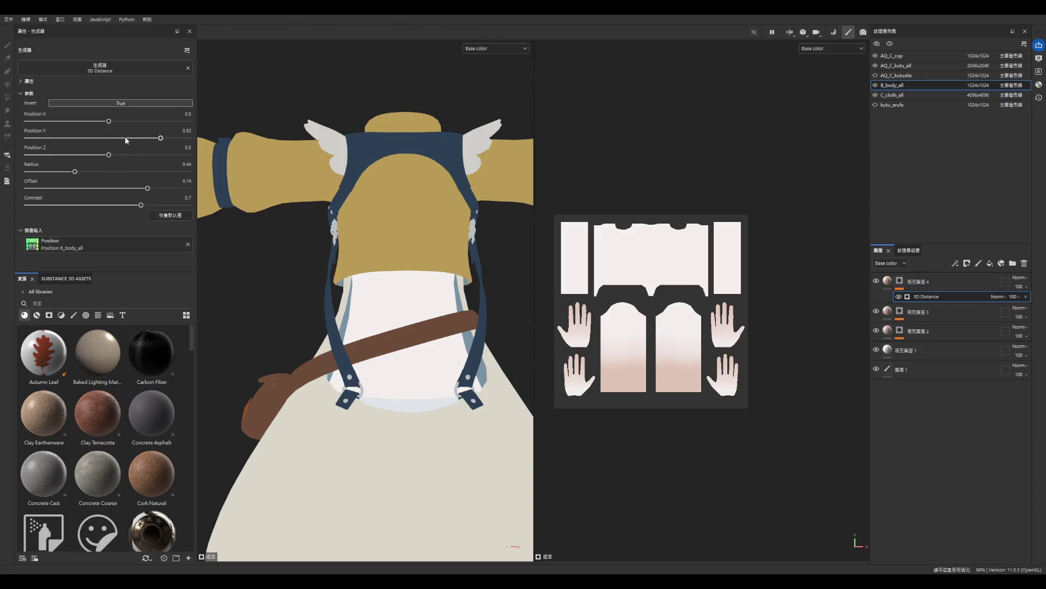
- Lower the 3D Distance Position Y to 0.57, toggling Invert off and back on
{"action": "left_click_drag", "start_coordinate": [145, 139], "coordinate": [121, 140]}
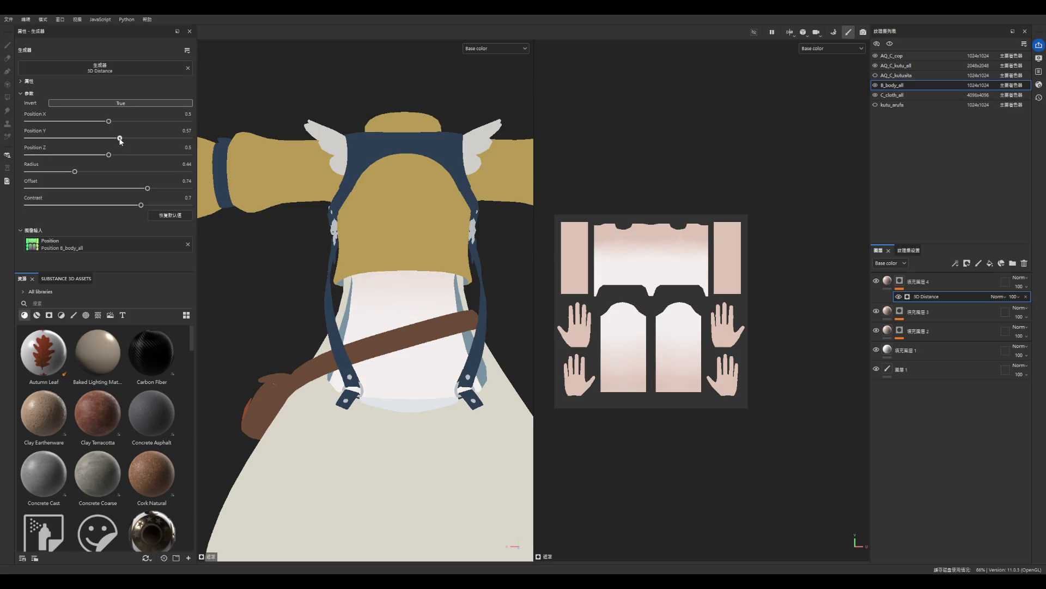
{"action": "middle_click_drag", "start_coordinate": [372, 275], "coordinate": [447, 335]}
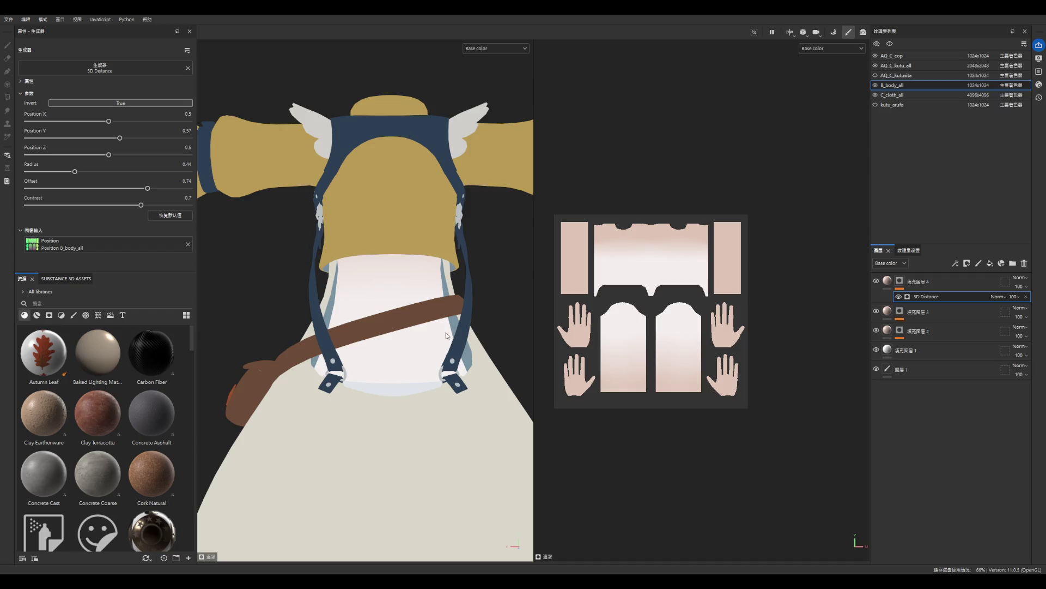
{"action": "left_click_drag", "start_coordinate": [453, 291], "coordinate": [376, 243], "text": "alt"}
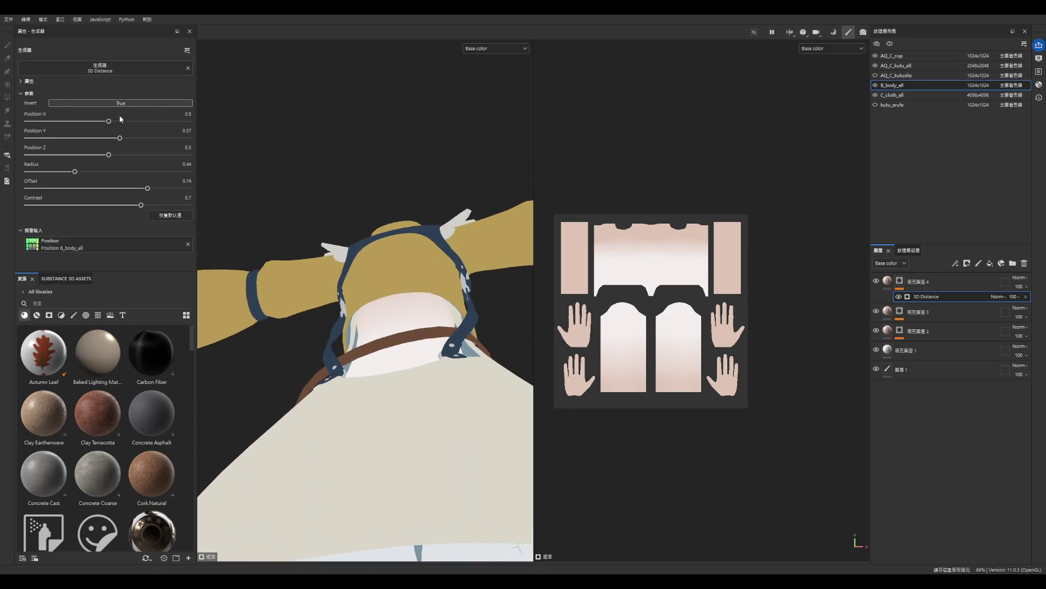
{"action": "left_click", "coordinate": [120, 103]}
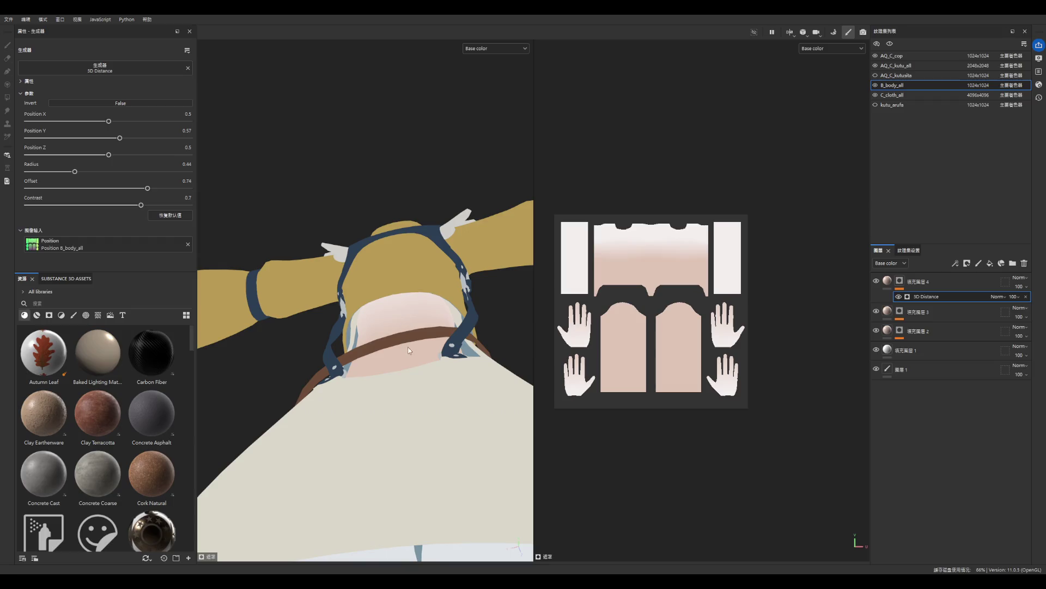
{"action": "key", "text": "f"}
{"action": "left_click", "coordinate": [145, 103]}
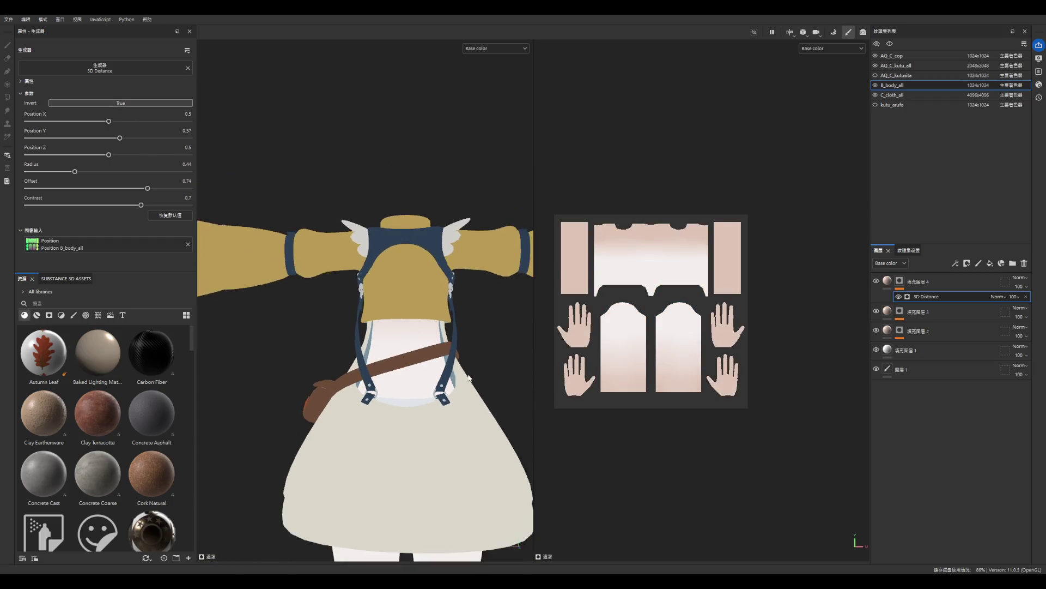
- Inspect the tinted torso at an angle, previewing the full material before returning to base colour
{"action": "scroll", "coordinate": [439, 287], "scroll_direction": "down", "scroll_amount": 3}
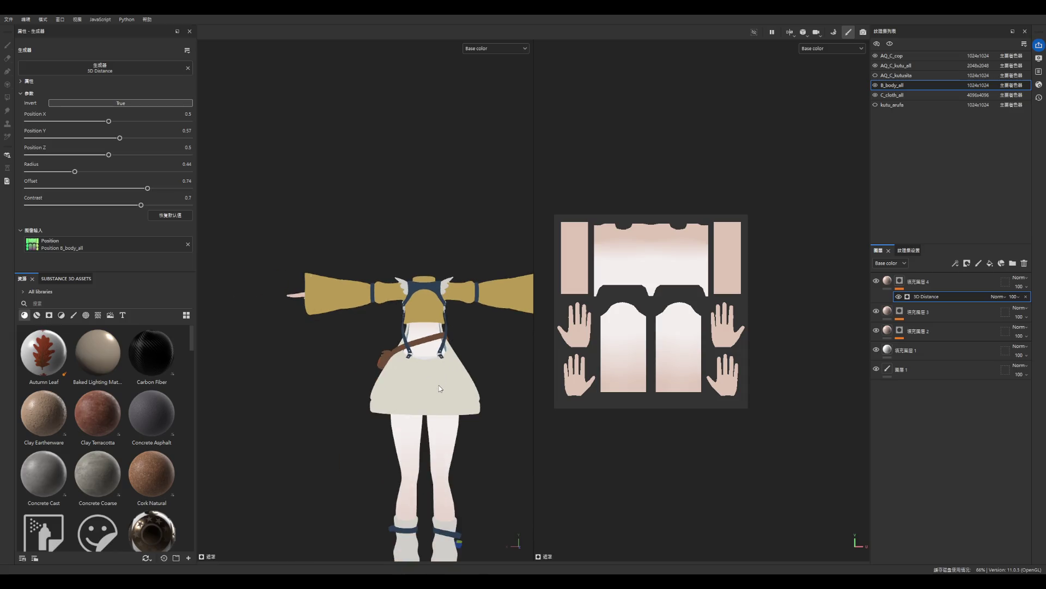
{"action": "scroll", "coordinate": [437, 371], "scroll_direction": "up", "scroll_amount": 2}
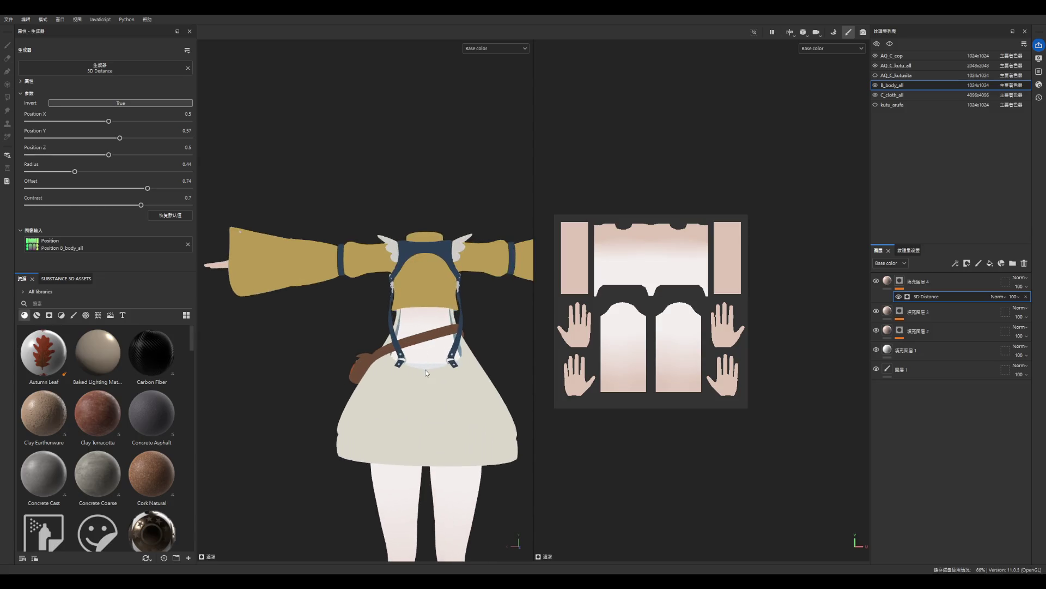
{"action": "scroll", "coordinate": [410, 359], "scroll_direction": "up", "scroll_amount": 5}
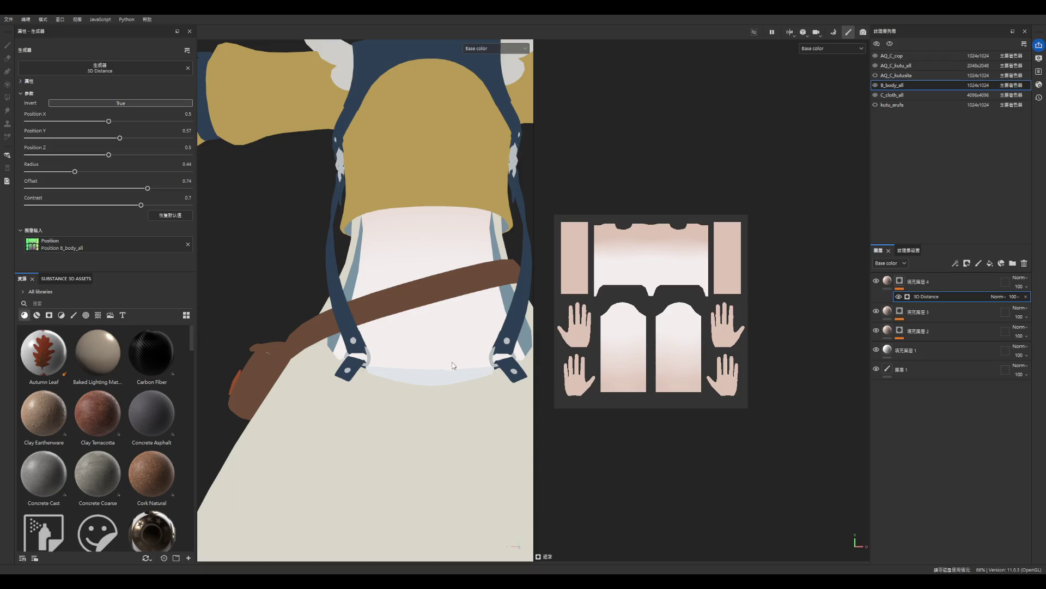
{"action": "mouse_move", "coordinate": [462, 384]}
{"action": "left_mouse_down", "text": "alt"}
{"action": "mouse_move", "coordinate": [488, 421]}
{"action": "mouse_move", "coordinate": [514, 390]}
{"action": "mouse_move", "coordinate": [370, 209]}
{"action": "mouse_move", "coordinate": [309, 239]}
{"action": "mouse_move", "coordinate": [282, 264]}
{"action": "mouse_move", "coordinate": [283, 288]}
{"action": "mouse_move", "coordinate": [294, 292]}
{"action": "mouse_move", "coordinate": [345, 257]}
{"action": "mouse_move", "coordinate": [323, 240]}
{"action": "mouse_move", "coordinate": [318, 248]}
{"action": "mouse_move", "coordinate": [435, 228]}
{"action": "left_mouse_up", "text": "alt"}
{"action": "scroll", "coordinate": [436, 228], "scroll_direction": "up", "scroll_amount": 3}
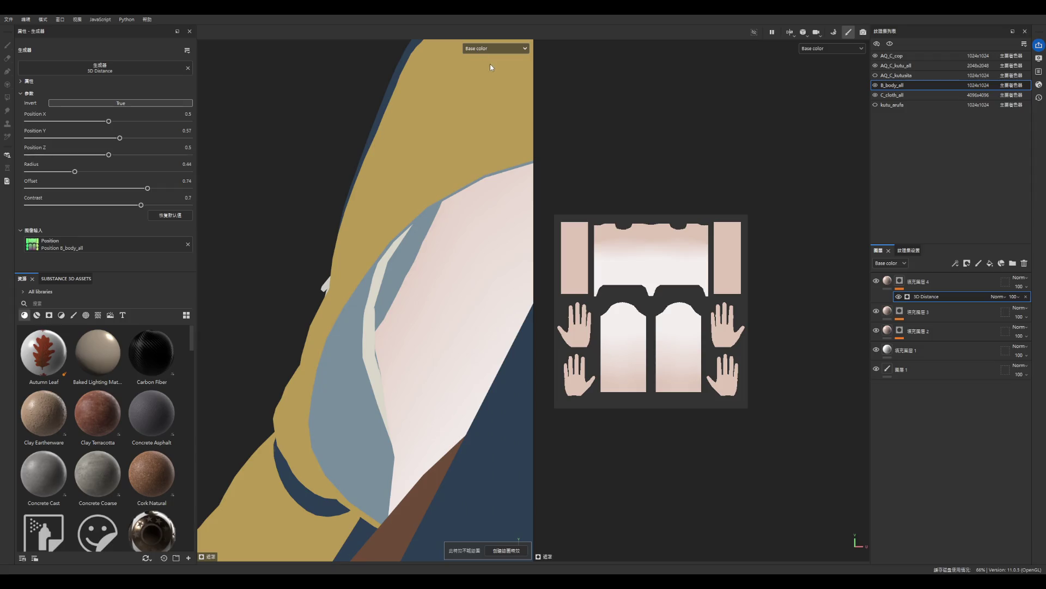
{"action": "key", "text": "m"}
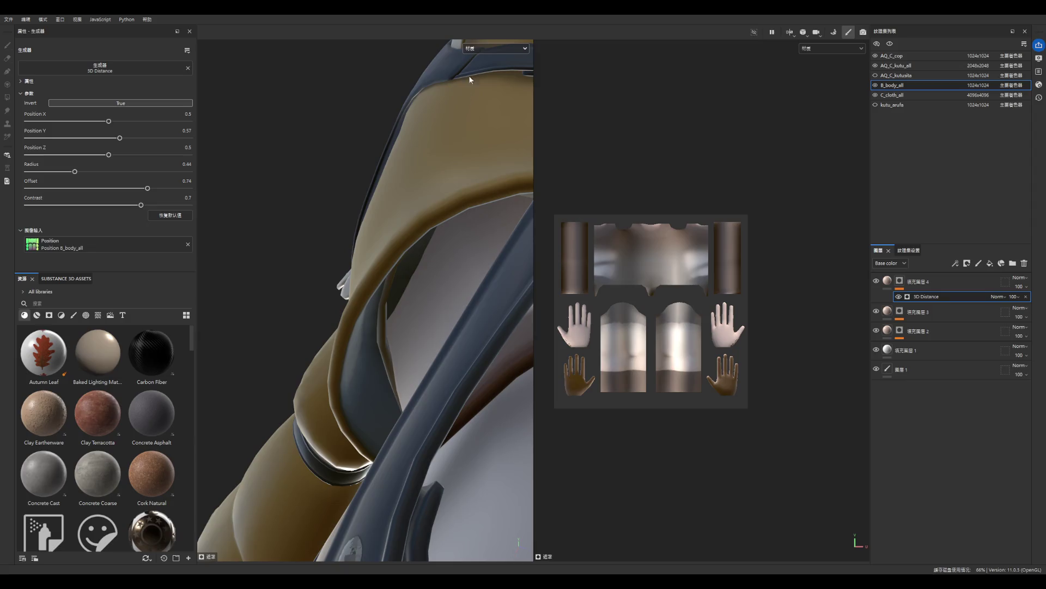
{"action": "key", "text": "m"}
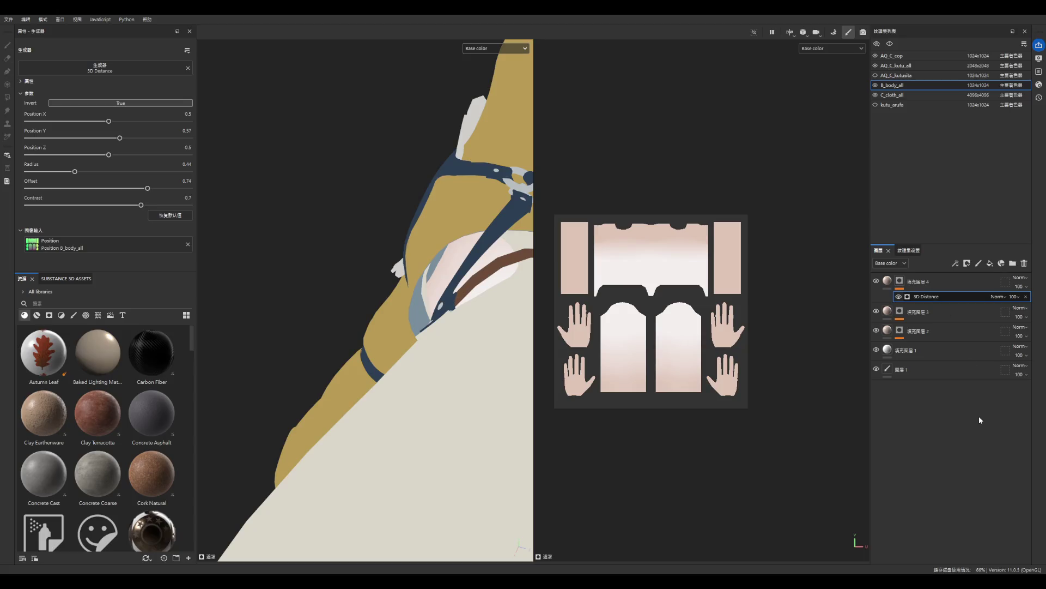
- Add a paint effect to the copied fill's mask and try the Geometry Fill tool under the skirt
{"action": "left_click", "coordinate": [978, 264]}
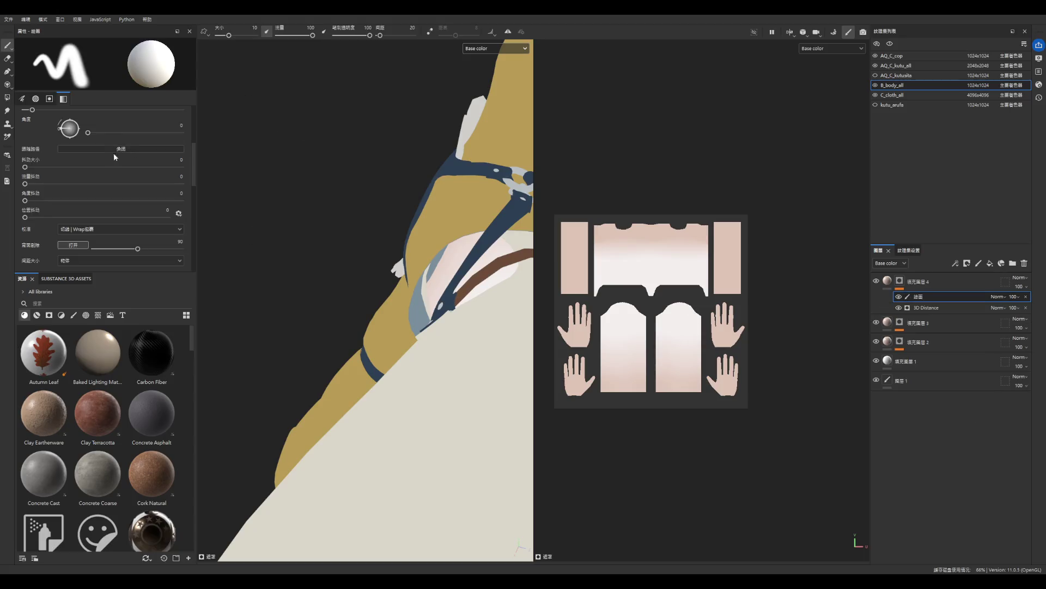
{"action": "scroll", "coordinate": [125, 224], "scroll_direction": "up", "scroll_amount": 2}
{"action": "scroll", "coordinate": [125, 223], "scroll_direction": "up", "scroll_amount": 3}
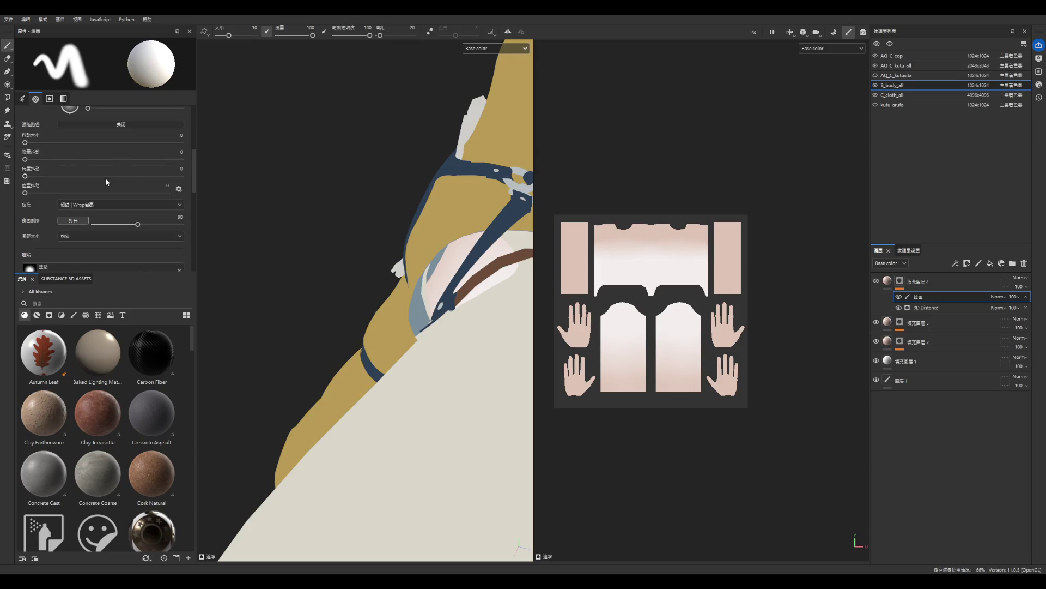
{"action": "left_click", "coordinate": [7, 97]}
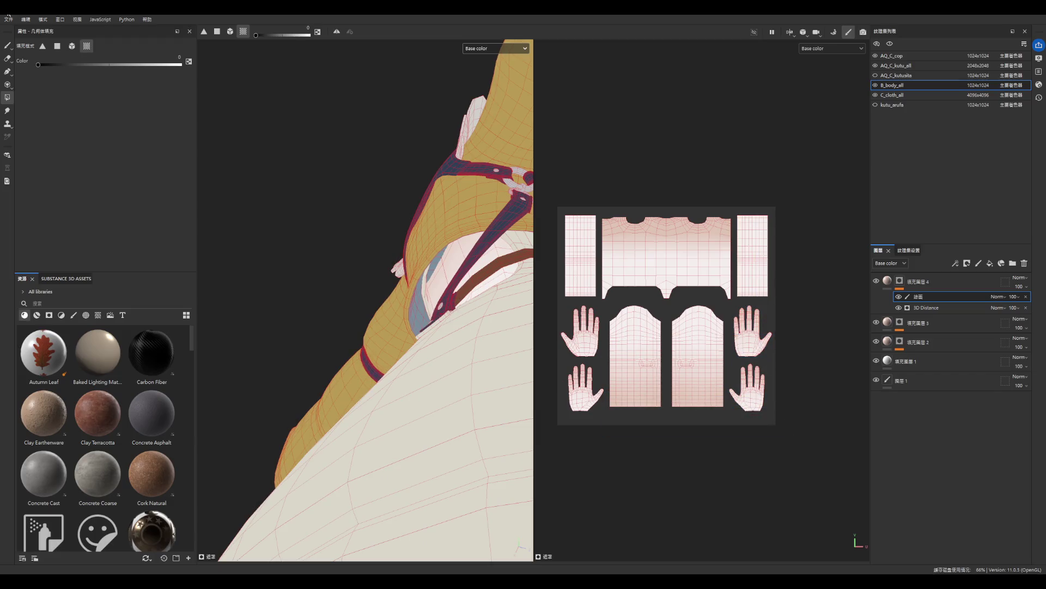
{"action": "mouse_move", "coordinate": [374, 181]}
{"action": "left_mouse_down", "text": "alt"}
{"action": "mouse_move", "coordinate": [385, 263]}
{"action": "mouse_move", "coordinate": [432, 252]}
{"action": "mouse_move", "coordinate": [435, 298]}
{"action": "mouse_move", "coordinate": [378, 350]}
{"action": "left_mouse_up", "text": "alt"}
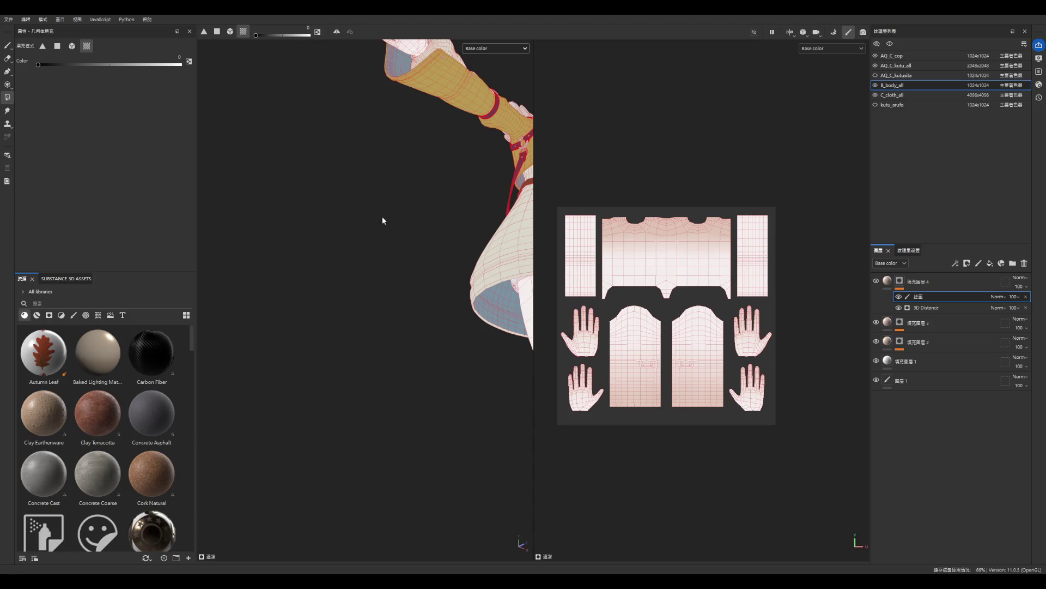
- Return to brush painting, face the model front, and switch to the AQ_C_kutusita texture set
{"action": "key", "text": "1"}
{"action": "scroll", "coordinate": [314, 311], "scroll_direction": "down", "scroll_amount": 5}
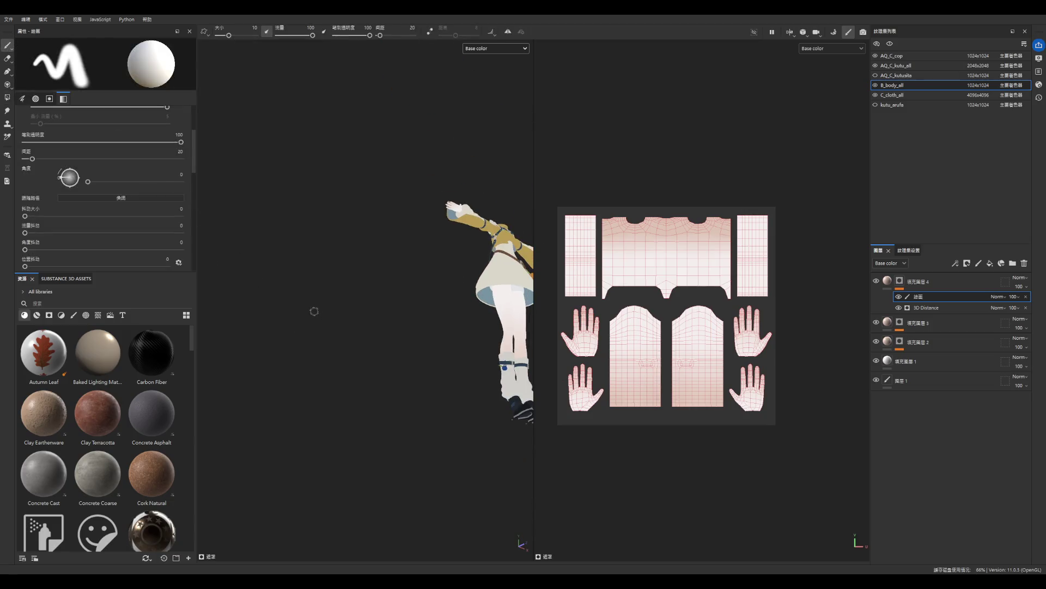
{"action": "mouse_move", "coordinate": [445, 259]}
{"action": "left_mouse_down", "text": "alt"}
{"action": "mouse_move", "coordinate": [360, 300]}
{"action": "mouse_move", "coordinate": [451, 387]}
{"action": "mouse_move", "coordinate": [218, 399]}
{"action": "mouse_move", "coordinate": [349, 398]}
{"action": "left_mouse_up", "text": "alt"}
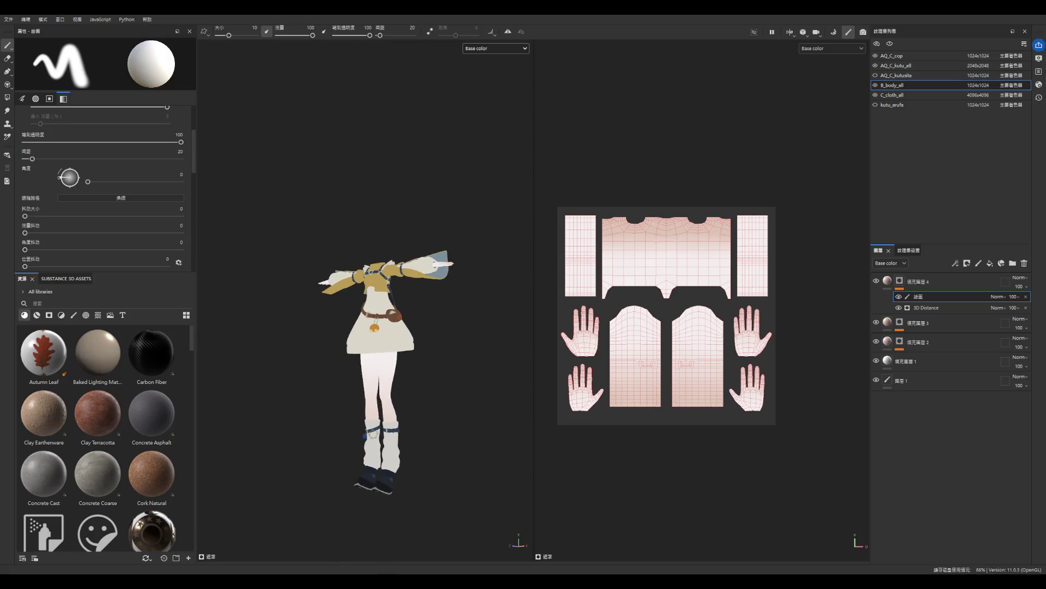
{"action": "scroll", "coordinate": [428, 364], "scroll_direction": "up", "scroll_amount": 3}
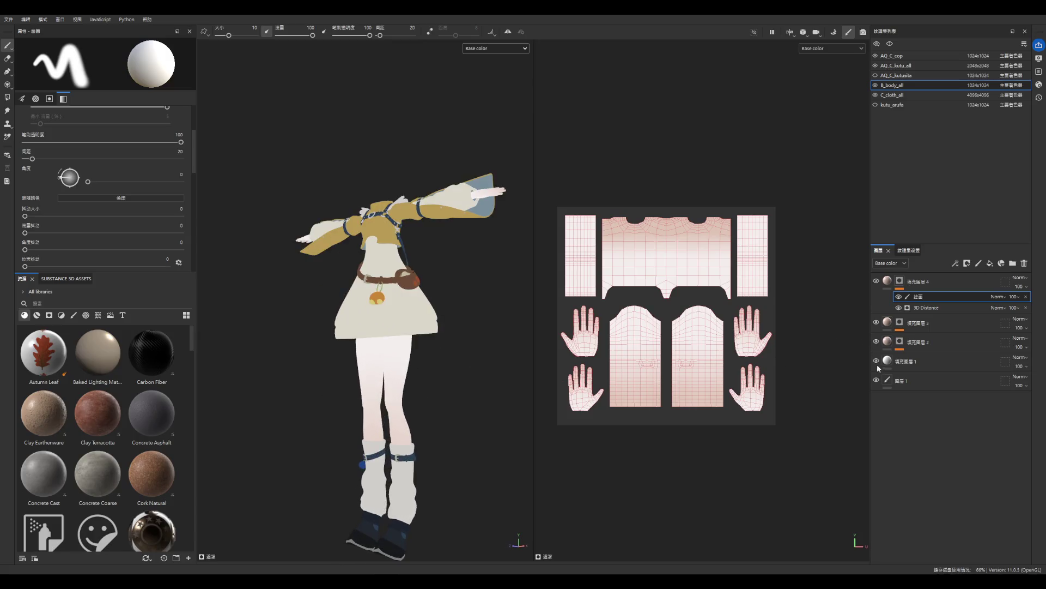
{"action": "left_click", "coordinate": [914, 77]}
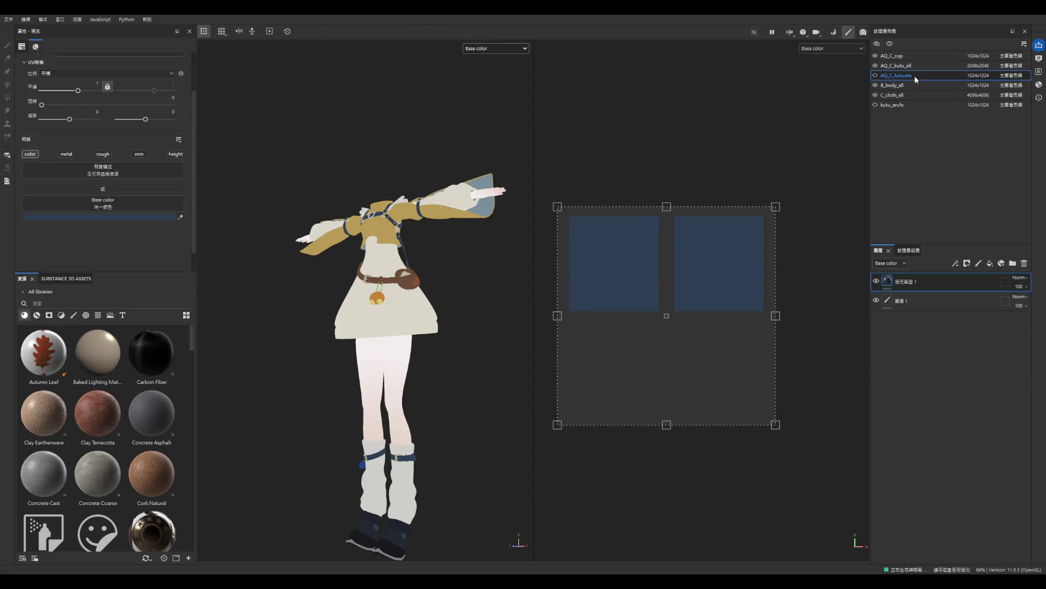
- In AQ_C_kutu_all, eyedrop the leg warmers' light grey into Fill layer 4's base colour
{"action": "left_click", "coordinate": [916, 67]}
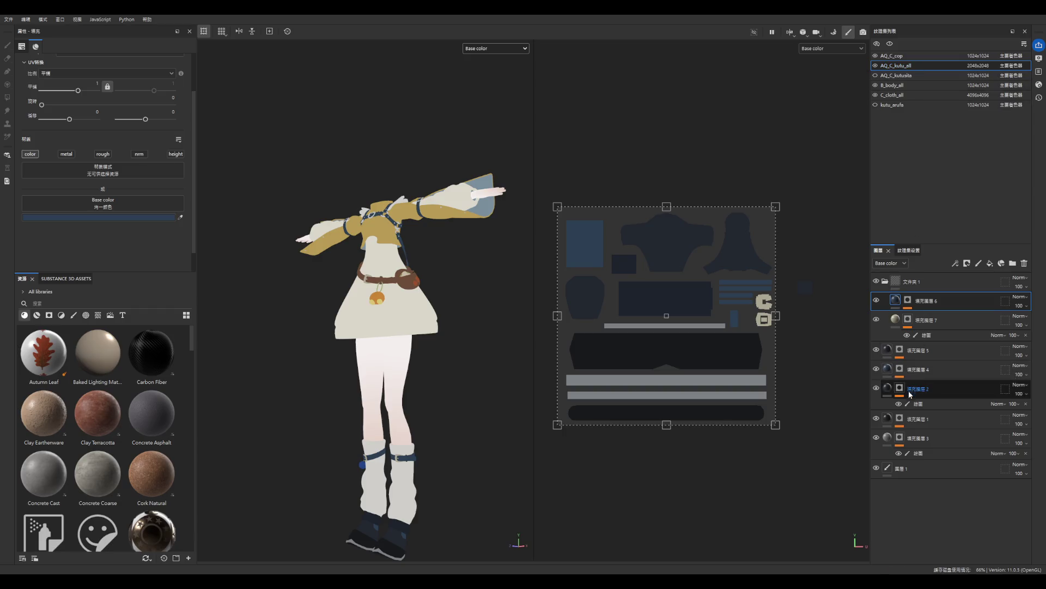
{"action": "left_click", "coordinate": [876, 368]}
{"action": "left_click", "coordinate": [876, 369]}
{"action": "left_click", "coordinate": [900, 375]}
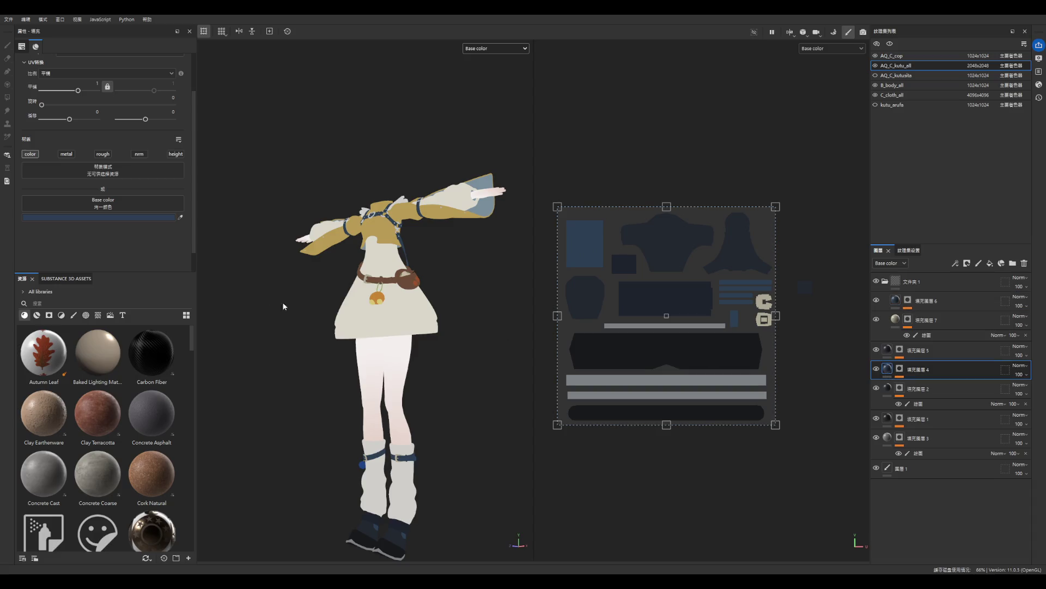
{"action": "left_click", "coordinate": [181, 217]}
{"action": "left_click", "coordinate": [409, 484]}
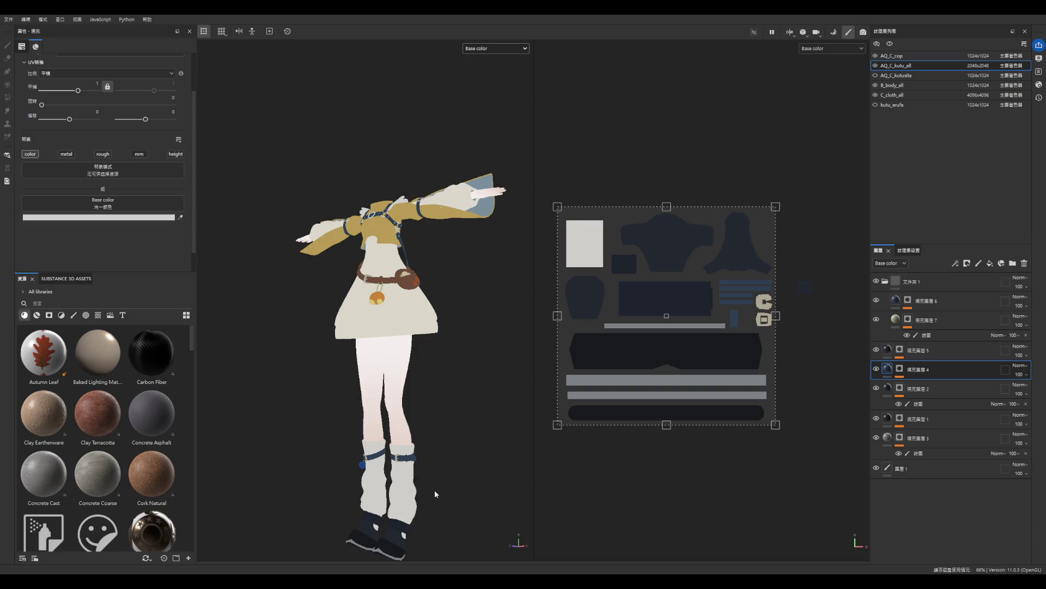
{"action": "scroll", "coordinate": [447, 465], "scroll_direction": "down", "scroll_amount": 3}
{"action": "scroll", "coordinate": [298, 414], "scroll_direction": "up", "scroll_amount": 2}
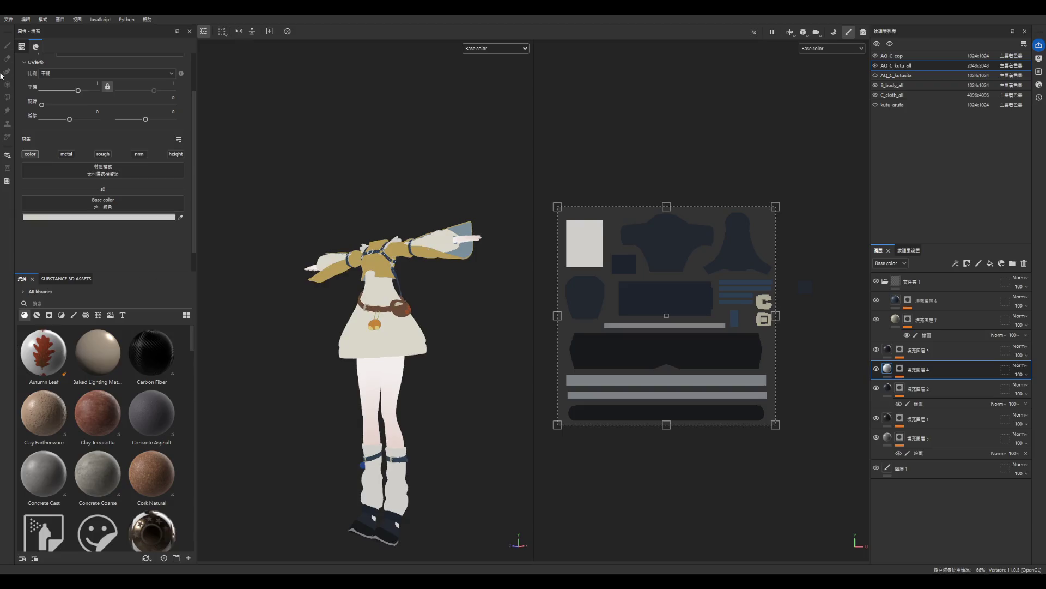
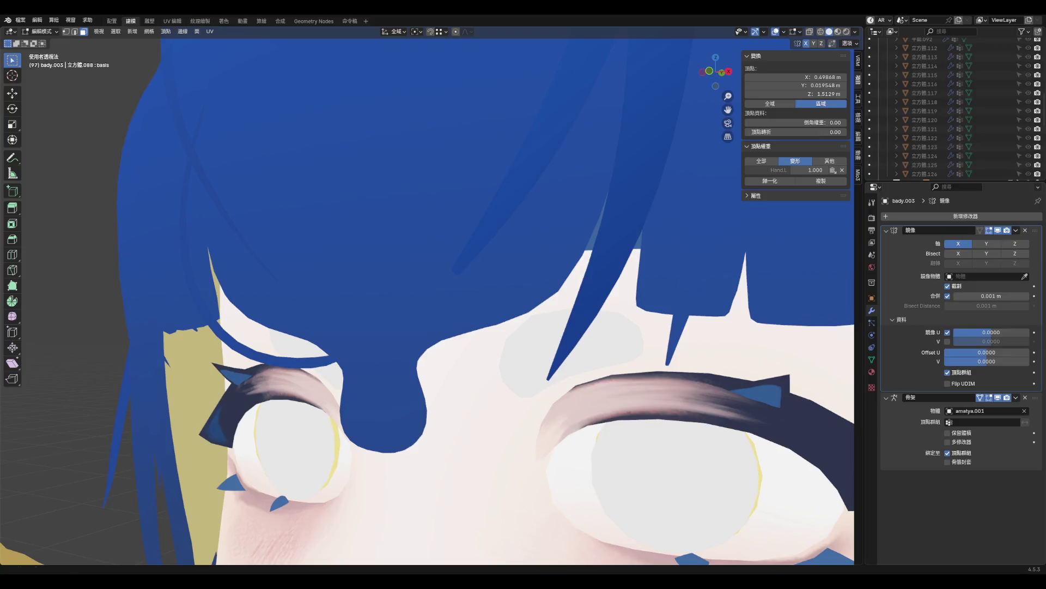
- Return the body to Object Mode and open the Shading workspace on the B_body_all node tree
{"action": "scroll", "coordinate": [391, 221], "scroll_direction": "down", "scroll_amount": 8}
{"action": "middle_click_drag", "start_coordinate": [391, 292], "coordinate": [392, 221], "text": "shift"}
{"action": "scroll", "coordinate": [391, 220], "scroll_direction": "up", "scroll_amount": 5}
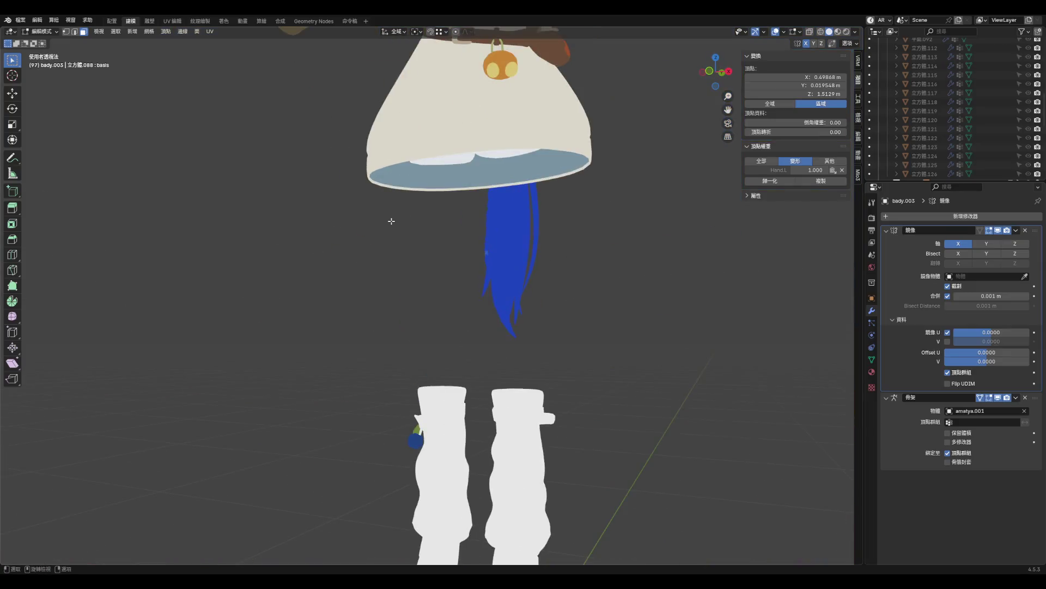
{"action": "key", "text": "Tab"}
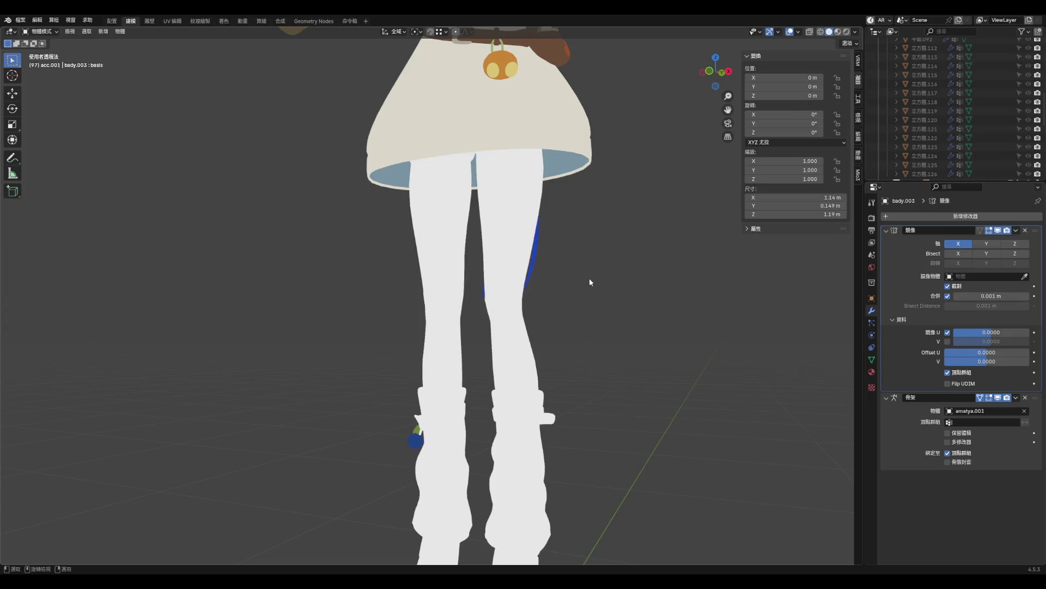
{"action": "left_click", "coordinate": [226, 21]}
{"action": "right_click", "coordinate": [420, 498]}
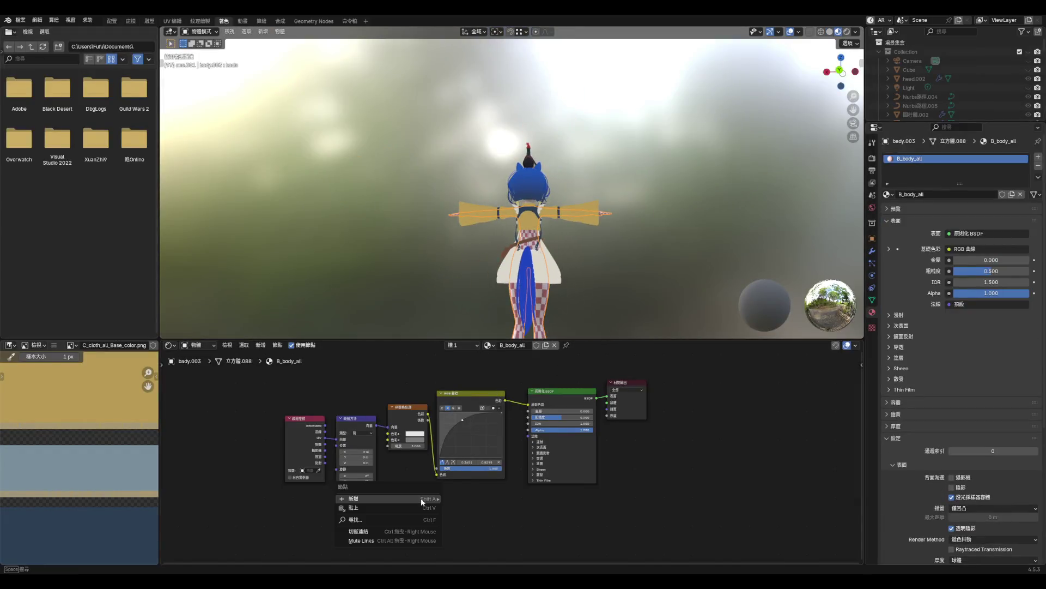
- Add an Image Texture node to B_body_all, fed by the Mapping node and wired into the material
{"action": "mouse_move", "coordinate": [421, 498]}
{"action": "mouse_move", "coordinate": [473, 446]}
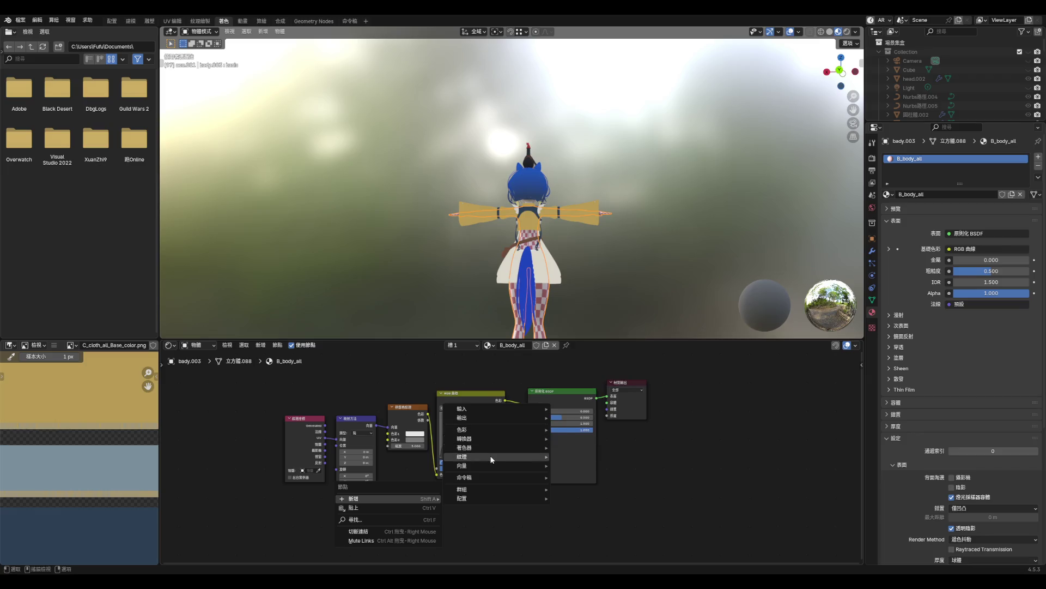
{"action": "left_click", "coordinate": [591, 399]}
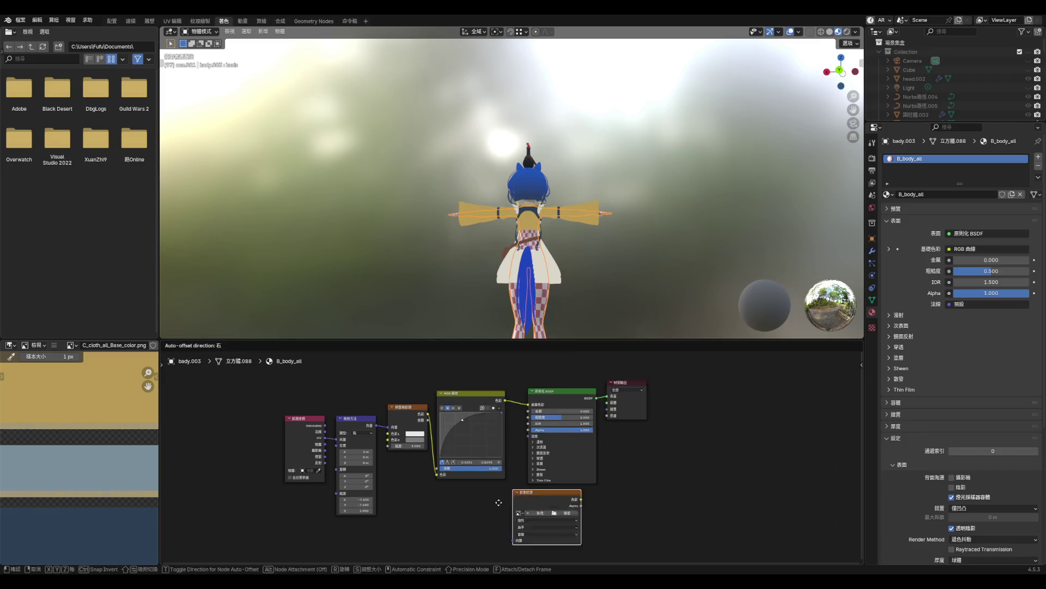
{"action": "left_click", "coordinate": [428, 498]}
{"action": "left_click", "coordinate": [376, 424]}
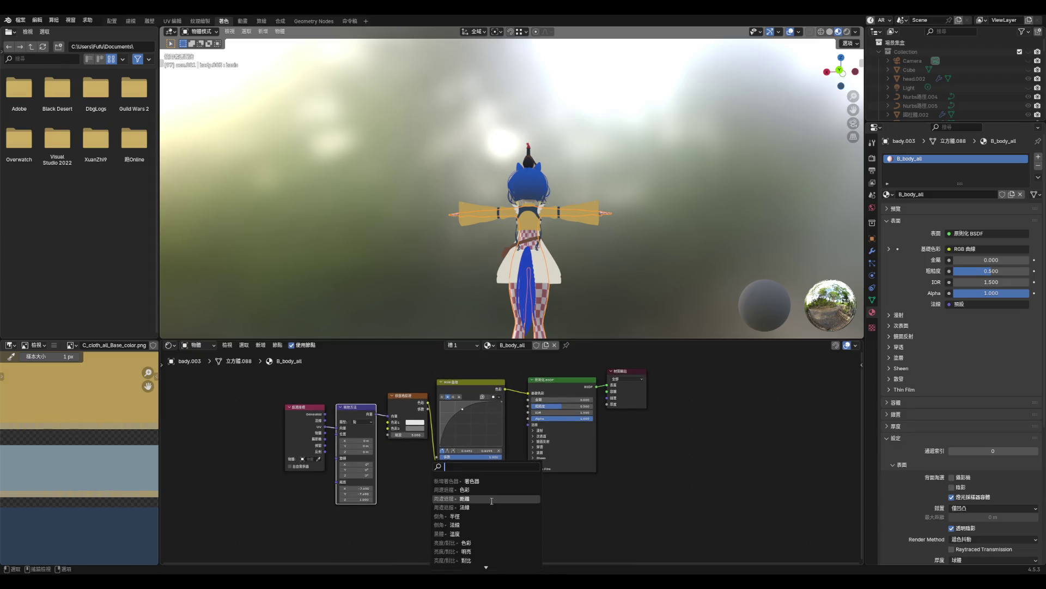
{"action": "left_click_drag", "start_coordinate": [377, 415], "coordinate": [432, 545]}
{"action": "mouse_move", "coordinate": [500, 504]}
{"action": "left_mouse_down"}
{"action": "mouse_move", "coordinate": [590, 418]}
{"action": "mouse_move", "coordinate": [607, 386]}
{"action": "left_mouse_up"}
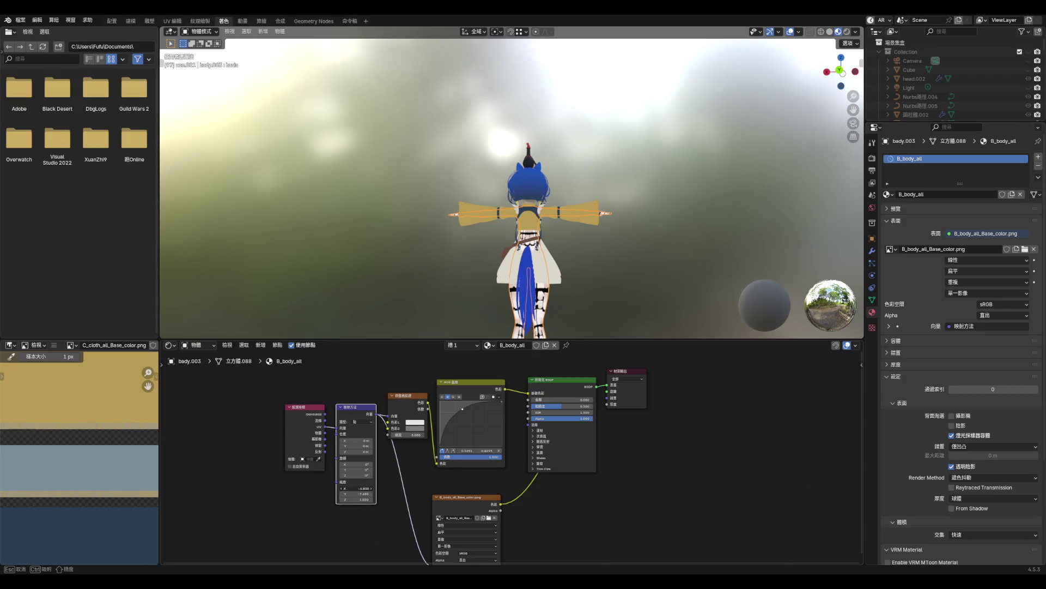
- Keep the Mapping scale at 1.000 and select the shoe to show its kutu_arufa material
{"action": "scroll", "coordinate": [355, 514], "scroll_direction": "up", "scroll_amount": 3}
{"action": "left_click_drag", "start_coordinate": [344, 474], "coordinate": [361, 469]}
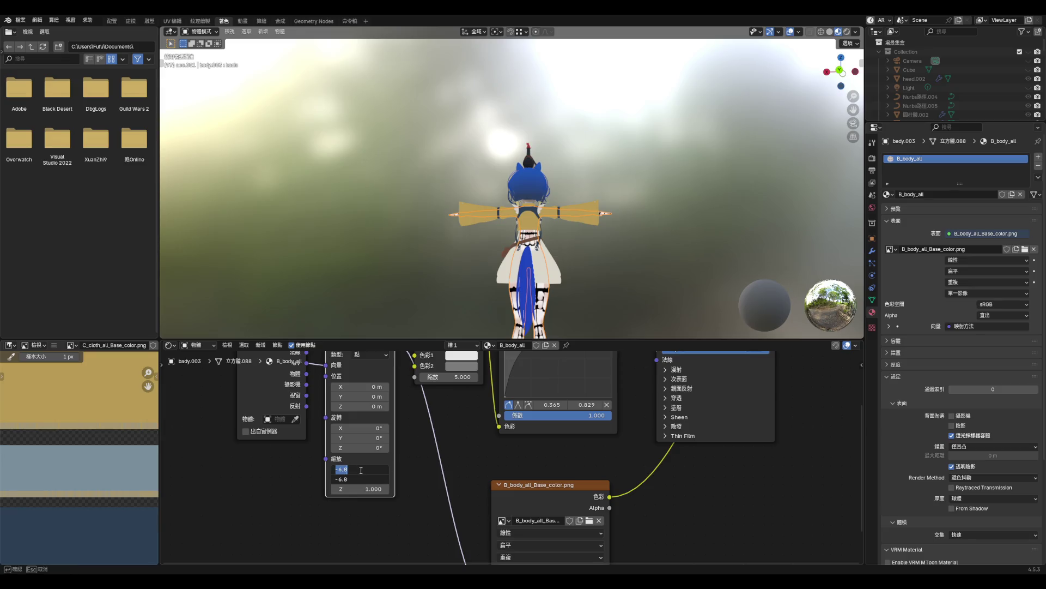
{"action": "key", "text": "Escape"}
{"action": "scroll", "coordinate": [570, 271], "scroll_direction": "up", "scroll_amount": 5}
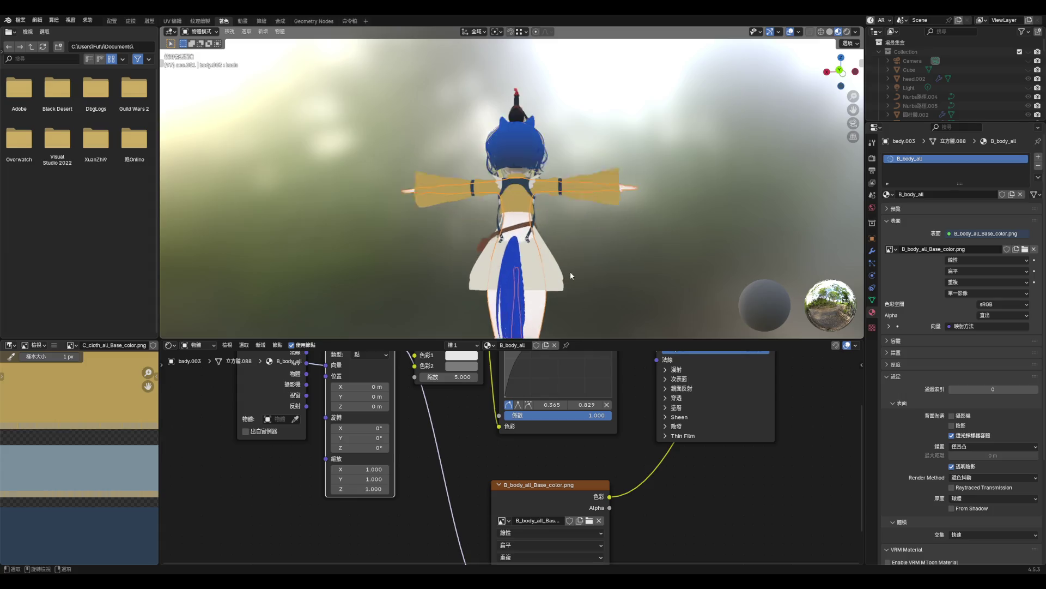
{"action": "scroll", "coordinate": [623, 239], "scroll_direction": "down", "scroll_amount": 5}
{"action": "scroll", "coordinate": [533, 286], "scroll_direction": "up", "scroll_amount": 7}
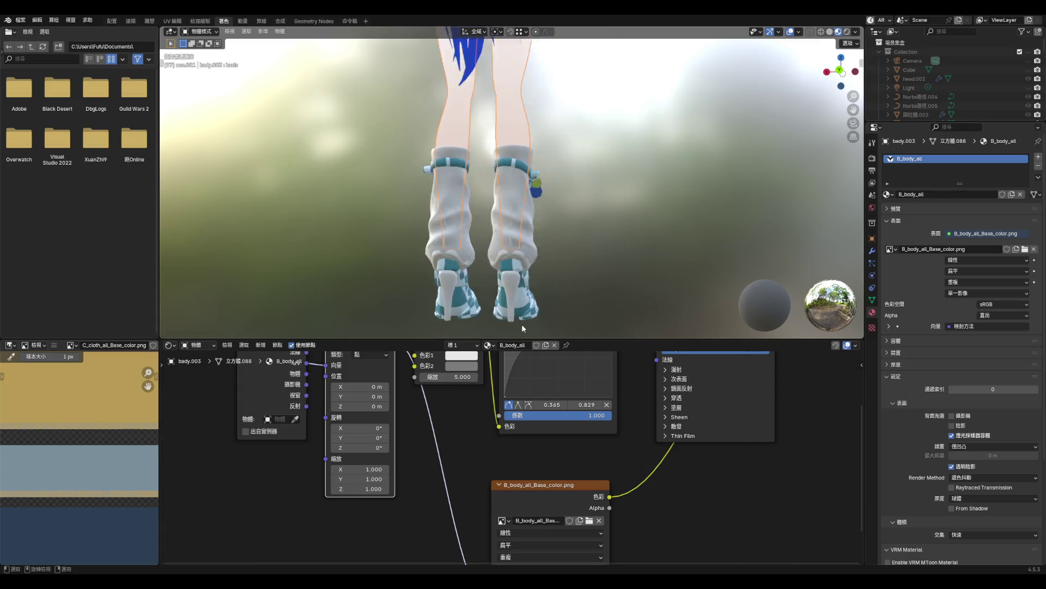
{"action": "left_click", "coordinate": [533, 299]}
{"action": "scroll", "coordinate": [397, 423], "scroll_direction": "down", "scroll_amount": 3}
- Add an Image Texture node to kutu_arufa loading AQ_C_kutu_all_Base_color.png
{"action": "right_click", "coordinate": [393, 439]}
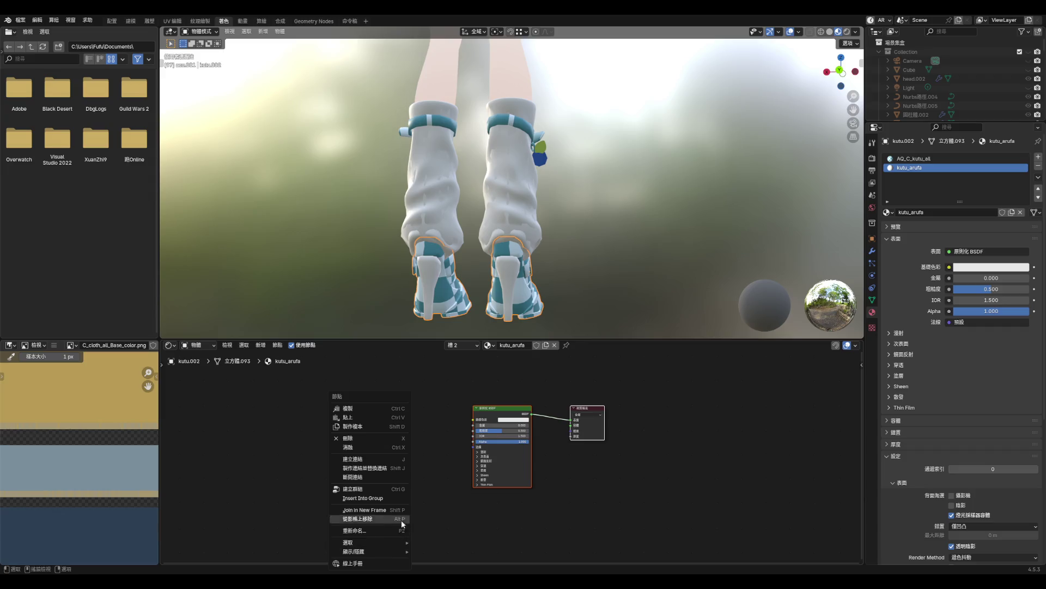
{"action": "left_click", "coordinate": [455, 482]}
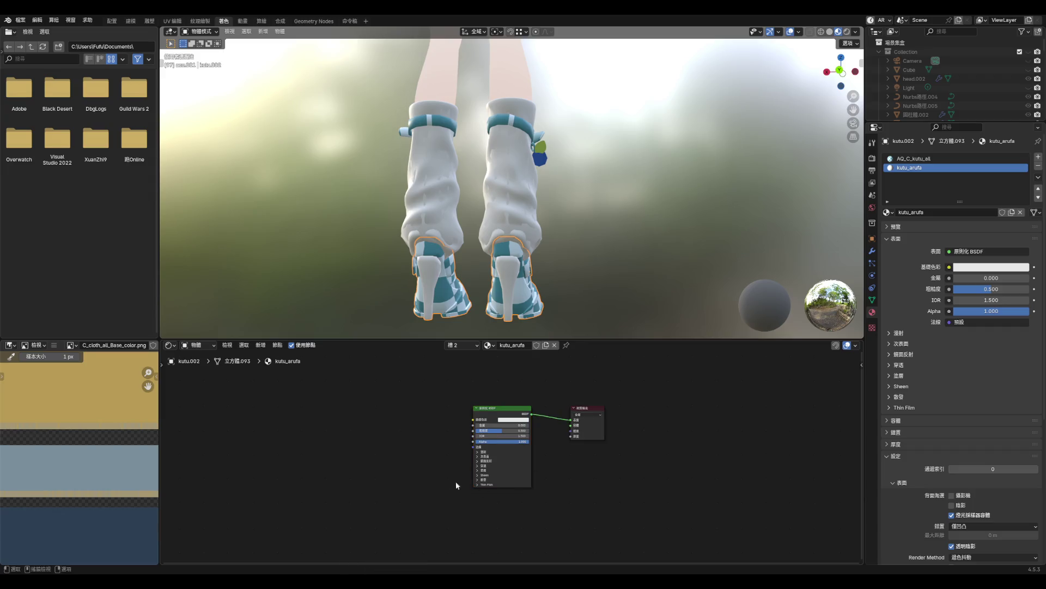
{"action": "right_click", "coordinate": [393, 466]}
{"action": "mouse_move", "coordinate": [447, 424]}
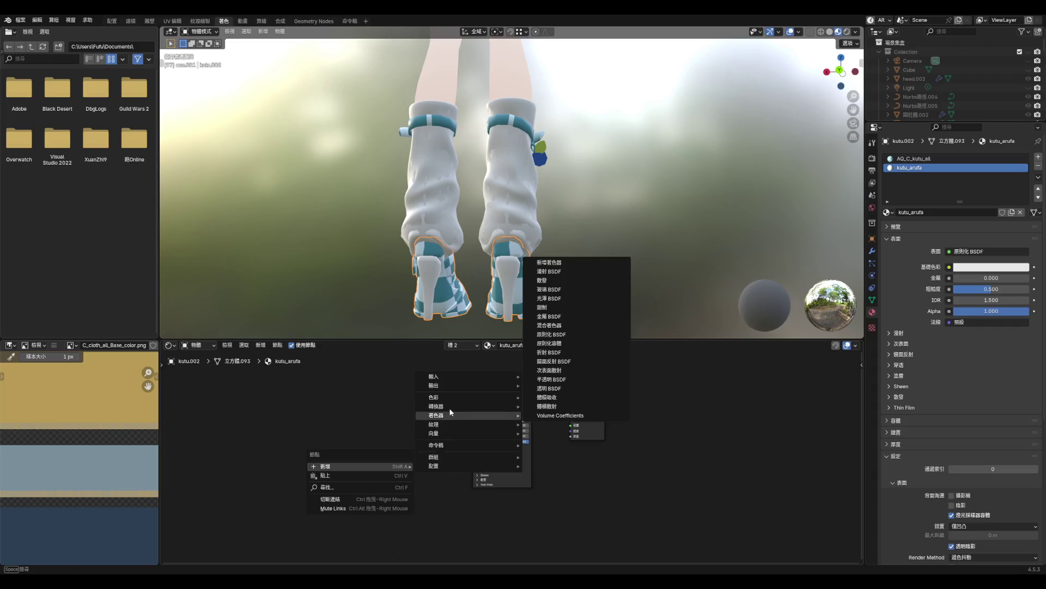
{"action": "left_click", "coordinate": [547, 360]}
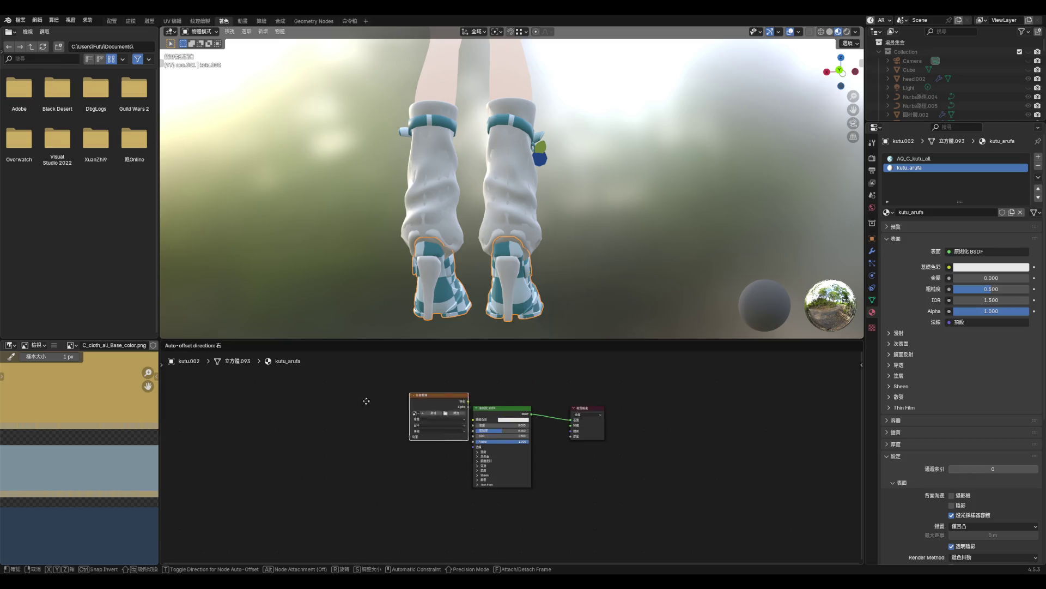
{"action": "left_click", "coordinate": [361, 426]}
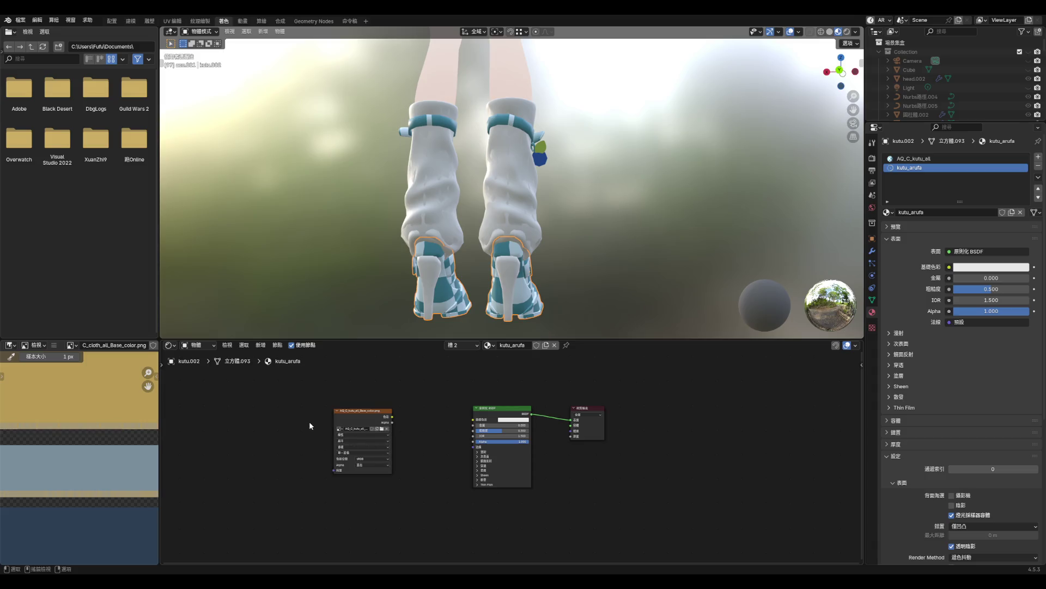
{"action": "left_click", "coordinate": [350, 420]}
- Add coordinate and mapping nodes, link the texture colour to Base Color, then clear the image
{"action": "key", "text": "ctrl+t"}
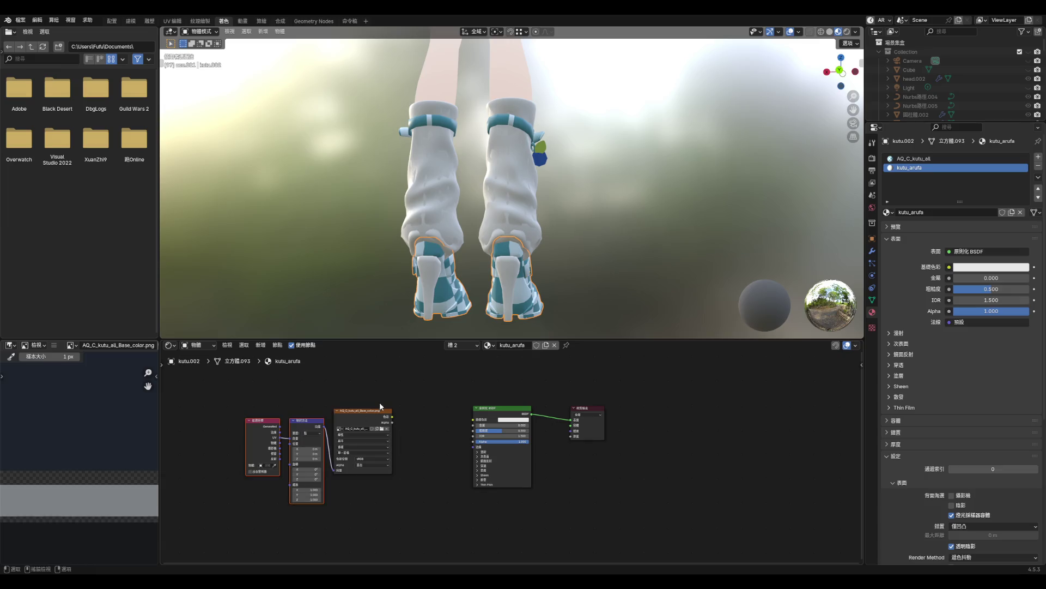
{"action": "mouse_move", "coordinate": [392, 417]}
{"action": "left_mouse_down"}
{"action": "mouse_move", "coordinate": [572, 410]}
{"action": "mouse_move", "coordinate": [474, 419]}
{"action": "left_mouse_up"}
{"action": "mouse_move", "coordinate": [560, 294]}
{"action": "middle_mouse_down"}
{"action": "mouse_move", "coordinate": [626, 283]}
{"action": "mouse_move", "coordinate": [458, 279]}
{"action": "middle_mouse_up"}
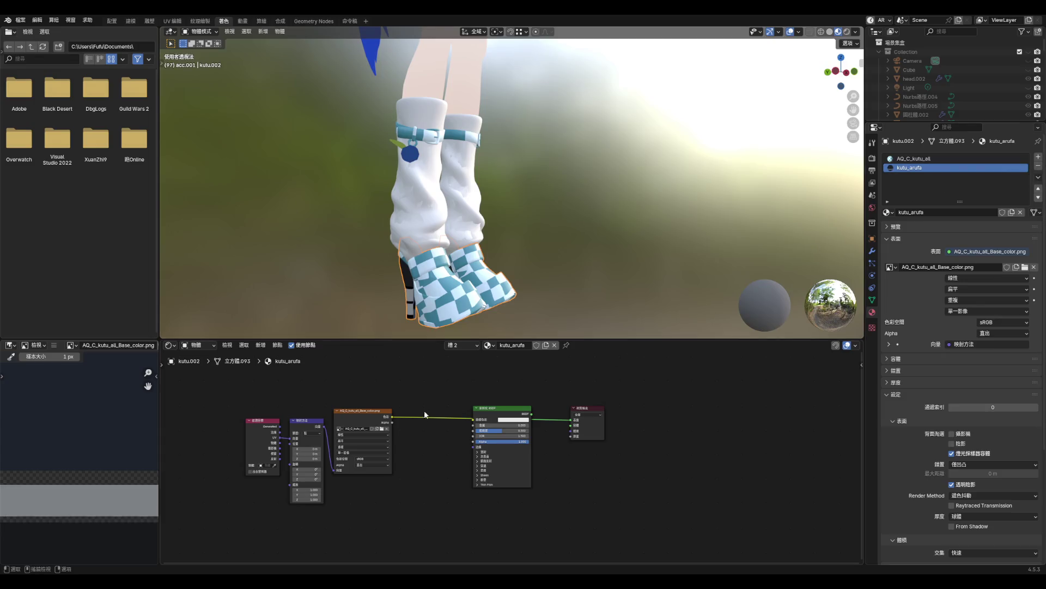
{"action": "left_click", "coordinate": [387, 429]}
- In the AQ_C_kutu_all material, add an Image Texture wired from Mapping into the surface
{"action": "left_click", "coordinate": [946, 159]}
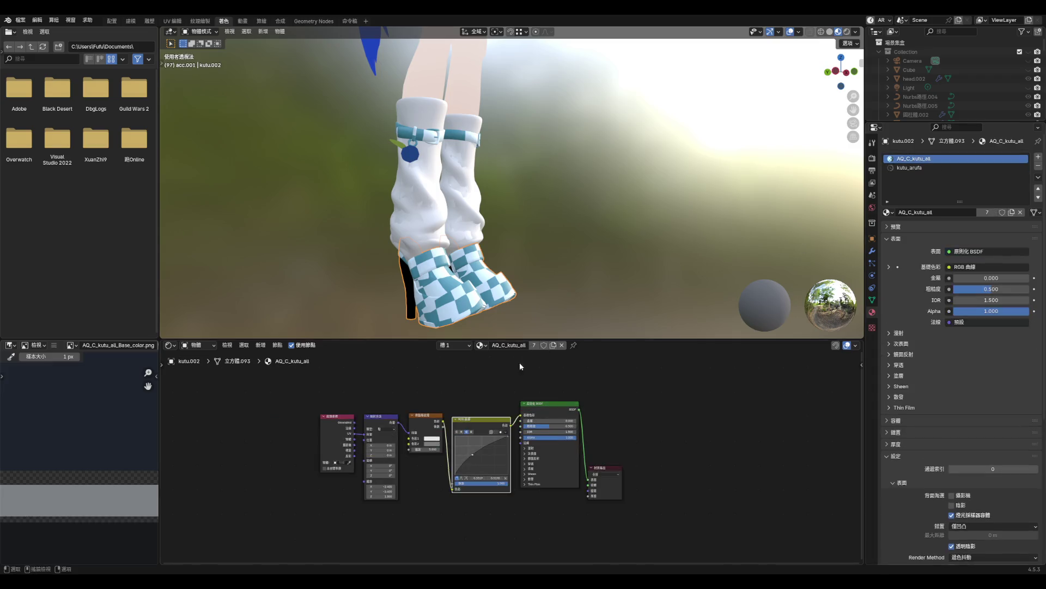
{"action": "right_click", "coordinate": [466, 398]}
{"action": "mouse_move", "coordinate": [453, 394]}
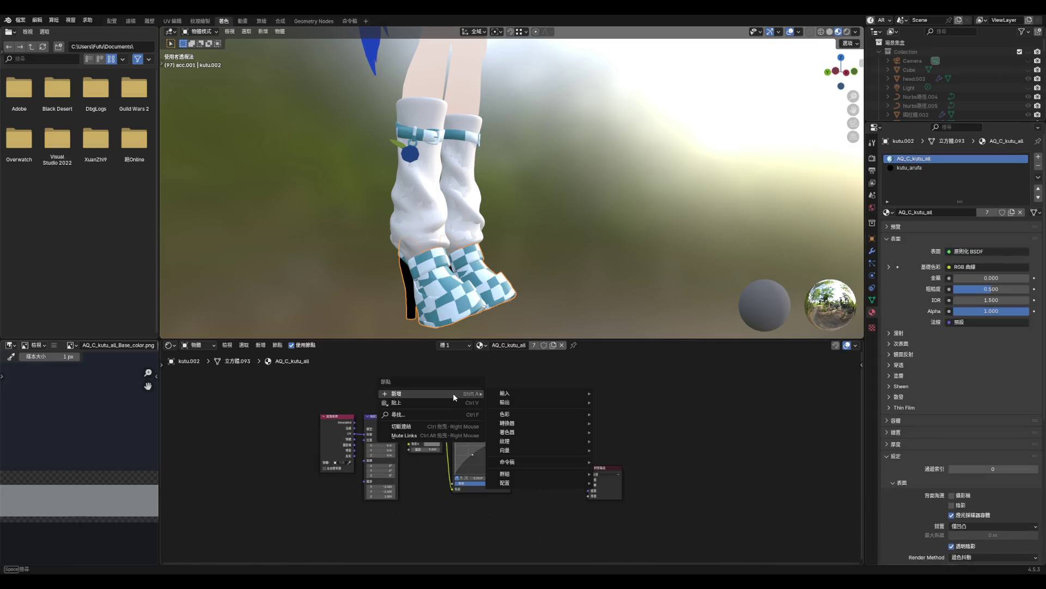
{"action": "mouse_move", "coordinate": [532, 432]}
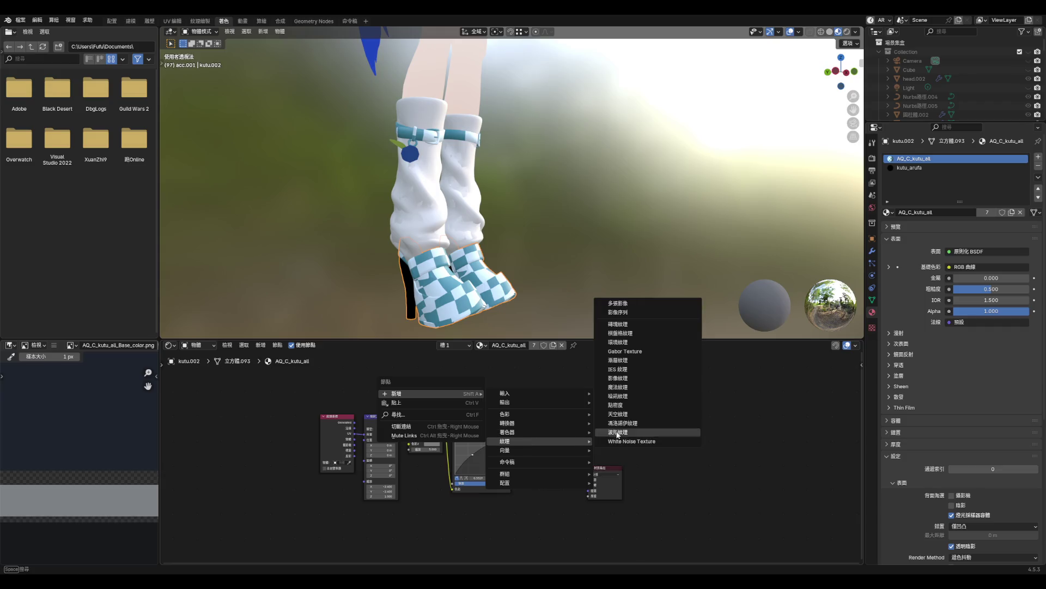
{"action": "left_click", "coordinate": [618, 378]}
{"action": "left_click", "coordinate": [614, 389]}
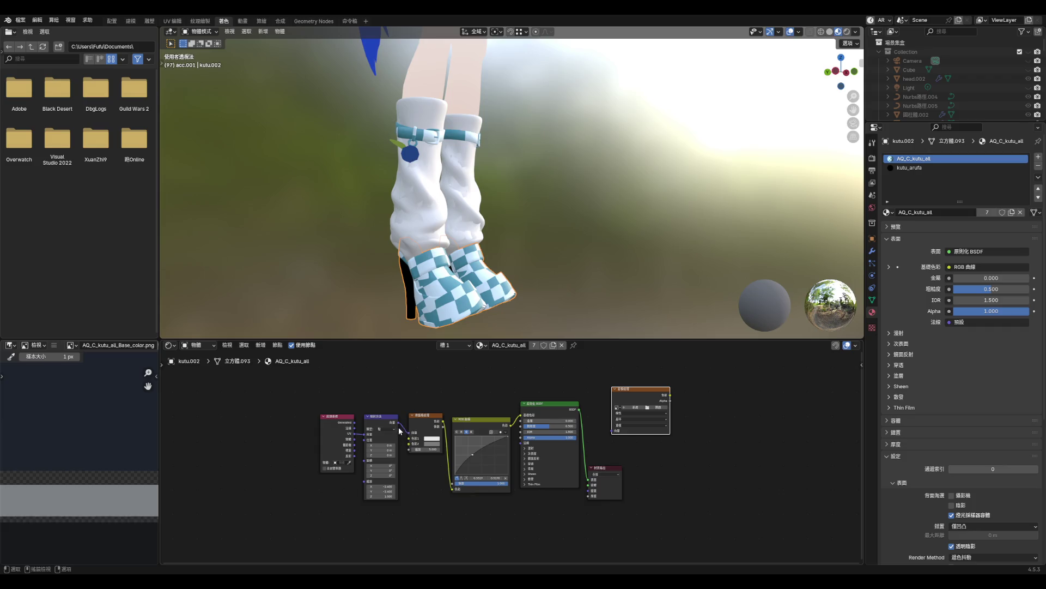
{"action": "mouse_move", "coordinate": [398, 423]}
{"action": "left_mouse_down"}
{"action": "mouse_move", "coordinate": [471, 396]}
{"action": "mouse_move", "coordinate": [613, 431]}
{"action": "left_mouse_up"}
{"action": "mouse_move", "coordinate": [671, 396]}
{"action": "left_mouse_down"}
{"action": "mouse_move", "coordinate": [577, 479]}
{"action": "mouse_move", "coordinate": [588, 479]}
{"action": "left_mouse_up"}
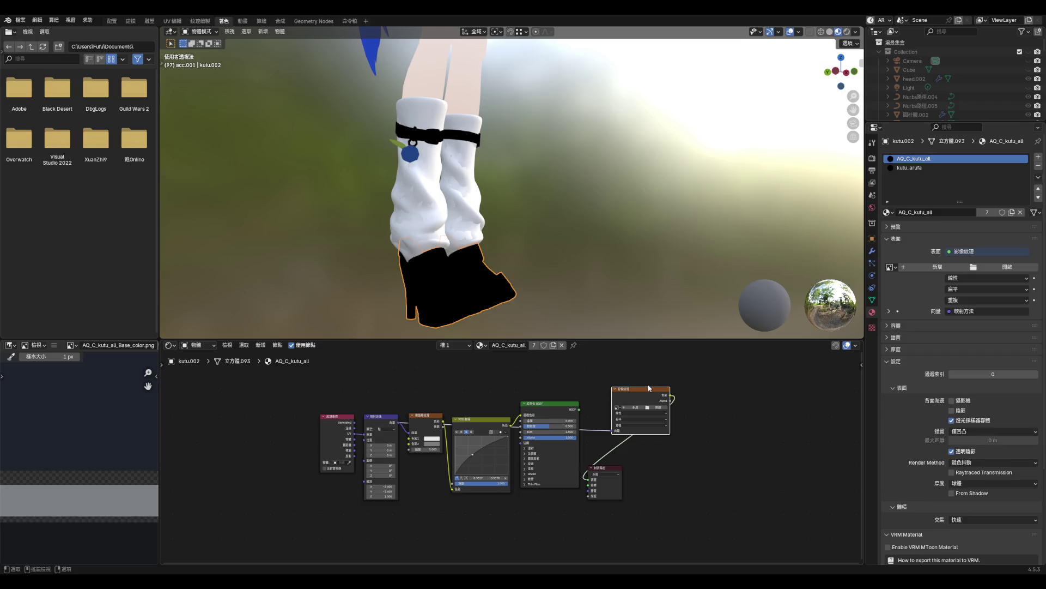
- Set the Mapping X and Y scale to 1.000
{"action": "scroll", "coordinate": [368, 479], "scroll_direction": "up", "scroll_amount": 5}
{"action": "left_click_drag", "start_coordinate": [376, 485], "coordinate": [376, 496]}
{"action": "type", "text": "1"}
{"action": "key", "text": "Return"}
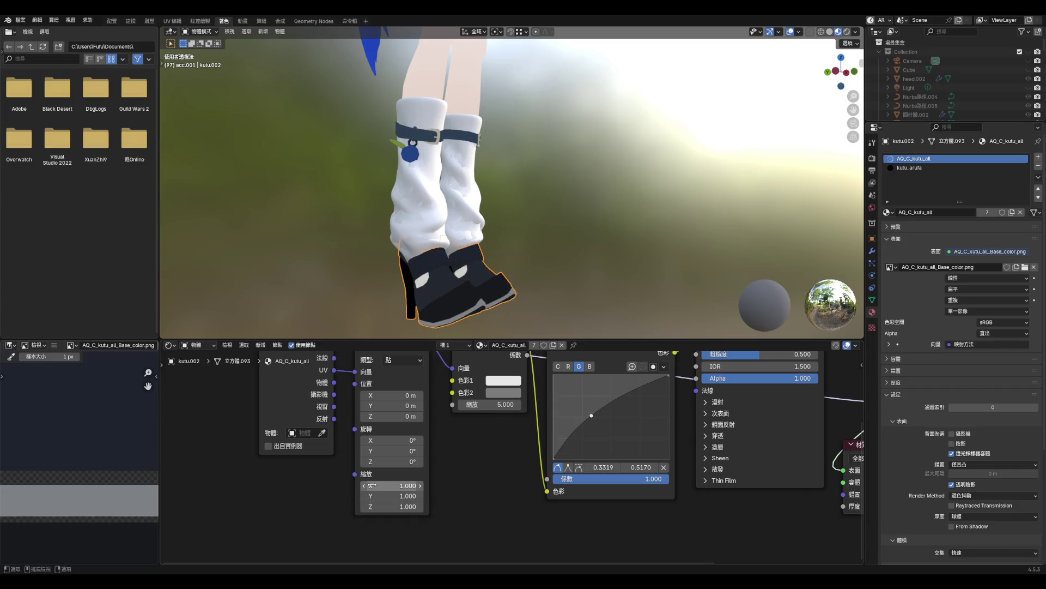
- Select the boot mesh so the node editor shows the AQ_C_cop material
{"action": "scroll", "coordinate": [482, 387], "scroll_direction": "down", "scroll_amount": 3}
{"action": "scroll", "coordinate": [515, 257], "scroll_direction": "down", "scroll_amount": 6}
{"action": "scroll", "coordinate": [556, 233], "scroll_direction": "up", "scroll_amount": 5}
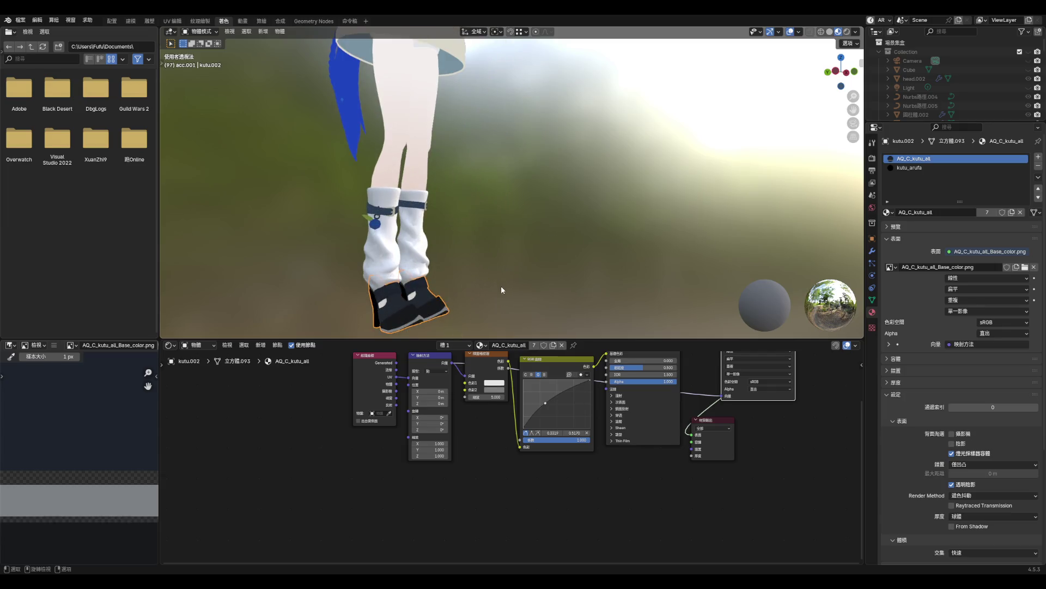
{"action": "scroll", "coordinate": [388, 211], "scroll_direction": "up", "scroll_amount": 3}
{"action": "scroll", "coordinate": [406, 241], "scroll_direction": "up", "scroll_amount": 2}
{"action": "scroll", "coordinate": [417, 230], "scroll_direction": "down", "scroll_amount": 2}
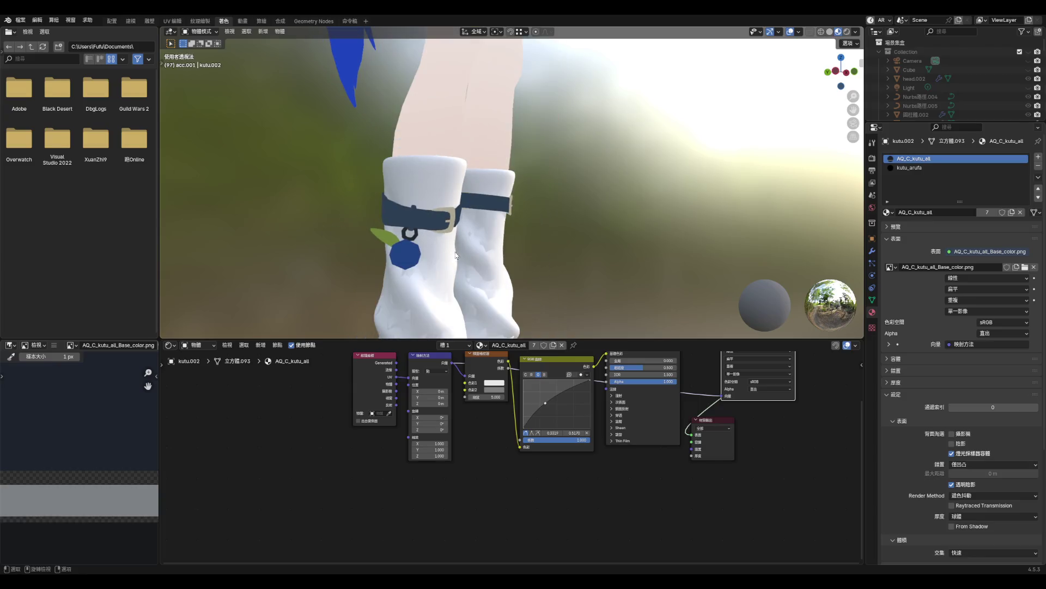
{"action": "left_click", "coordinate": [512, 254]}
{"action": "scroll", "coordinate": [567, 257], "scroll_direction": "down", "scroll_amount": 1}
{"action": "scroll", "coordinate": [532, 432], "scroll_direction": "up", "scroll_amount": 1}
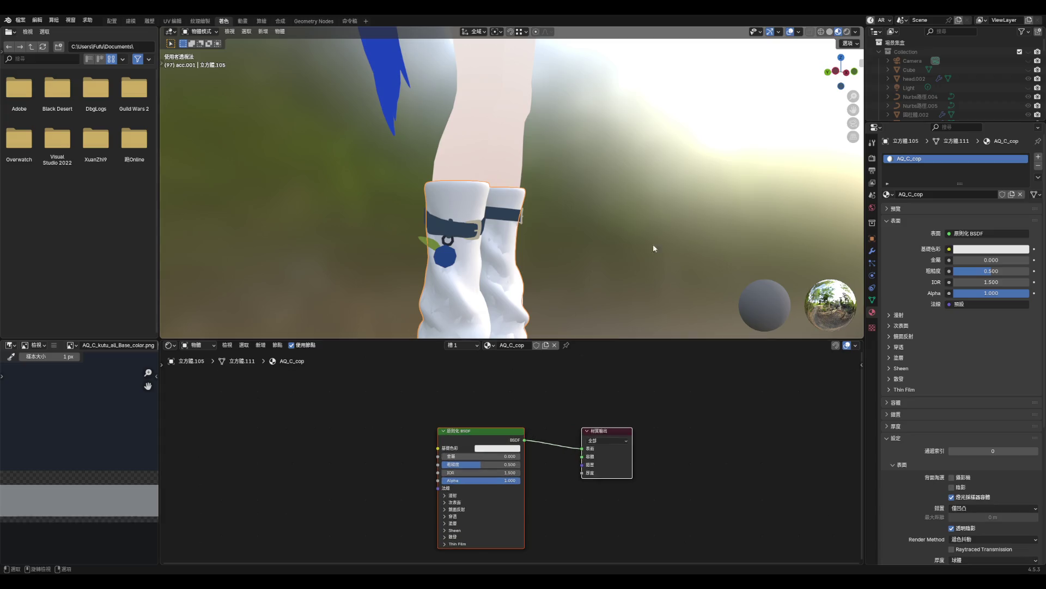
- Add an Image Texture node to AQ_C_cop loading AQ_C_cop_Base_color.png
{"action": "left_click", "coordinate": [567, 409]}
{"action": "right_click", "coordinate": [565, 408]}
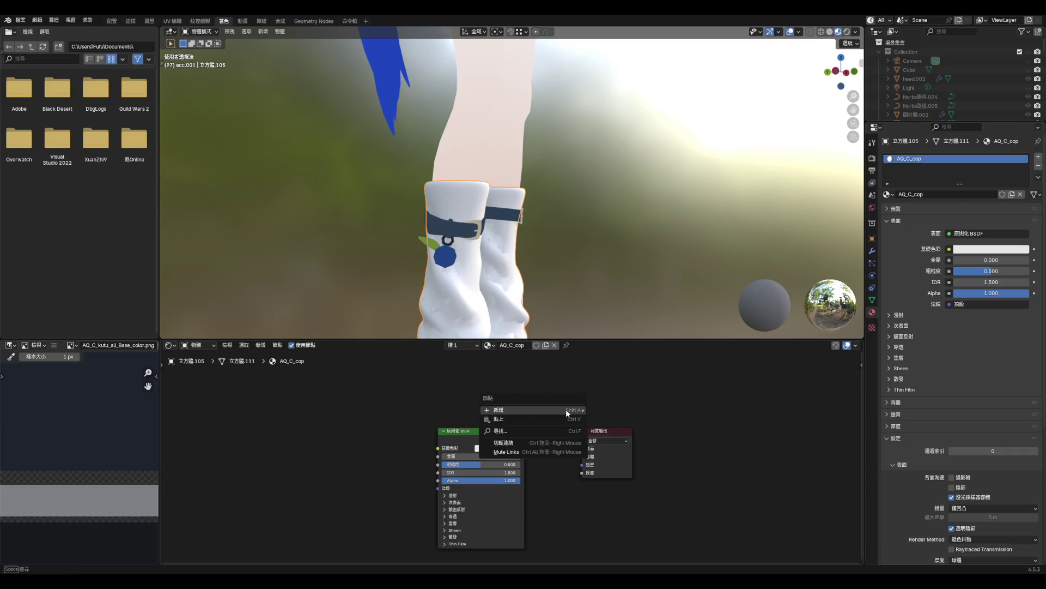
{"action": "mouse_move", "coordinate": [567, 409]}
{"action": "mouse_move", "coordinate": [623, 453]}
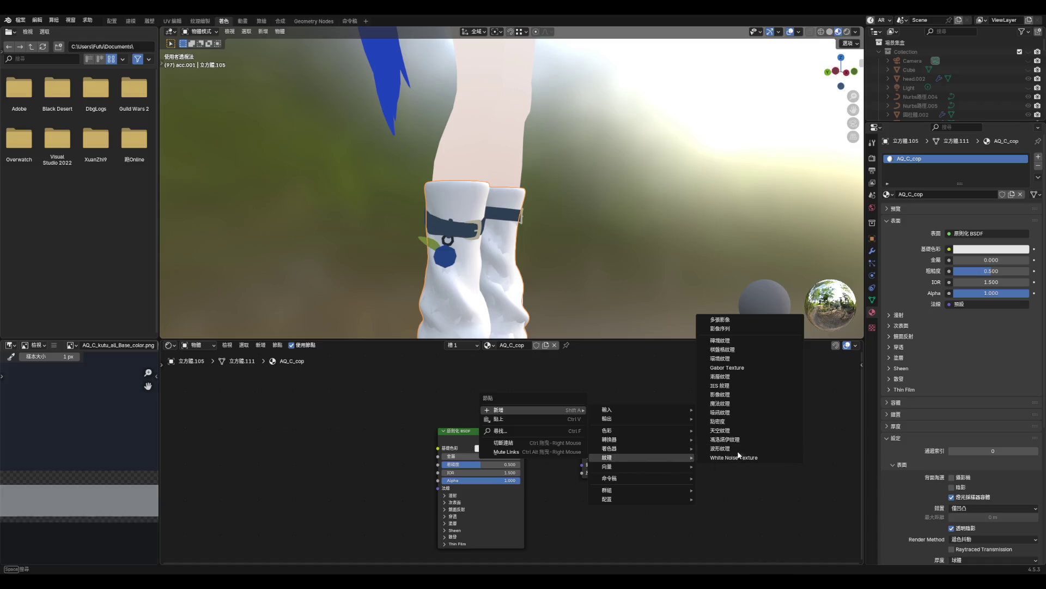
{"action": "left_click", "coordinate": [744, 394]}
{"action": "left_click", "coordinate": [365, 445]}
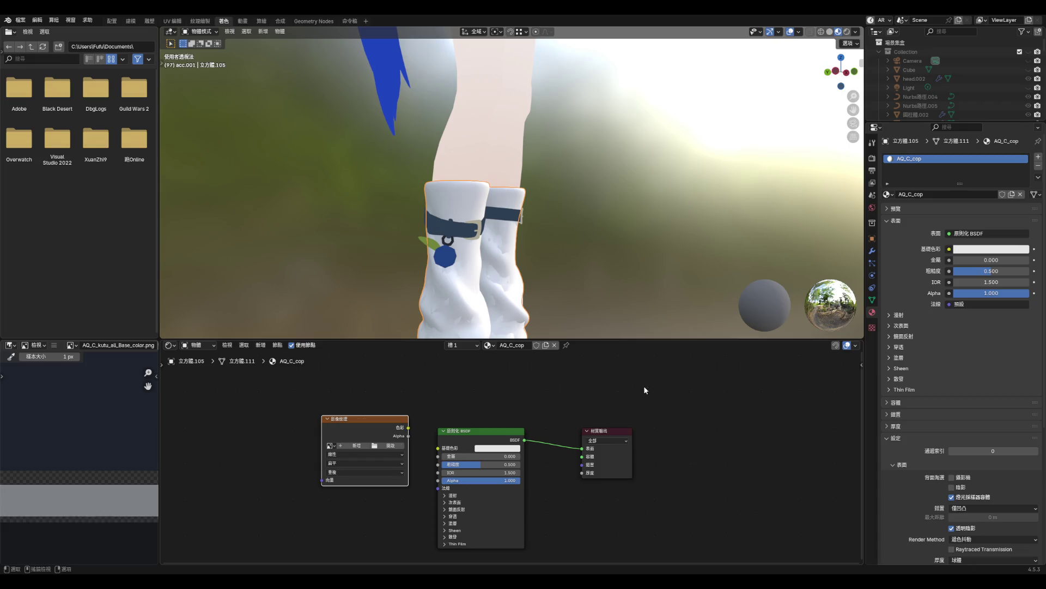
{"action": "left_click", "coordinate": [330, 446]}
{"action": "left_click", "coordinate": [355, 449]}
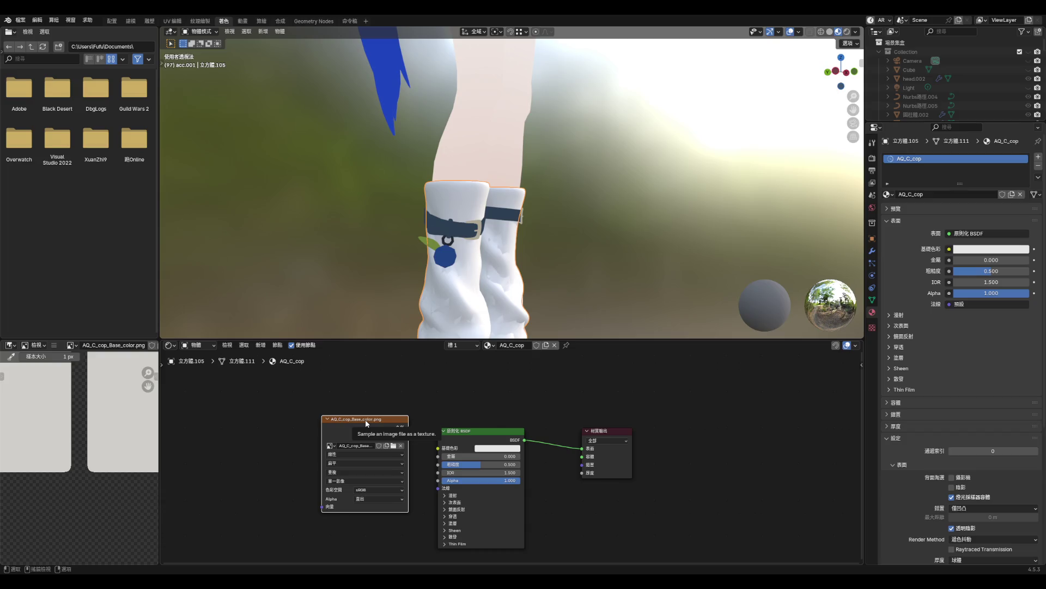
- Add coordinate and mapping nodes, wire the colour into the shader, and select the sock object
{"action": "key", "text": "ctrl+t"}
{"action": "mouse_move", "coordinate": [409, 427]}
{"action": "left_mouse_down"}
{"action": "mouse_move", "coordinate": [551, 433]}
{"action": "mouse_move", "coordinate": [475, 448]}
{"action": "left_mouse_up"}
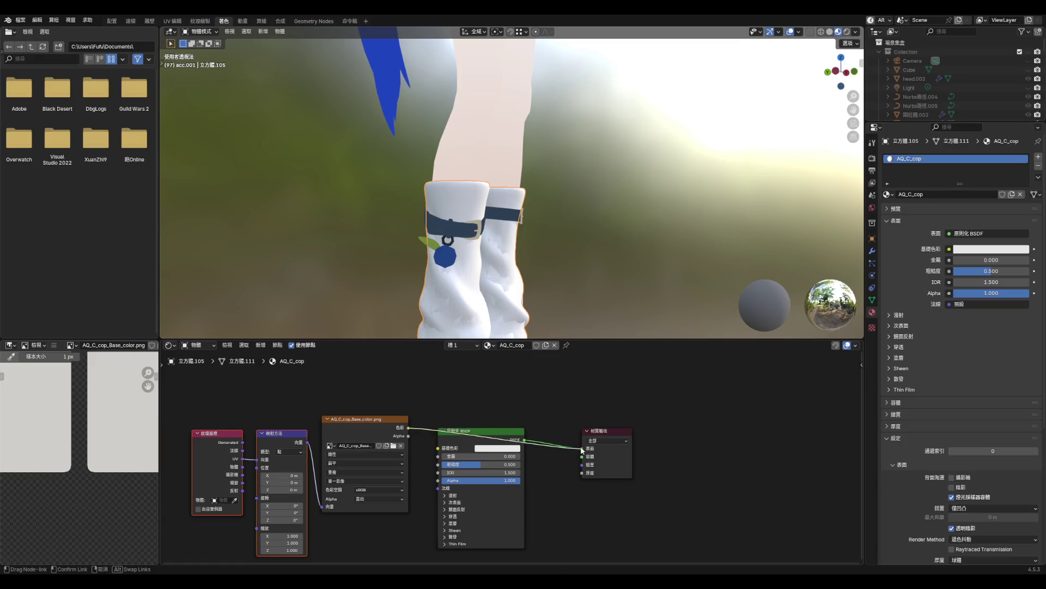
{"action": "left_click", "coordinate": [507, 280]}
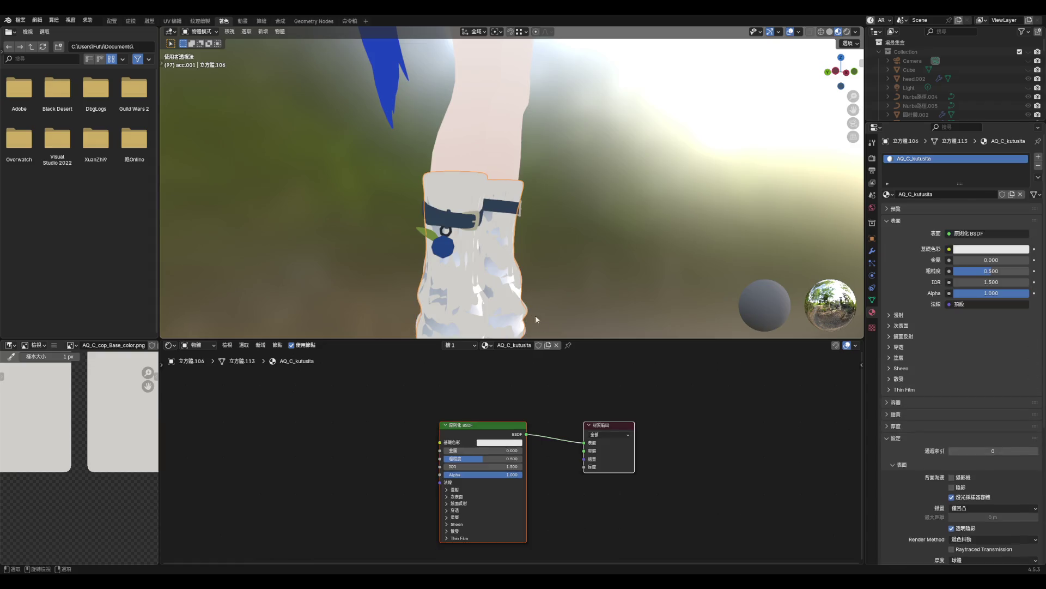
- Give AQ_C_kutusita an AQ_C_cop_Base_color.png Image Texture with mapping nodes, linked to Base Color
{"action": "right_click", "coordinate": [496, 388]}
{"action": "mouse_move", "coordinate": [496, 388]}
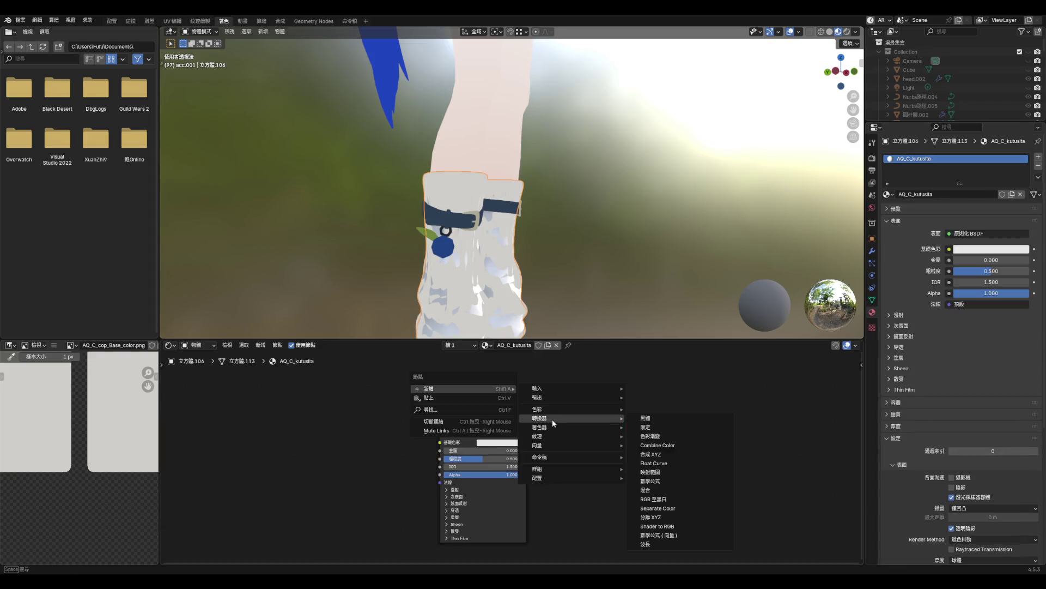
{"action": "mouse_move", "coordinate": [553, 425]}
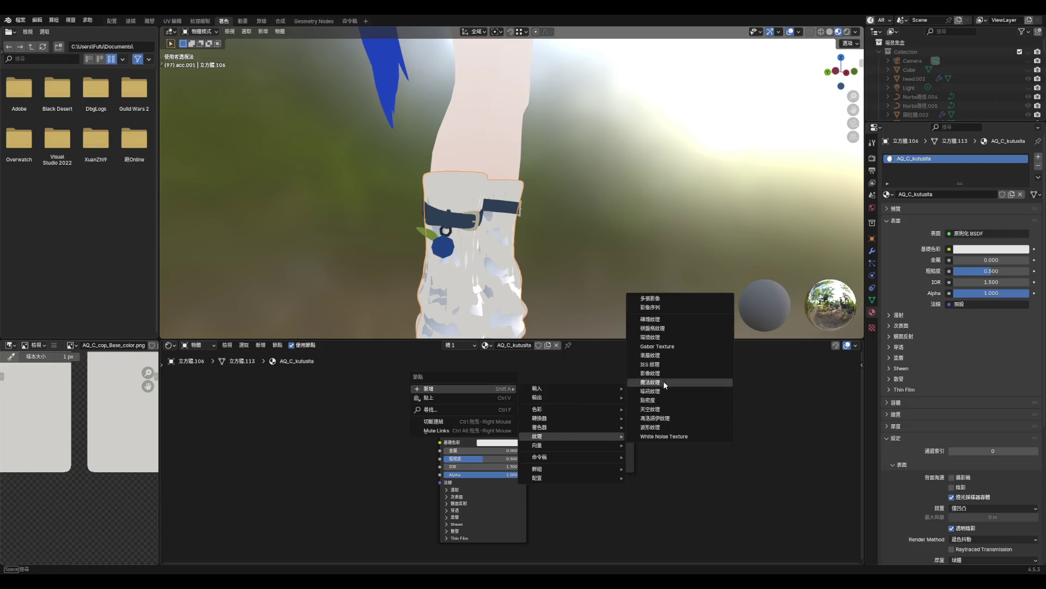
{"action": "left_click", "coordinate": [654, 373]}
{"action": "left_click", "coordinate": [385, 437]}
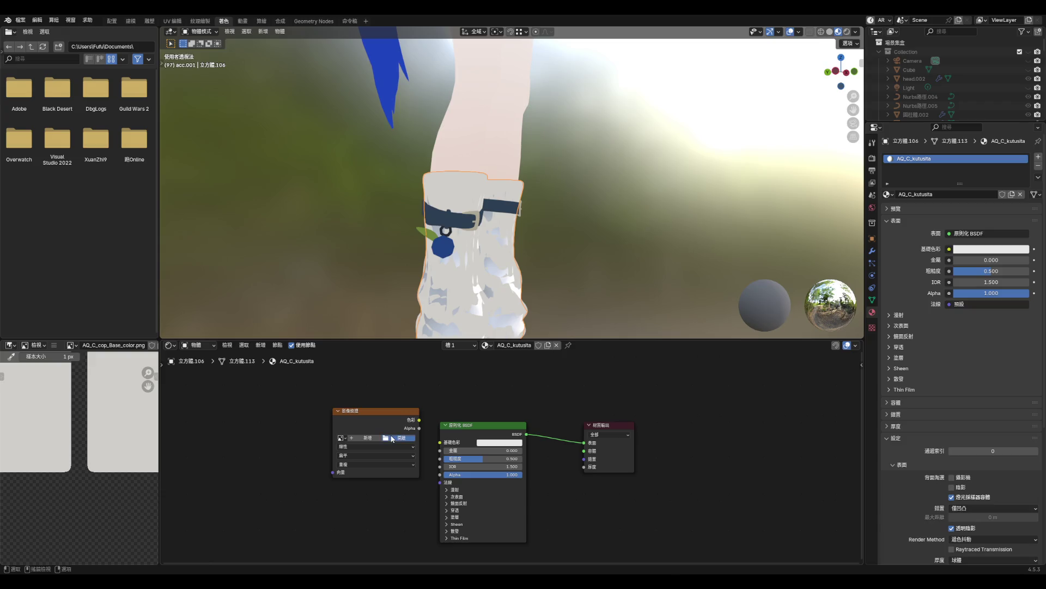
{"action": "left_click", "coordinate": [426, 286]}
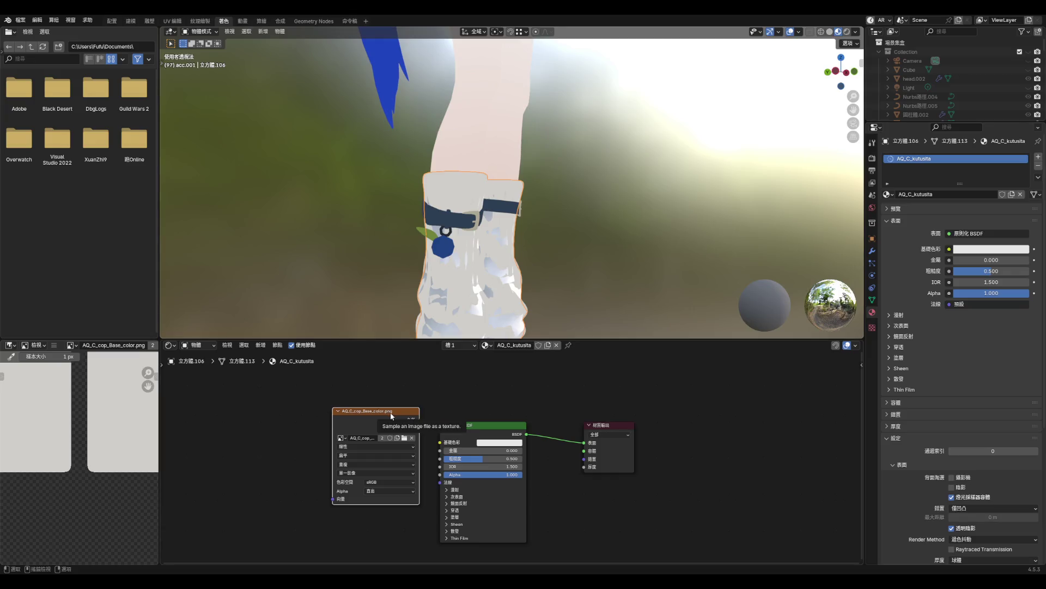
{"action": "key", "text": "ctrl+t"}
{"action": "left_click_drag", "start_coordinate": [419, 419], "coordinate": [440, 442]}
- Orbit to a front view of the character and switch to the Modeling workspace
{"action": "scroll", "coordinate": [610, 302], "scroll_direction": "down", "scroll_amount": 5}
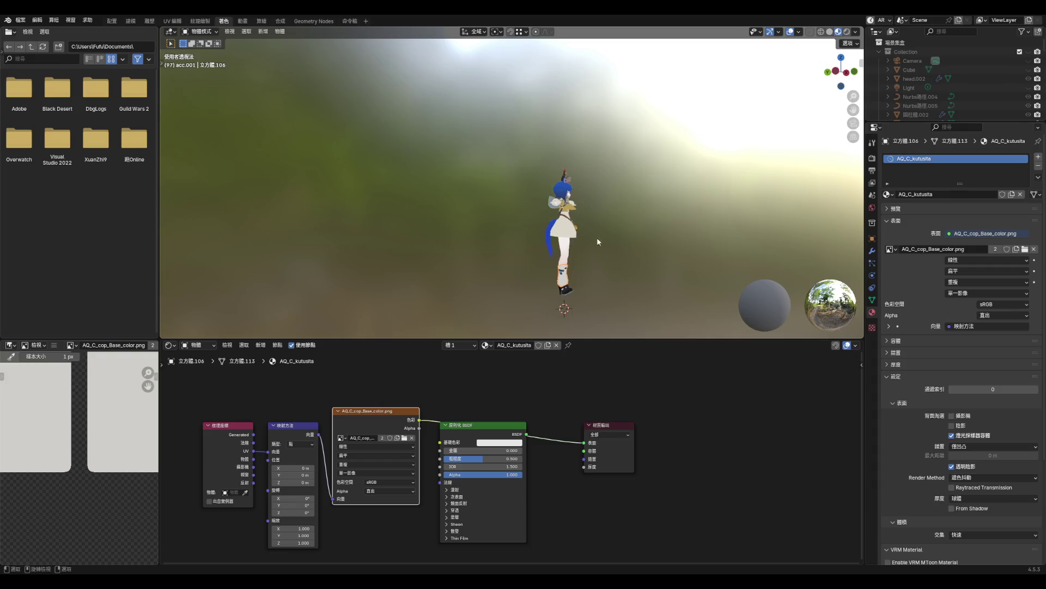
{"action": "scroll", "coordinate": [597, 237], "scroll_direction": "up", "scroll_amount": 3}
{"action": "mouse_move", "coordinate": [574, 237]}
{"action": "middle_mouse_down"}
{"action": "mouse_move", "coordinate": [642, 228]}
{"action": "mouse_move", "coordinate": [564, 227]}
{"action": "mouse_move", "coordinate": [542, 162]}
{"action": "mouse_move", "coordinate": [554, 275]}
{"action": "middle_mouse_up"}
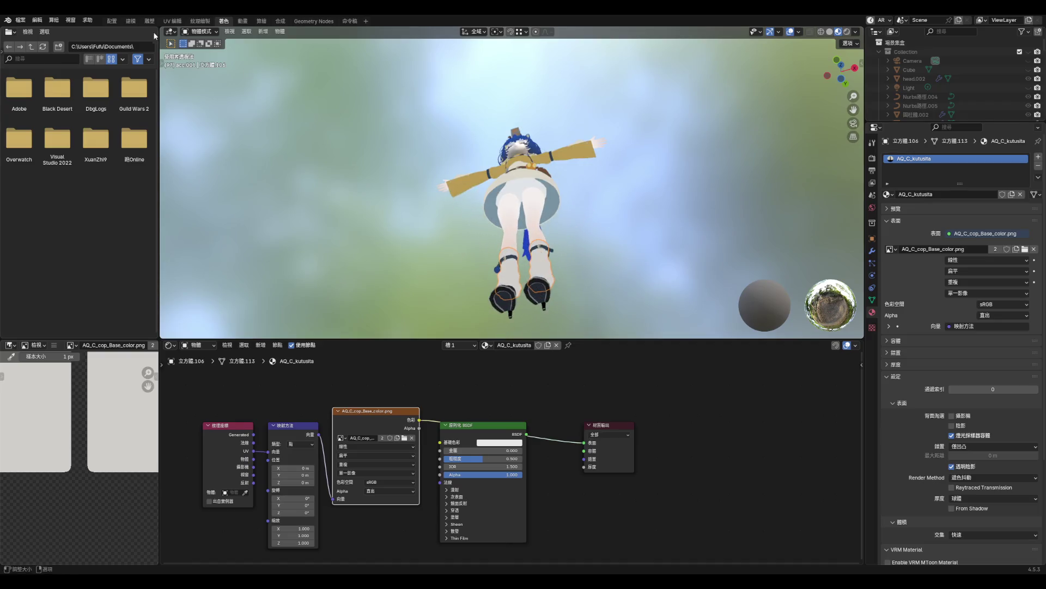
{"action": "left_click", "coordinate": [135, 23]}
- Deselect everything and orbit to inspect the character's back and the boot up close
{"action": "left_click", "coordinate": [593, 324]}
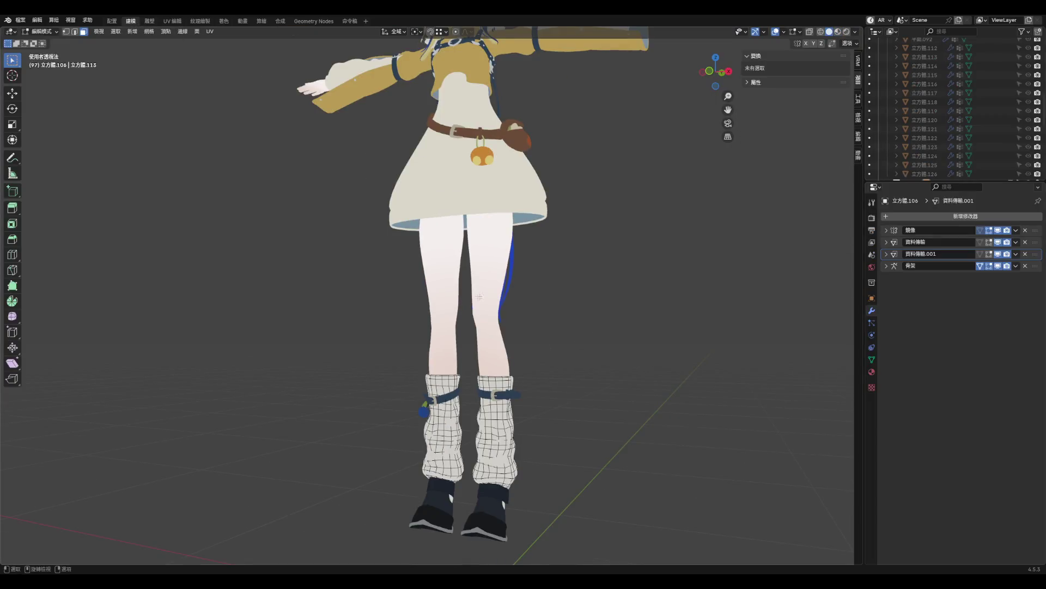
{"action": "scroll", "coordinate": [576, 344], "scroll_direction": "down", "scroll_amount": 5}
{"action": "scroll", "coordinate": [507, 249], "scroll_direction": "up", "scroll_amount": 7}
{"action": "scroll", "coordinate": [508, 249], "scroll_direction": "down", "scroll_amount": 5}
{"action": "scroll", "coordinate": [507, 249], "scroll_direction": "up", "scroll_amount": 2}
{"action": "scroll", "coordinate": [515, 305], "scroll_direction": "down", "scroll_amount": 4}
{"action": "scroll", "coordinate": [519, 353], "scroll_direction": "up", "scroll_amount": 1}
{"action": "mouse_move", "coordinate": [519, 352]}
{"action": "middle_mouse_down"}
{"action": "mouse_move", "coordinate": [605, 306]}
{"action": "mouse_move", "coordinate": [596, 342]}
{"action": "mouse_move", "coordinate": [623, 311]}
{"action": "mouse_move", "coordinate": [489, 464]}
{"action": "middle_mouse_up"}
{"action": "scroll", "coordinate": [489, 464], "scroll_direction": "up", "scroll_amount": 8}
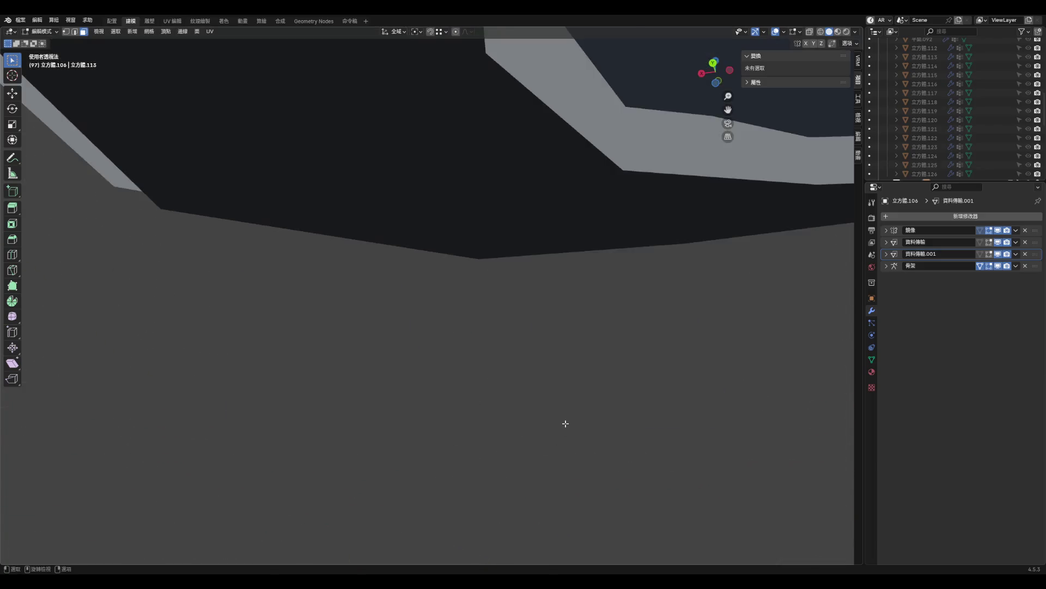
{"action": "scroll", "coordinate": [565, 423], "scroll_direction": "down", "scroll_amount": 3}
{"action": "mouse_move", "coordinate": [565, 423]}
{"action": "middle_mouse_down"}
{"action": "mouse_move", "coordinate": [495, 401]}
{"action": "mouse_move", "coordinate": [474, 427]}
{"action": "mouse_move", "coordinate": [664, 427]}
{"action": "mouse_move", "coordinate": [550, 355]}
{"action": "mouse_move", "coordinate": [561, 367]}
{"action": "mouse_move", "coordinate": [589, 357]}
{"action": "middle_mouse_up"}
{"action": "scroll", "coordinate": [588, 357], "scroll_direction": "down", "scroll_amount": 10}
{"action": "scroll", "coordinate": [467, 277], "scroll_direction": "up", "scroll_amount": 5}
{"action": "scroll", "coordinate": [472, 320], "scroll_direction": "down", "scroll_amount": 3}
{"action": "scroll", "coordinate": [474, 327], "scroll_direction": "up", "scroll_amount": 8}
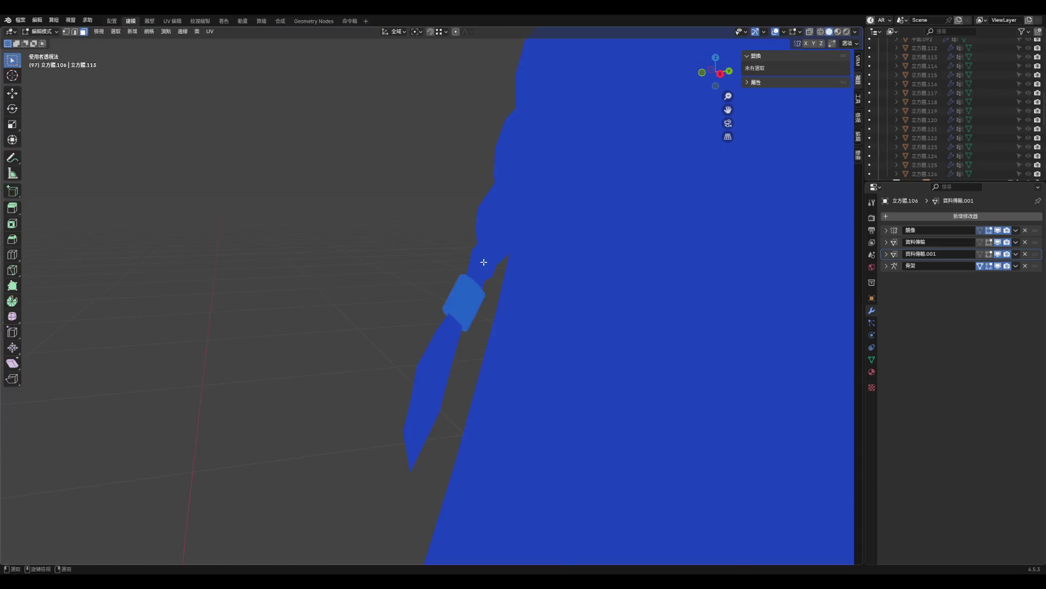
{"action": "scroll", "coordinate": [582, 296], "scroll_direction": "down", "scroll_amount": 6}
{"action": "scroll", "coordinate": [511, 299], "scroll_direction": "up", "scroll_amount": 4}
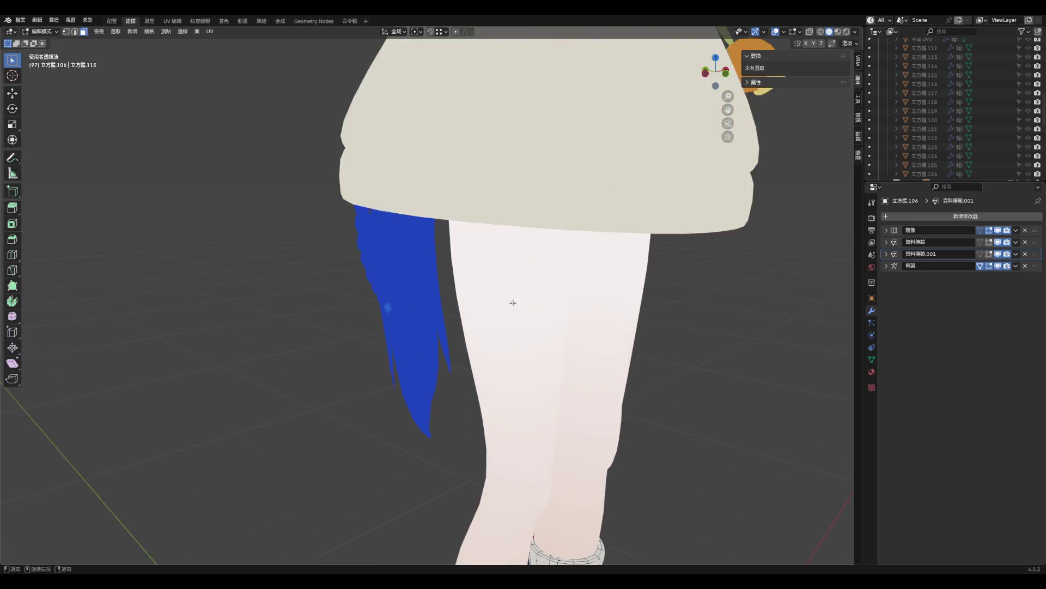
- Orbit and zoom around the back, legs, front and face to check the textures
{"action": "middle_click_drag", "start_coordinate": [512, 299], "coordinate": [599, 283]}
{"action": "scroll", "coordinate": [599, 282], "scroll_direction": "down", "scroll_amount": 6}
{"action": "scroll", "coordinate": [632, 316], "scroll_direction": "up", "scroll_amount": 5}
{"action": "scroll", "coordinate": [567, 317], "scroll_direction": "down", "scroll_amount": 5}
{"action": "scroll", "coordinate": [567, 318], "scroll_direction": "up", "scroll_amount": 4}
{"action": "scroll", "coordinate": [545, 305], "scroll_direction": "down", "scroll_amount": 6}
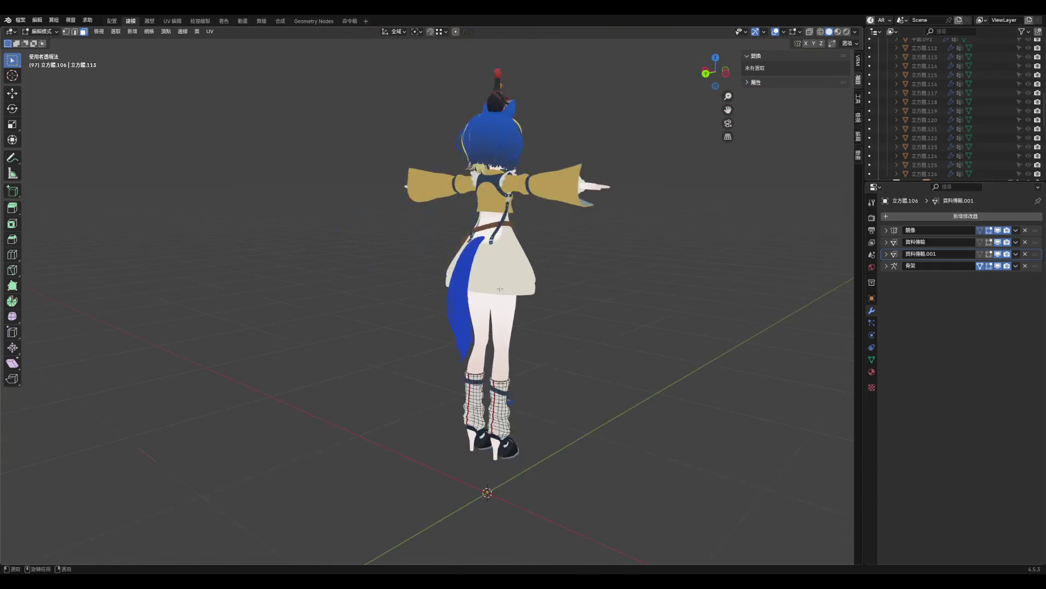
{"action": "scroll", "coordinate": [502, 206], "scroll_direction": "up", "scroll_amount": 8}
{"action": "middle_click_drag", "start_coordinate": [501, 205], "coordinate": [240, 427]}
{"action": "scroll", "coordinate": [327, 327], "scroll_direction": "down", "scroll_amount": 5}
{"action": "scroll", "coordinate": [381, 258], "scroll_direction": "up", "scroll_amount": 6}
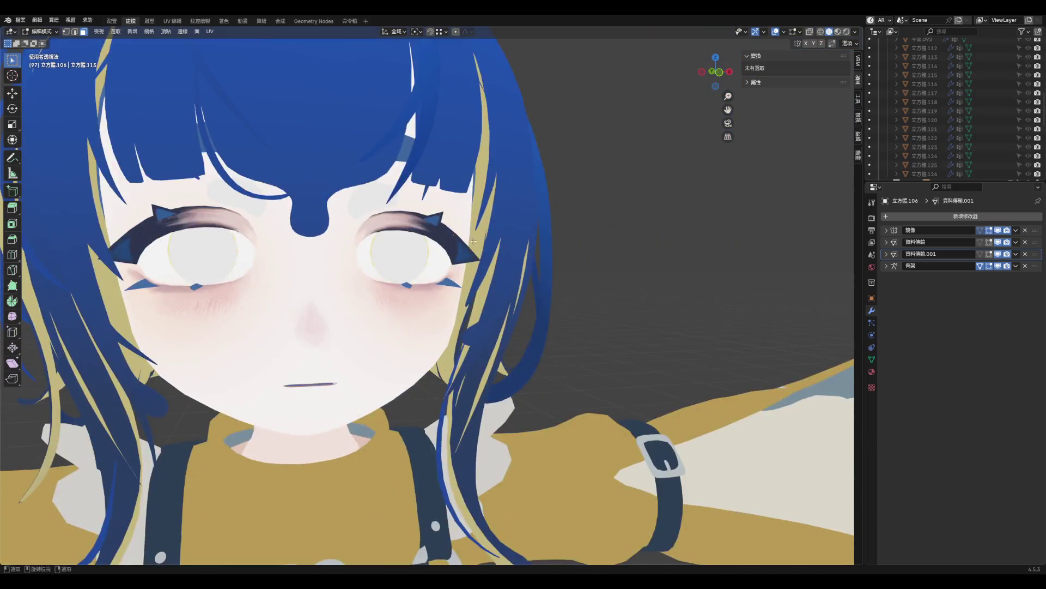
{"action": "scroll", "coordinate": [381, 258], "scroll_direction": "down", "scroll_amount": 1}
{"action": "scroll", "coordinate": [382, 258], "scroll_direction": "up", "scroll_amount": 2}
{"action": "middle_click_drag", "start_coordinate": [381, 258], "coordinate": [480, 278]}
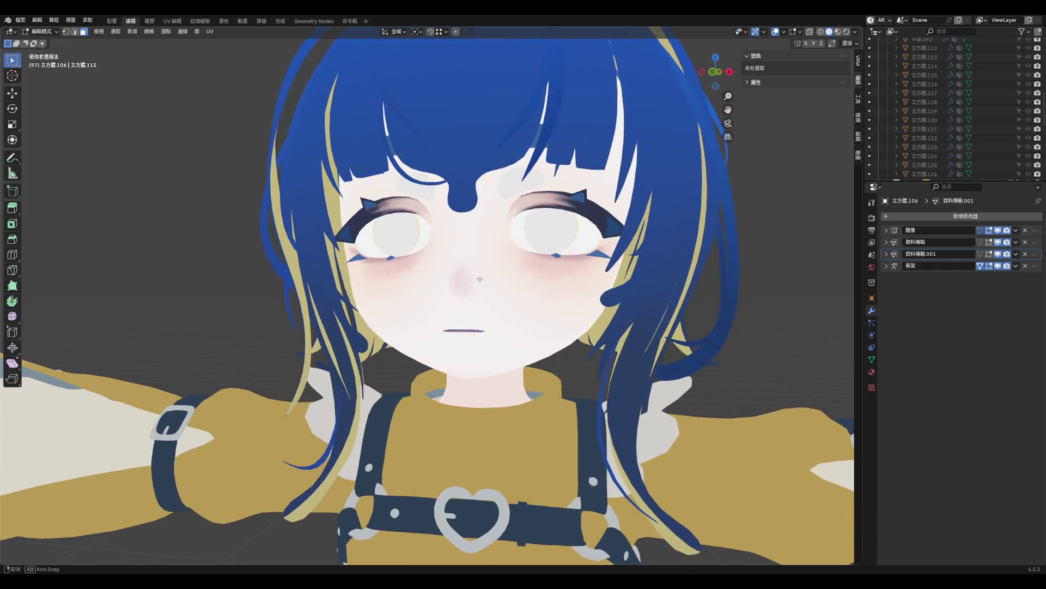
{"action": "scroll", "coordinate": [479, 279], "scroll_direction": "down", "scroll_amount": 7}
{"action": "scroll", "coordinate": [479, 279], "scroll_direction": "up", "scroll_amount": 3}
{"action": "scroll", "coordinate": [482, 276], "scroll_direction": "down", "scroll_amount": 10}
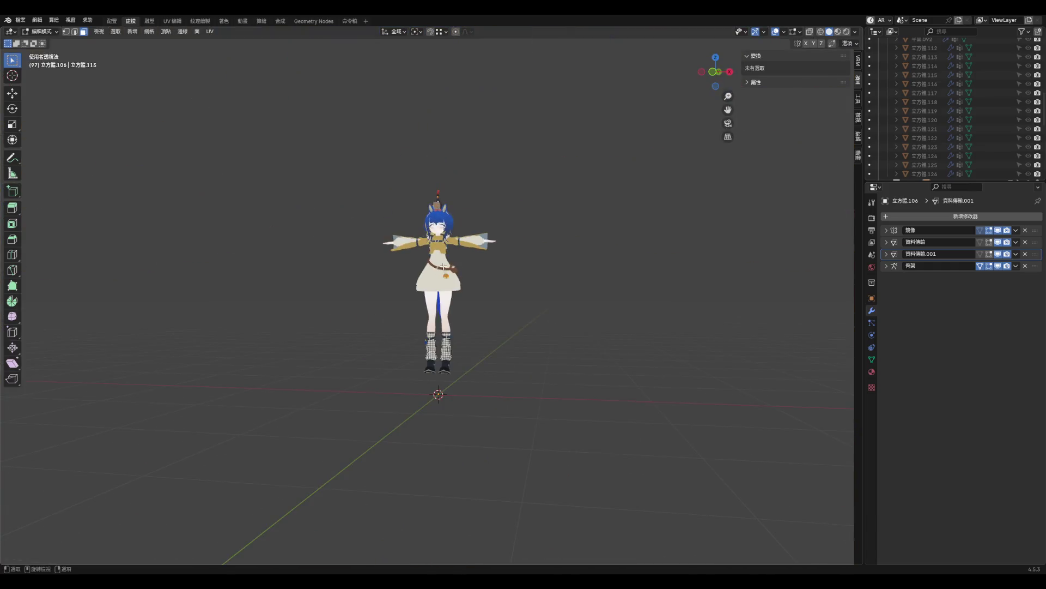
{"action": "scroll", "coordinate": [486, 274], "scroll_direction": "up", "scroll_amount": 10}
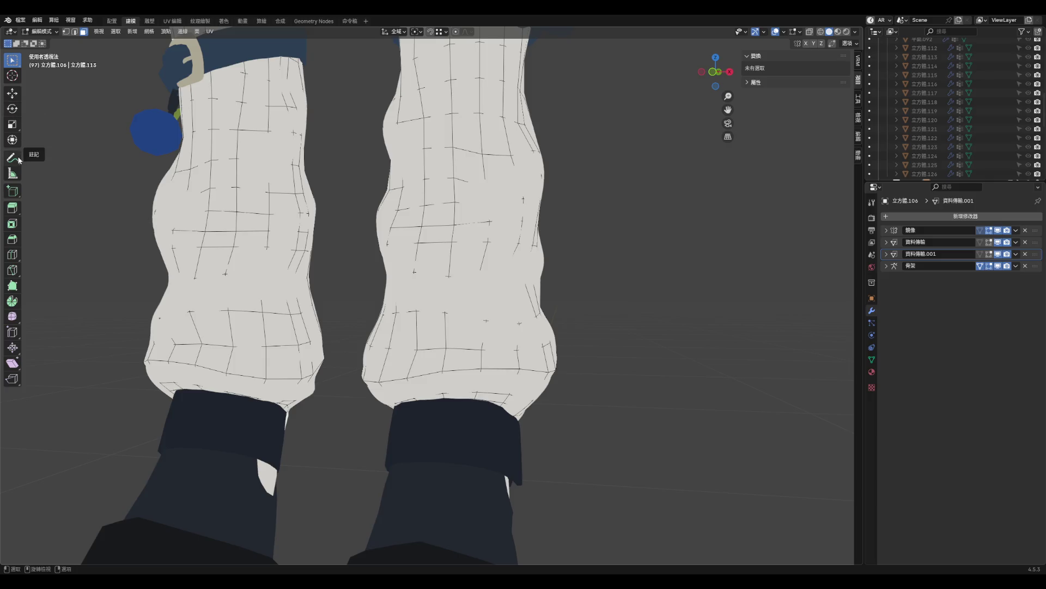
- Save the project as aqua_hoof2.blend
{"action": "left_click", "coordinate": [20, 20]}
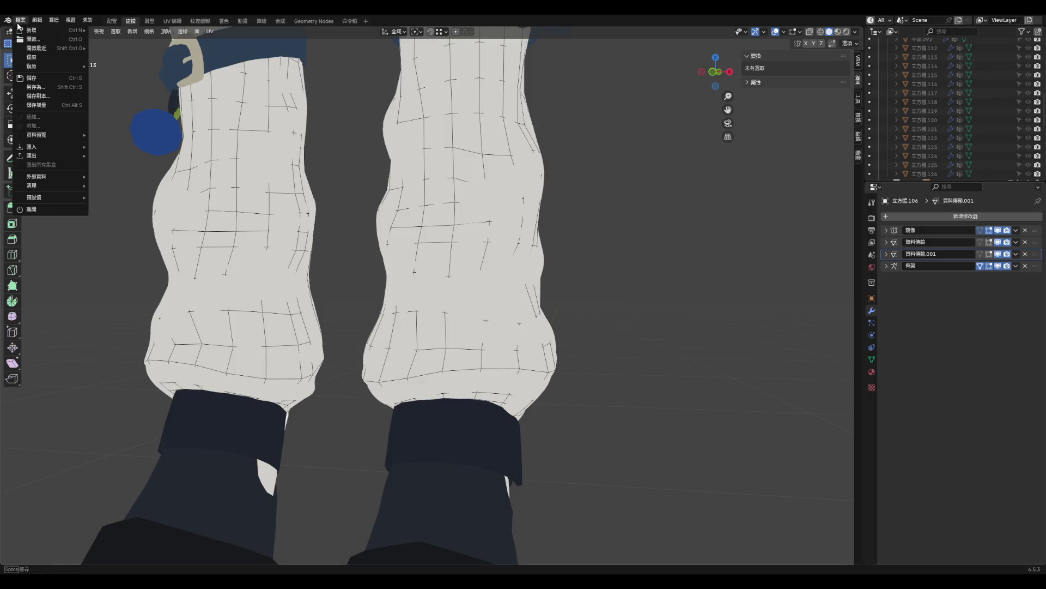
{"action": "left_click", "coordinate": [46, 80]}
{"action": "scroll", "coordinate": [413, 257], "scroll_direction": "down", "scroll_amount": 5}
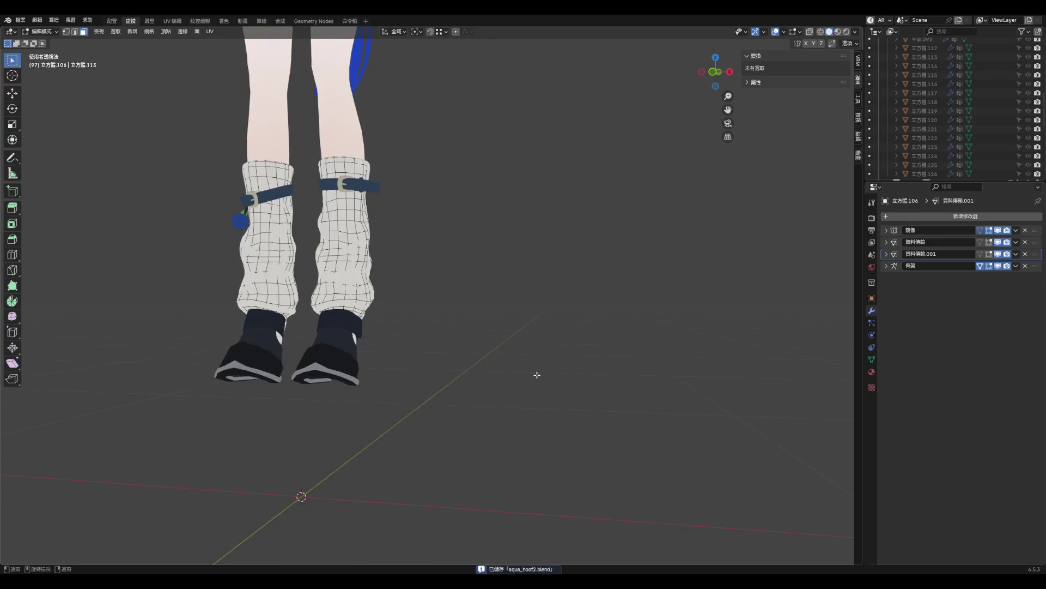
{"action": "scroll", "coordinate": [410, 309], "scroll_direction": "up", "scroll_amount": 3}
- Inspect the shoe heel from the side, then save aqua_hoof2.blend again
{"action": "mouse_move", "coordinate": [548, 329]}
{"action": "middle_mouse_down"}
{"action": "mouse_move", "coordinate": [450, 334]}
{"action": "mouse_move", "coordinate": [486, 353]}
{"action": "middle_mouse_up"}
{"action": "scroll", "coordinate": [427, 413], "scroll_direction": "up", "scroll_amount": 5}
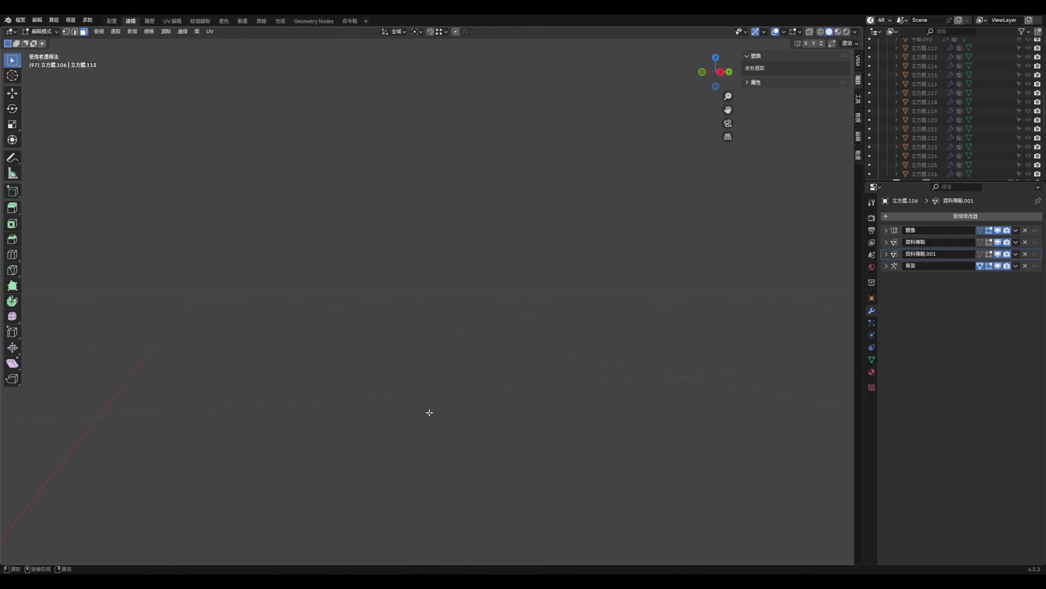
{"action": "mouse_move", "coordinate": [423, 411]}
{"action": "middle_mouse_down"}
{"action": "mouse_move", "coordinate": [381, 343]}
{"action": "mouse_move", "coordinate": [389, 337]}
{"action": "mouse_move", "coordinate": [583, 456]}
{"action": "middle_mouse_up"}
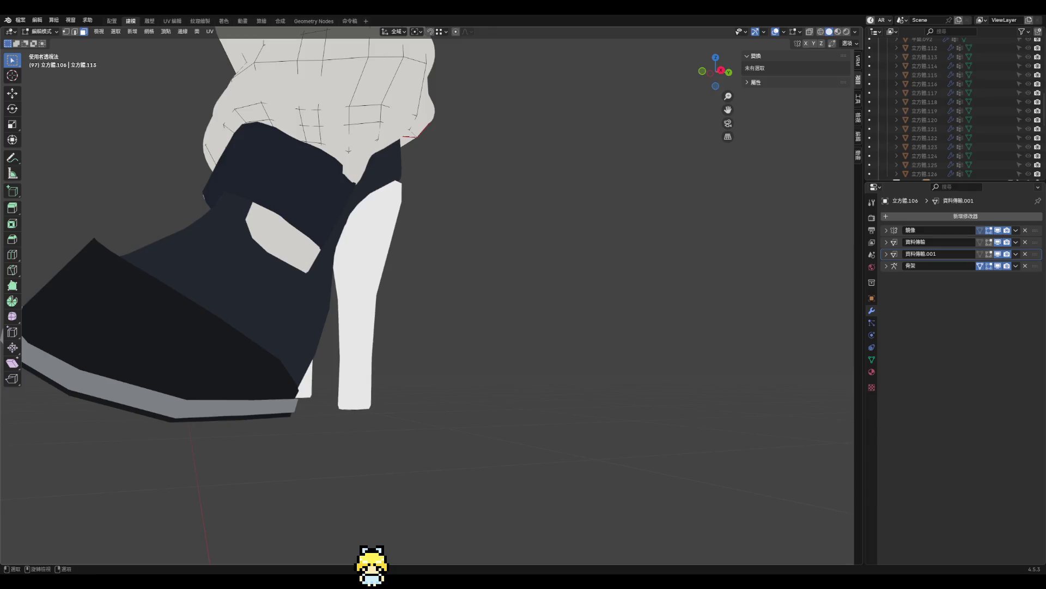
{"action": "left_click", "coordinate": [20, 20]}
{"action": "left_click", "coordinate": [34, 78]}
{"action": "middle_click_drag", "start_coordinate": [93, 98], "coordinate": [437, 340]}
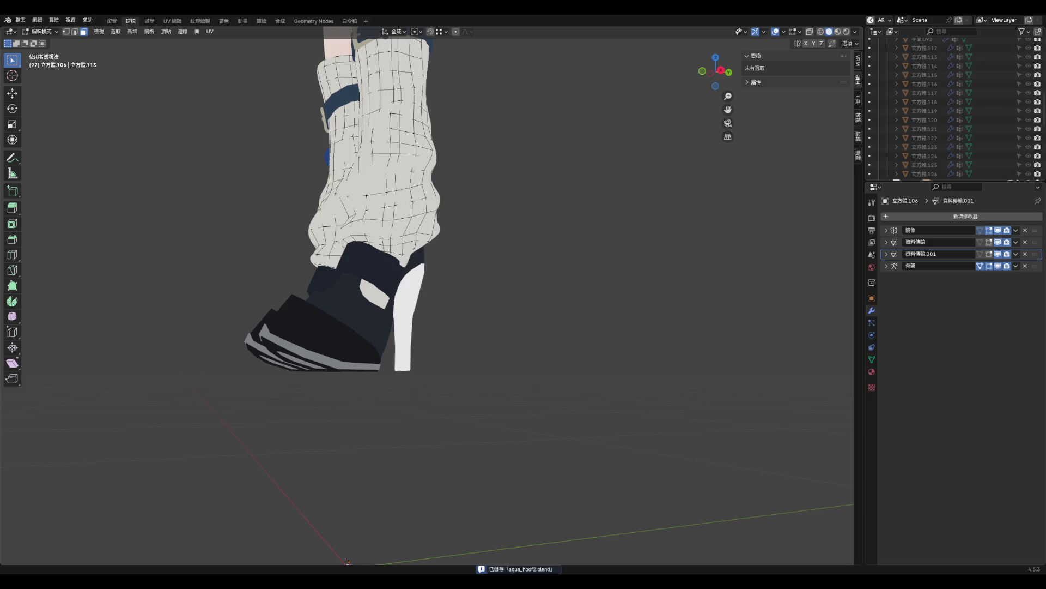